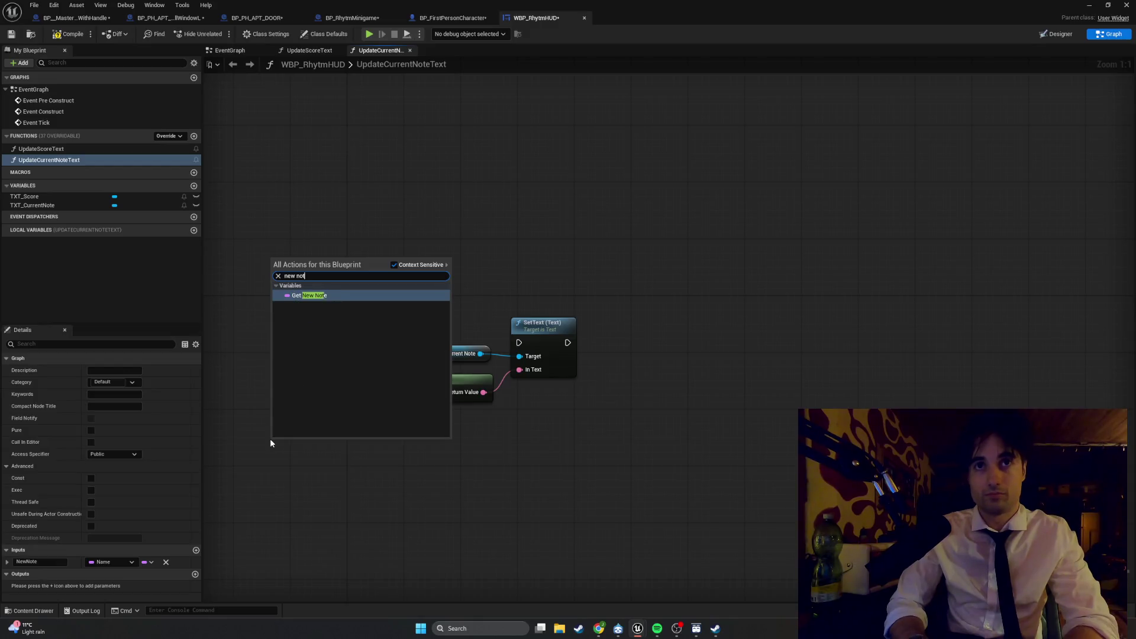
# Step: Add a New Note getter and wire it into the To Text (String) In String pin
pyautogui.press('Return')
pyautogui.moveTo(312, 434)
pyautogui.mouseDown()
pyautogui.moveTo(339, 391)
pyautogui.moveTo(399, 393)
pyautogui.mouseUp()
pyautogui.moveTo(321, 402); pyautogui.dragTo(277, 397)
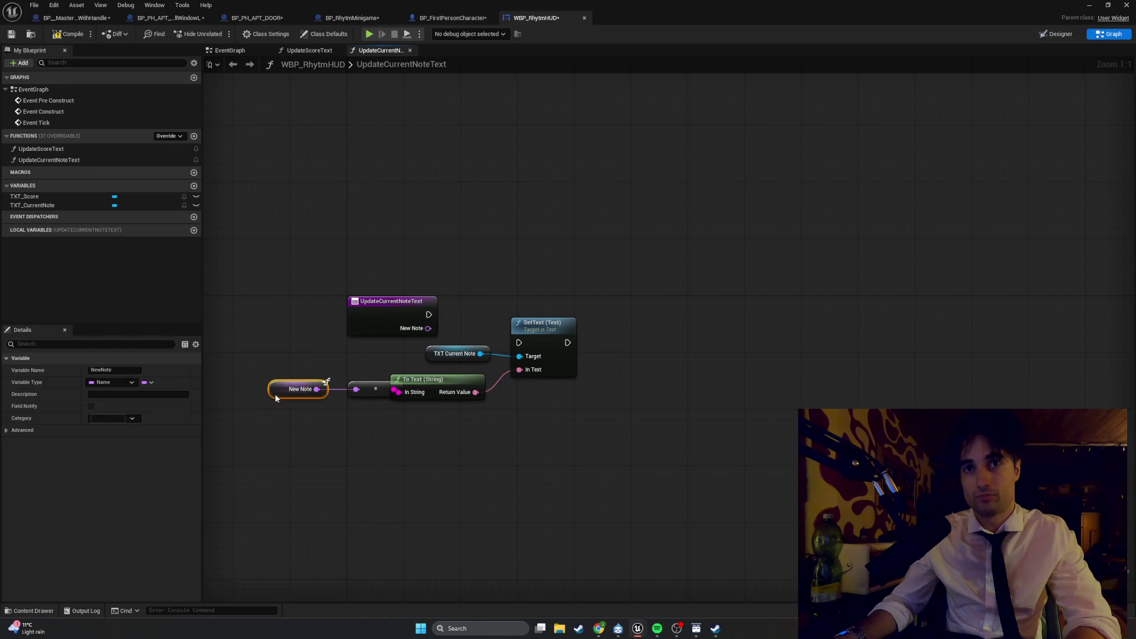
# Step: Tidy the New Note and conversion nodes, compile, and link the entry exec to SetText
pyautogui.click(351, 374)
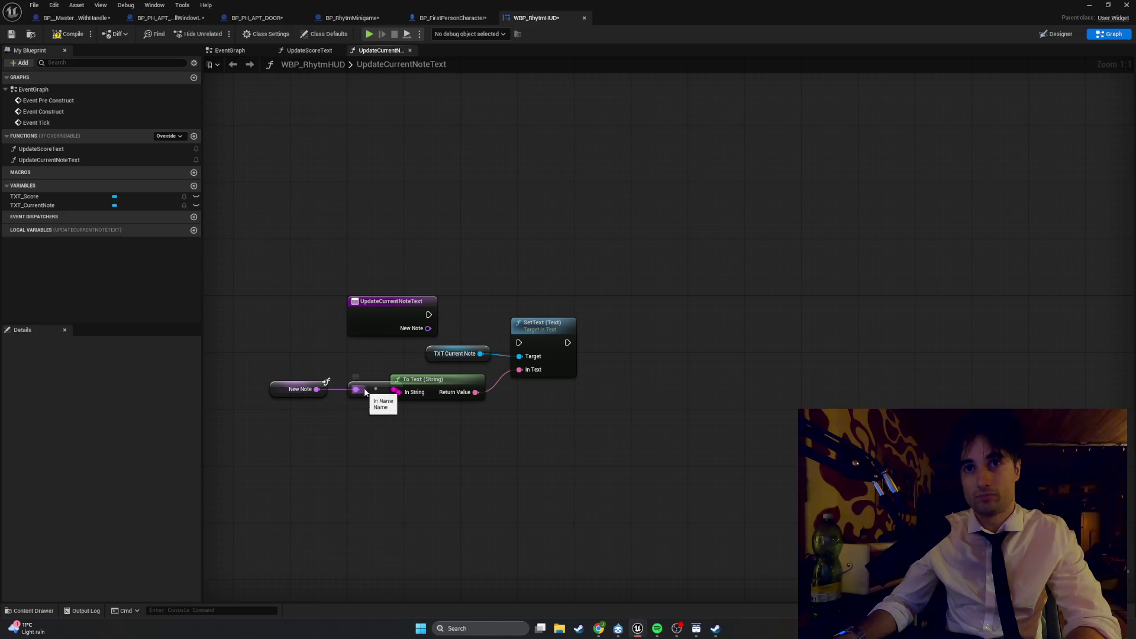
pyautogui.moveTo(374, 390); pyautogui.dragTo(360, 390)
pyautogui.moveTo(378, 439); pyautogui.dragTo(266, 370)
pyautogui.moveTo(361, 388); pyautogui.dragTo(346, 396)
pyautogui.click(520, 432)
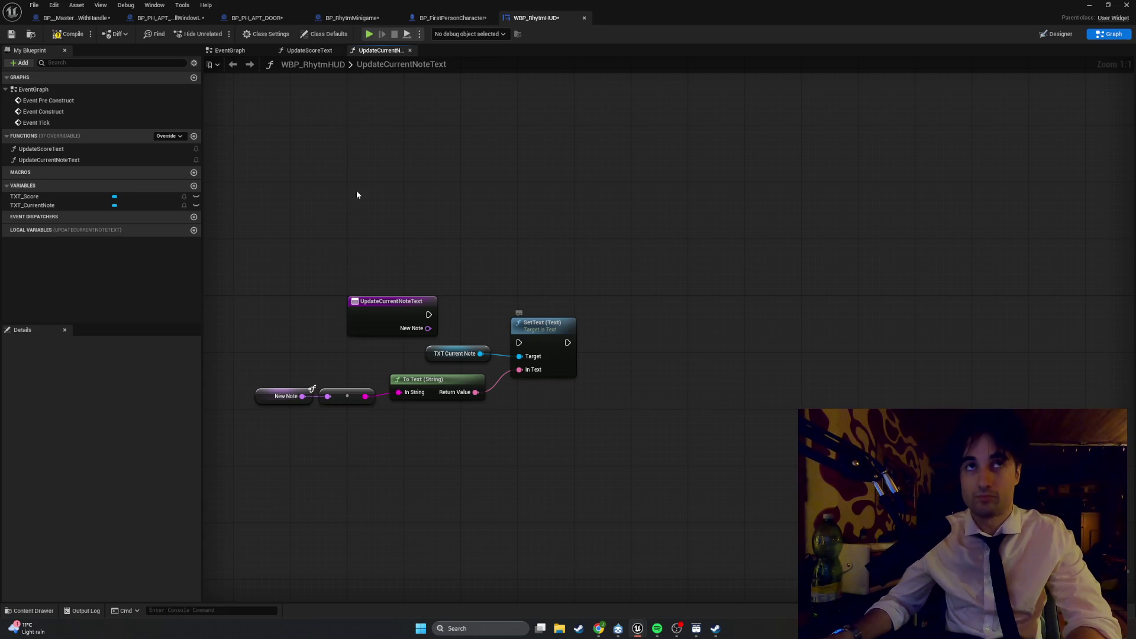
pyautogui.click(70, 36)
pyautogui.moveTo(402, 300)
pyautogui.mouseDown()
pyautogui.moveTo(372, 315)
pyautogui.moveTo(518, 342)
pyautogui.mouseUp()
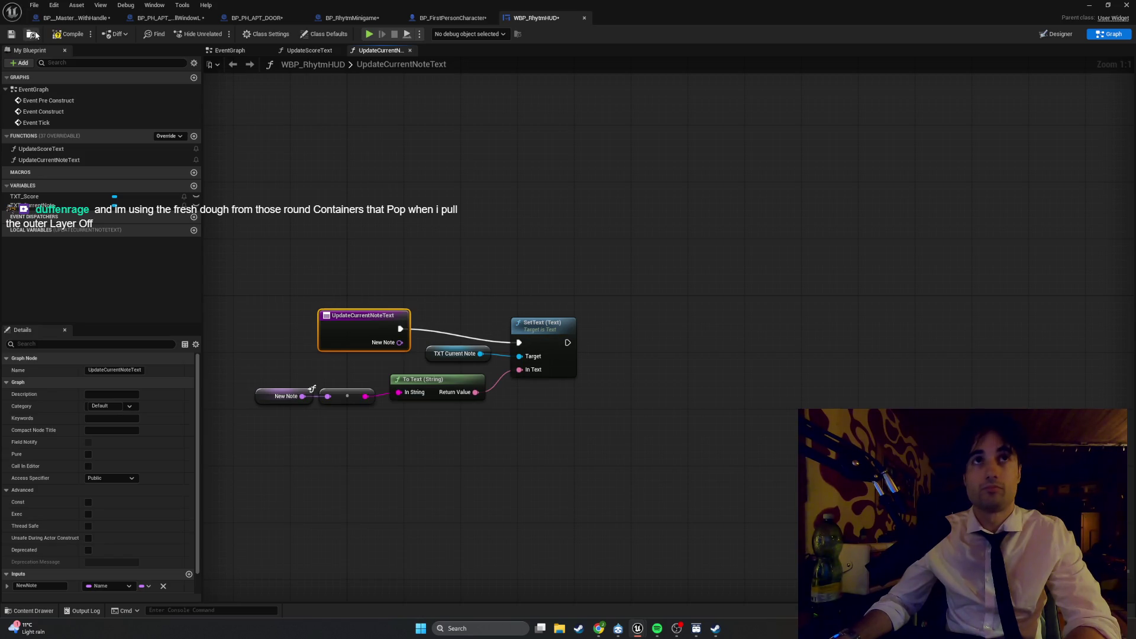
pyautogui.click(1088, 5)
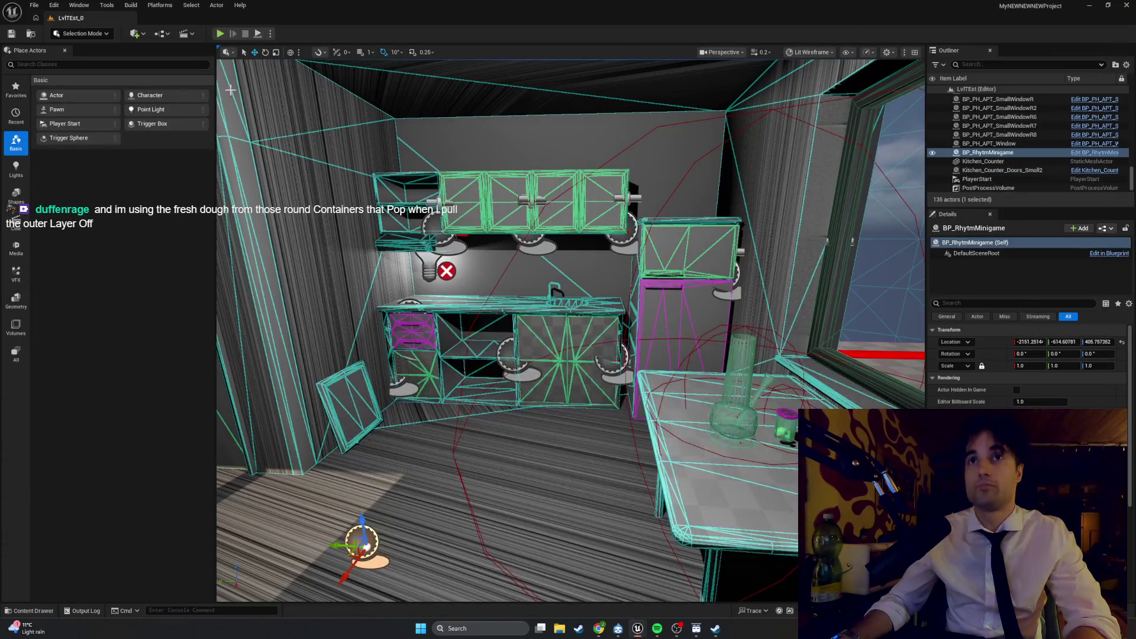
pyautogui.click(219, 34)
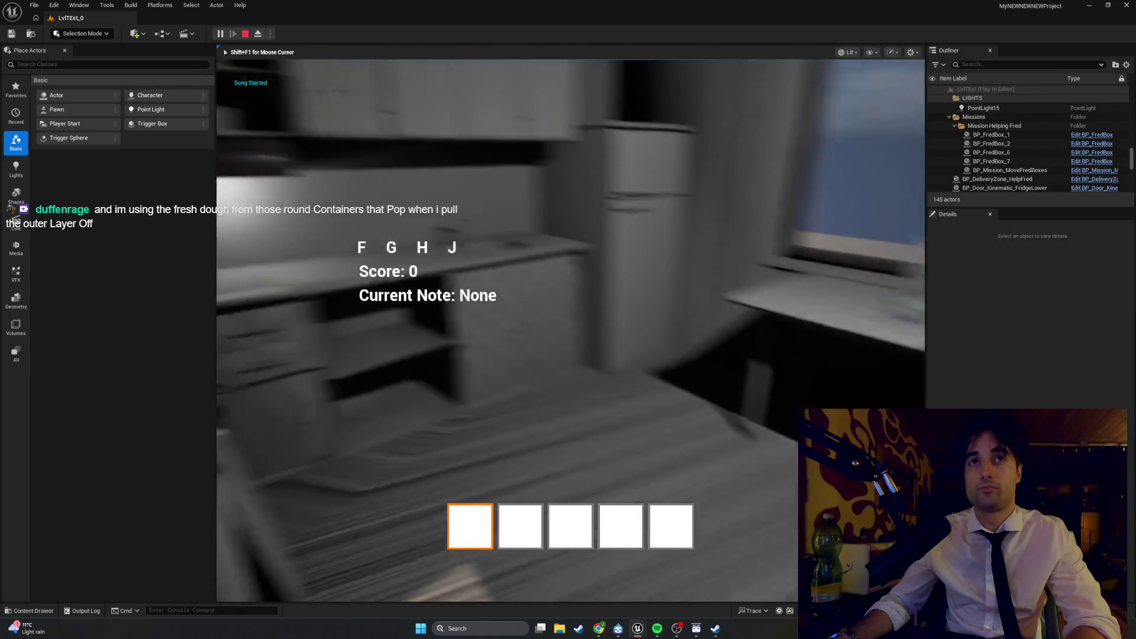
pyautogui.press('Escape')
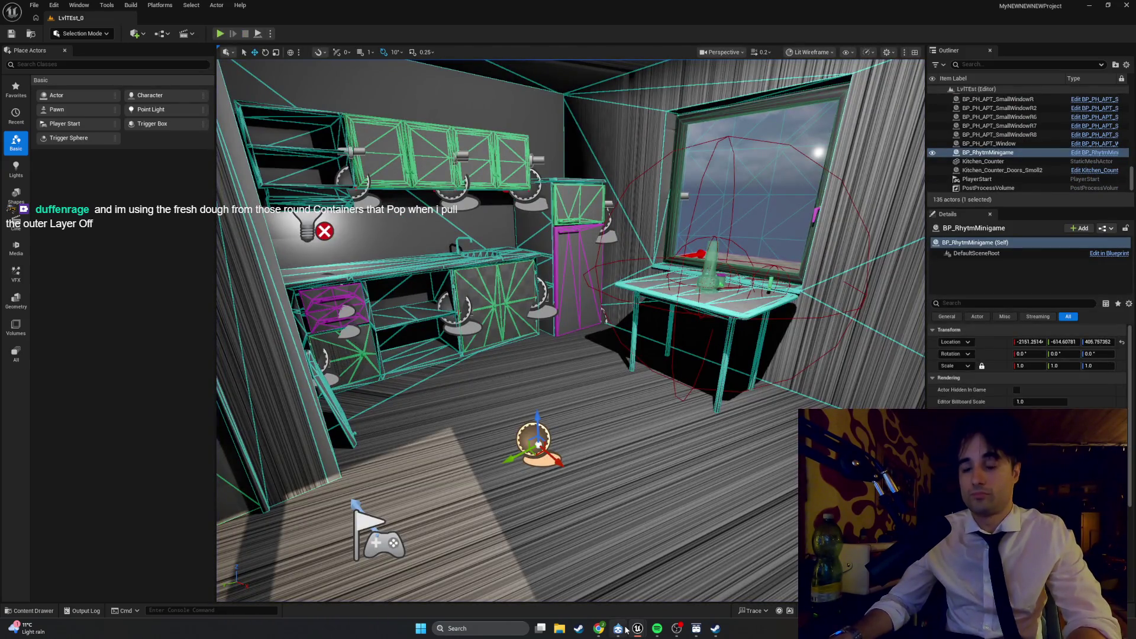
pyautogui.moveTo(637, 629)
pyautogui.click(683, 598)
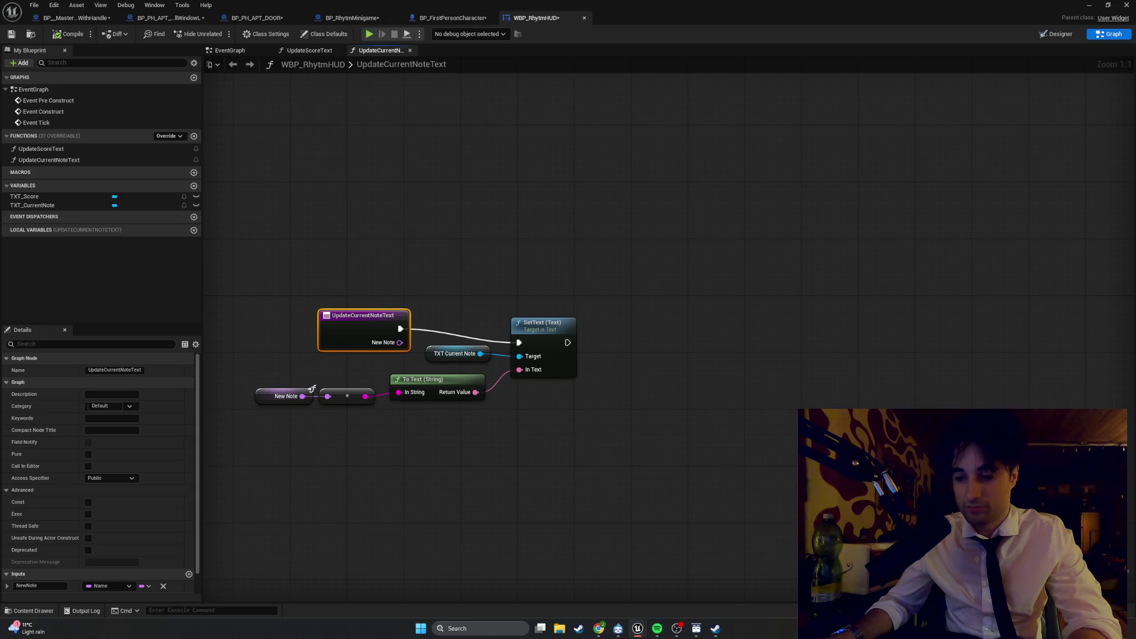
# Step: Glance at the UpdateScoreText graph, then return to UpdateCurrentNoteText
pyautogui.click(306, 52)
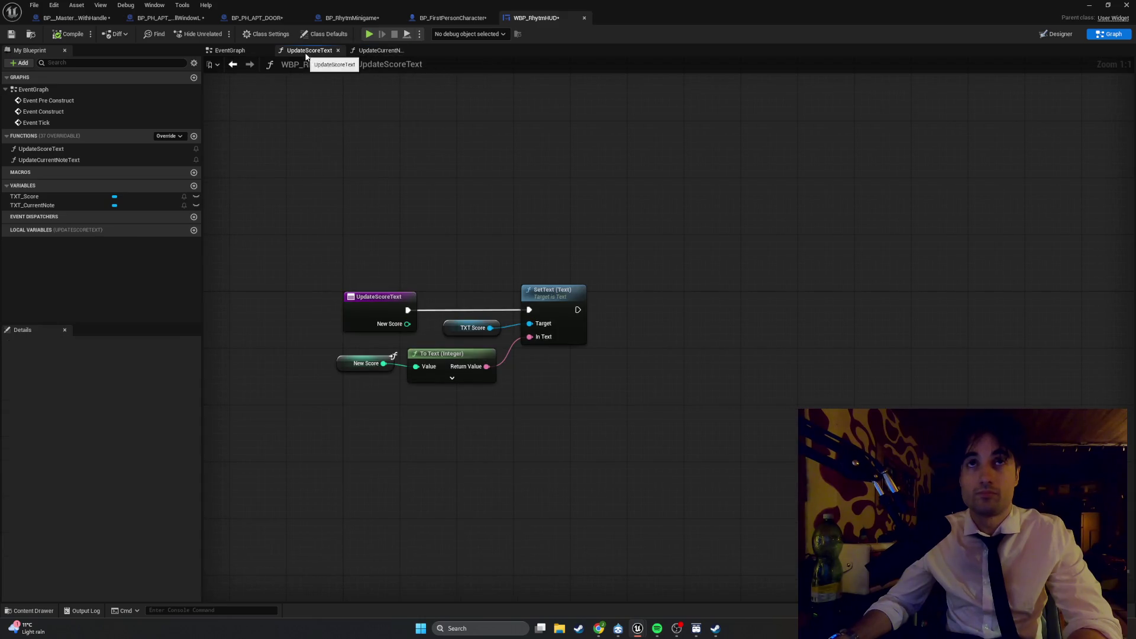
pyautogui.click(230, 50)
pyautogui.click(309, 51)
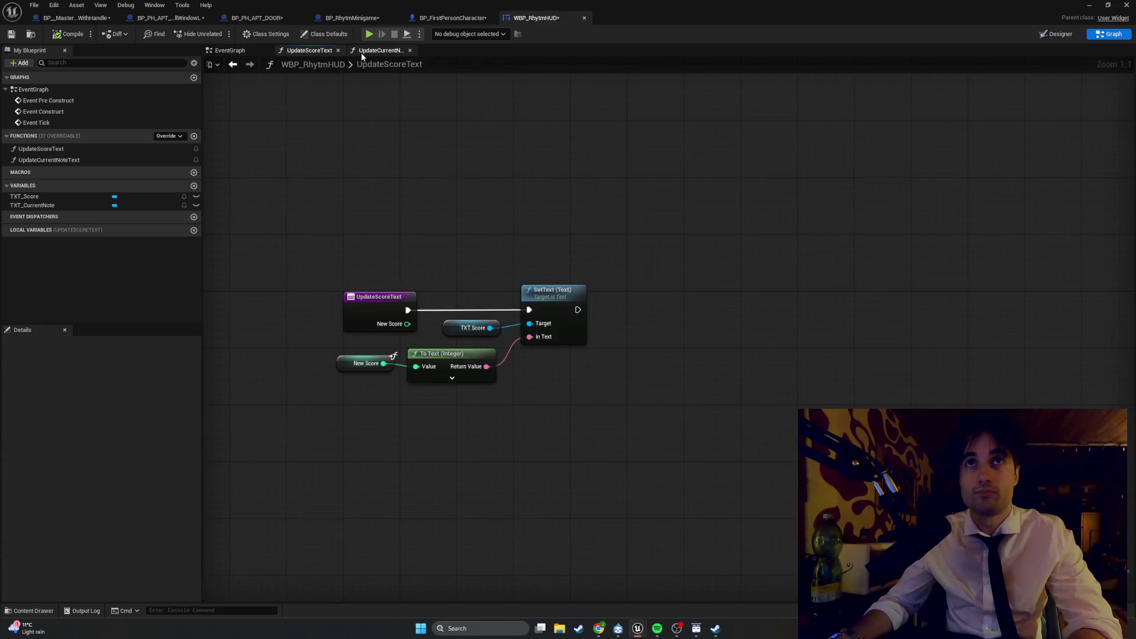
pyautogui.click(362, 53)
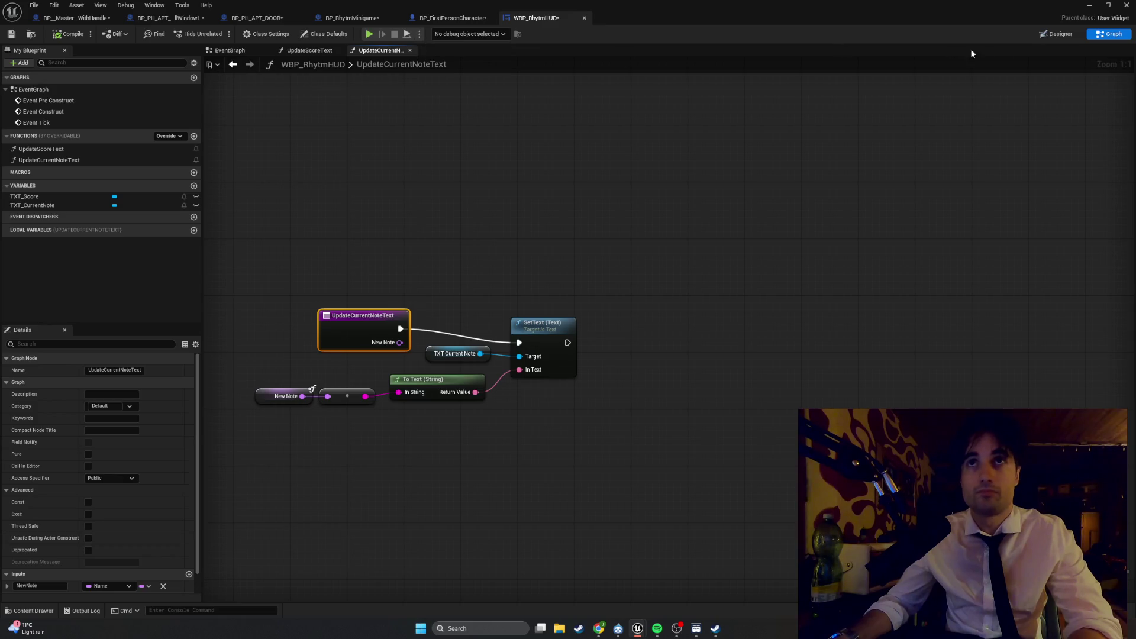
# Step: After checking the Designer view, nudge the SetText and TXT Current Note nodes upward
pyautogui.click(1069, 35)
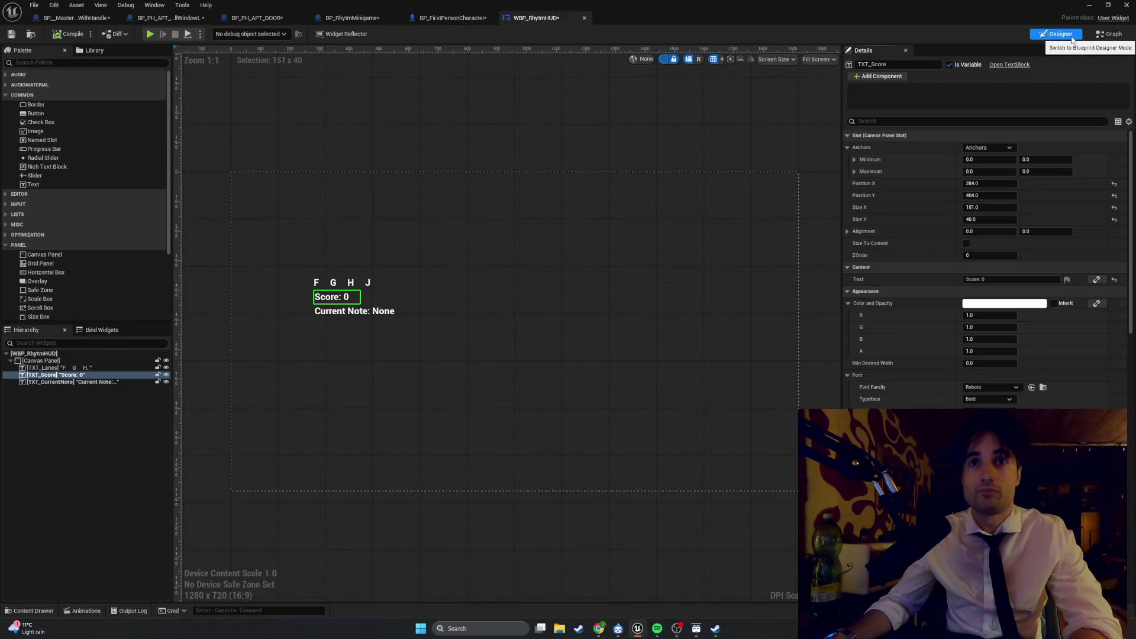
pyautogui.click(1102, 35)
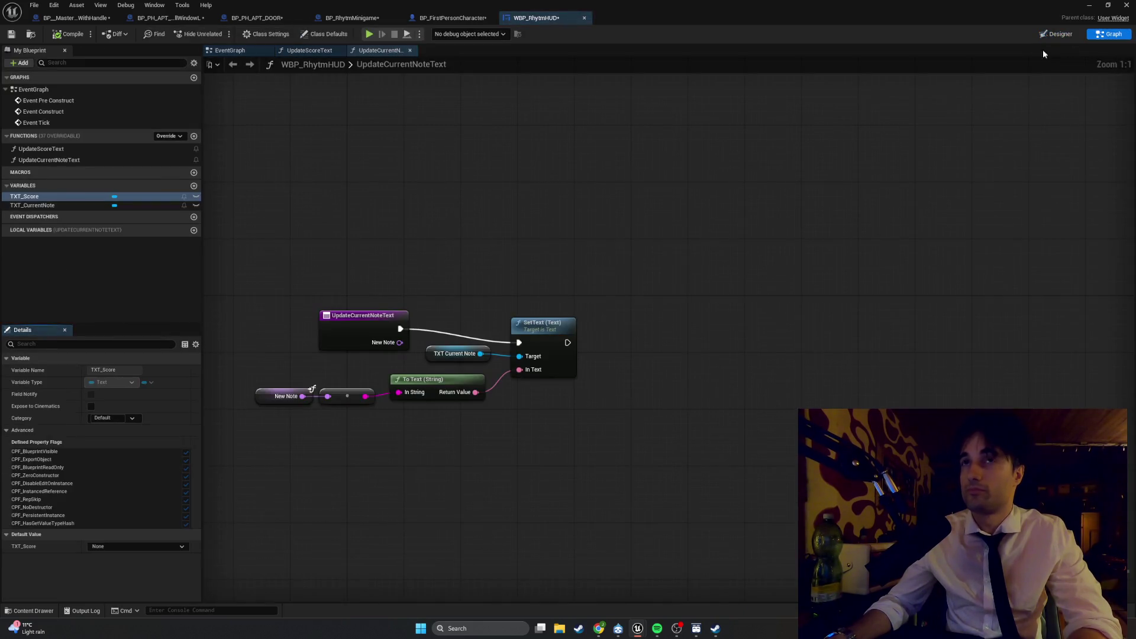
pyautogui.moveTo(535, 330); pyautogui.dragTo(543, 317)
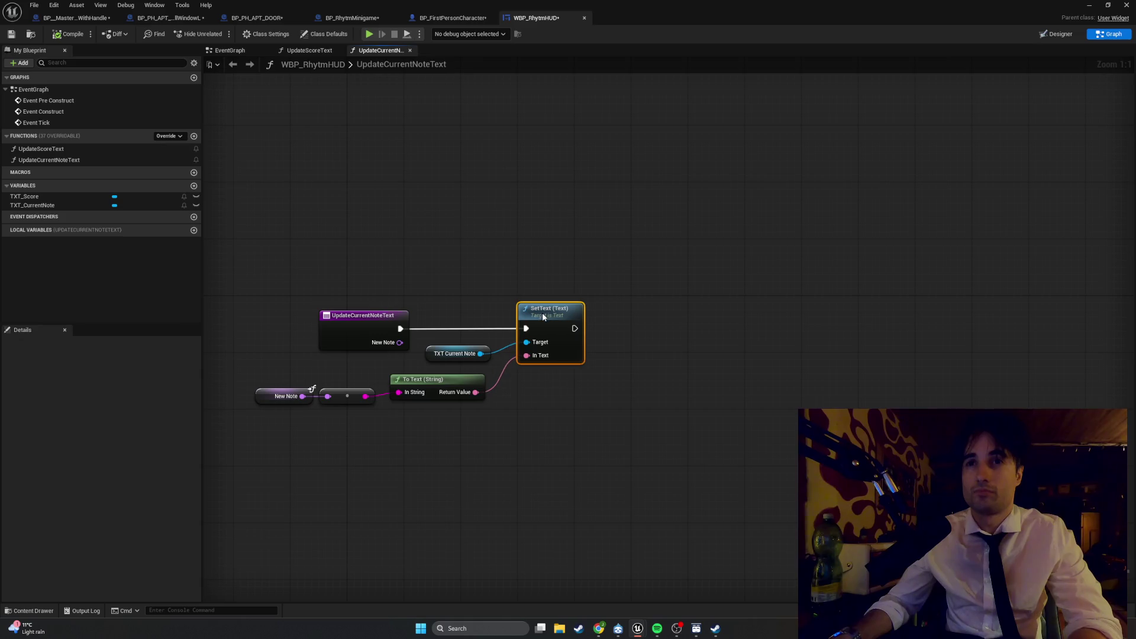
pyautogui.moveTo(430, 359)
pyautogui.mouseDown()
pyautogui.moveTo(437, 351)
pyautogui.moveTo(316, 444)
pyautogui.moveTo(255, 414)
pyautogui.moveTo(301, 390)
pyautogui.mouseUp()
# Step: Shift the New Note, conversion and To Text (String) nodes up together
pyautogui.click(420, 378)
pyautogui.moveTo(414, 380); pyautogui.dragTo(427, 374)
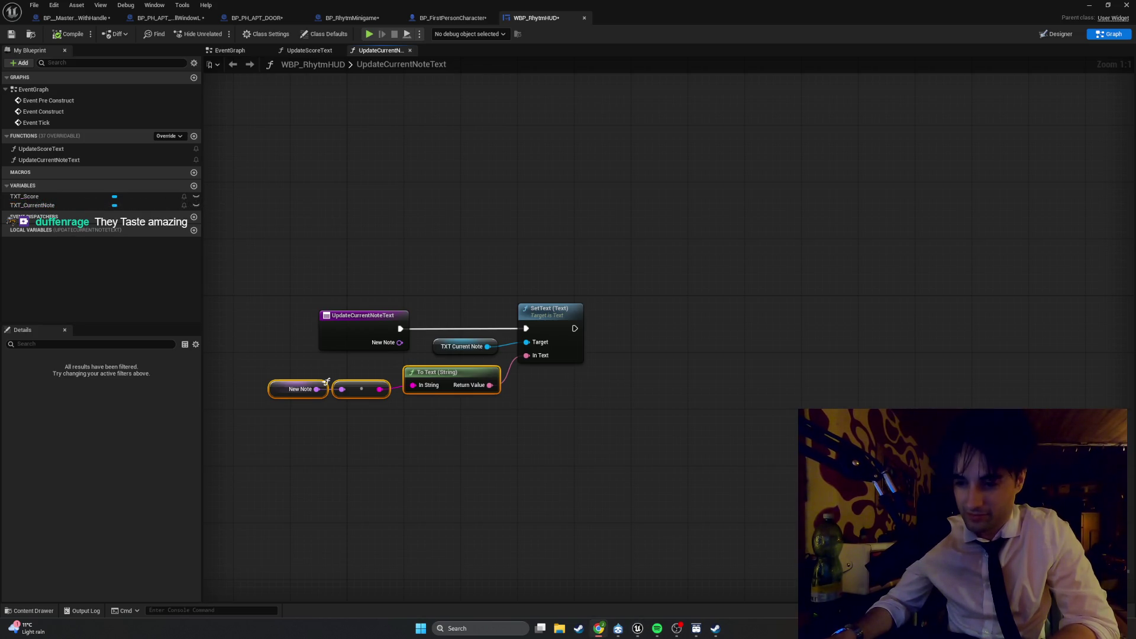
pyautogui.click(584, 444)
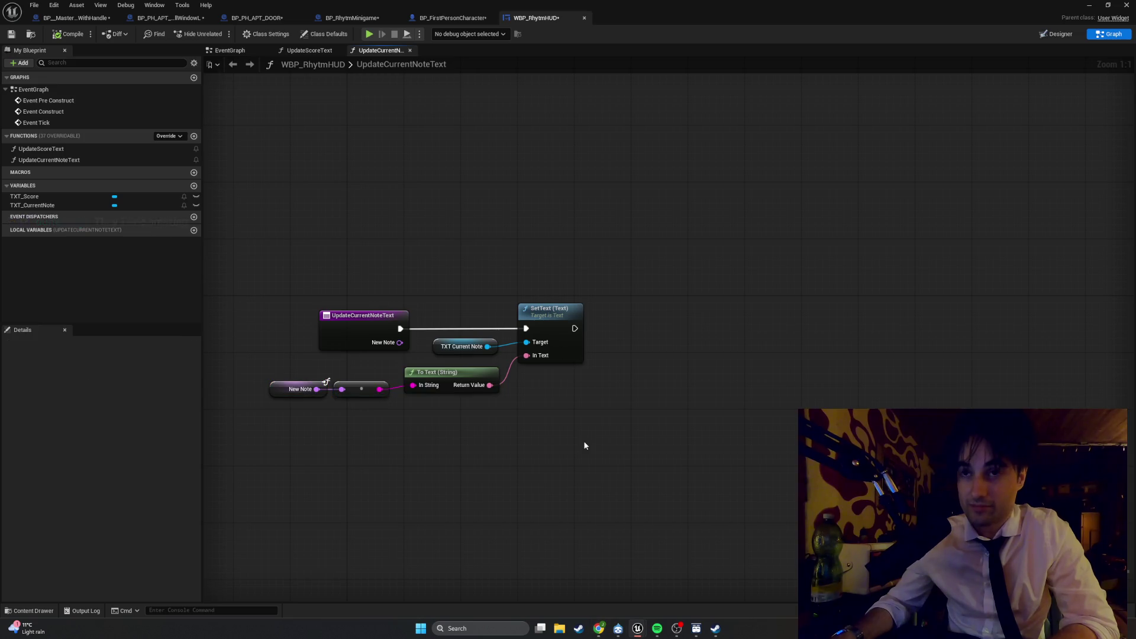
# Step: Inspect New Note's advanced properties in Details, then switch to BP_FirstPersonCharacter
pyautogui.click(282, 390)
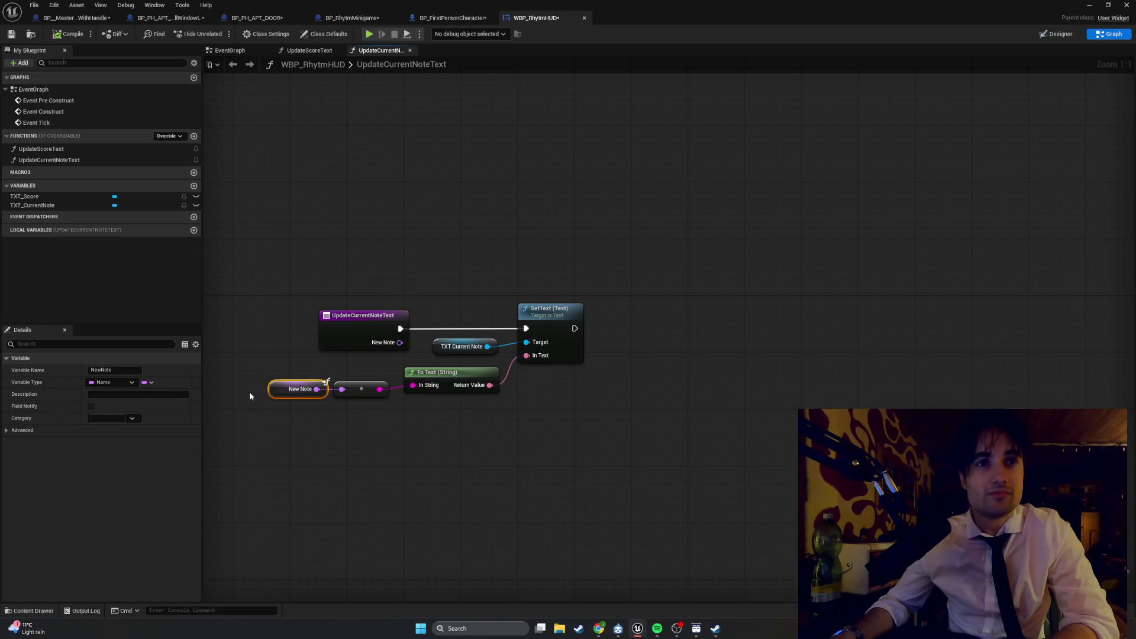
pyautogui.click(7, 430)
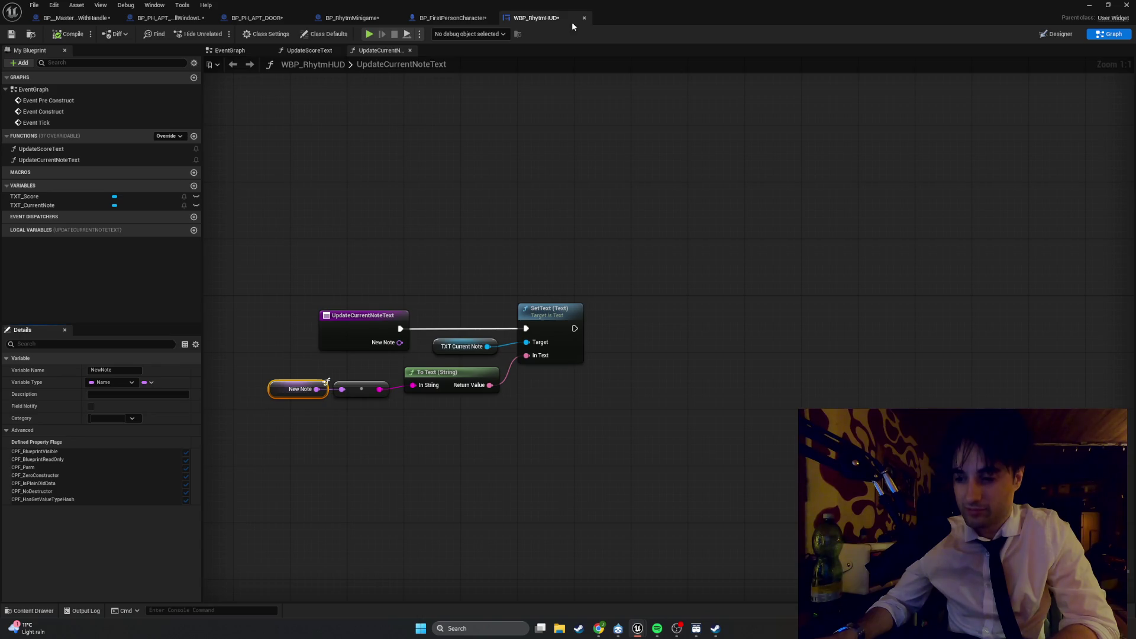
pyautogui.click(437, 19)
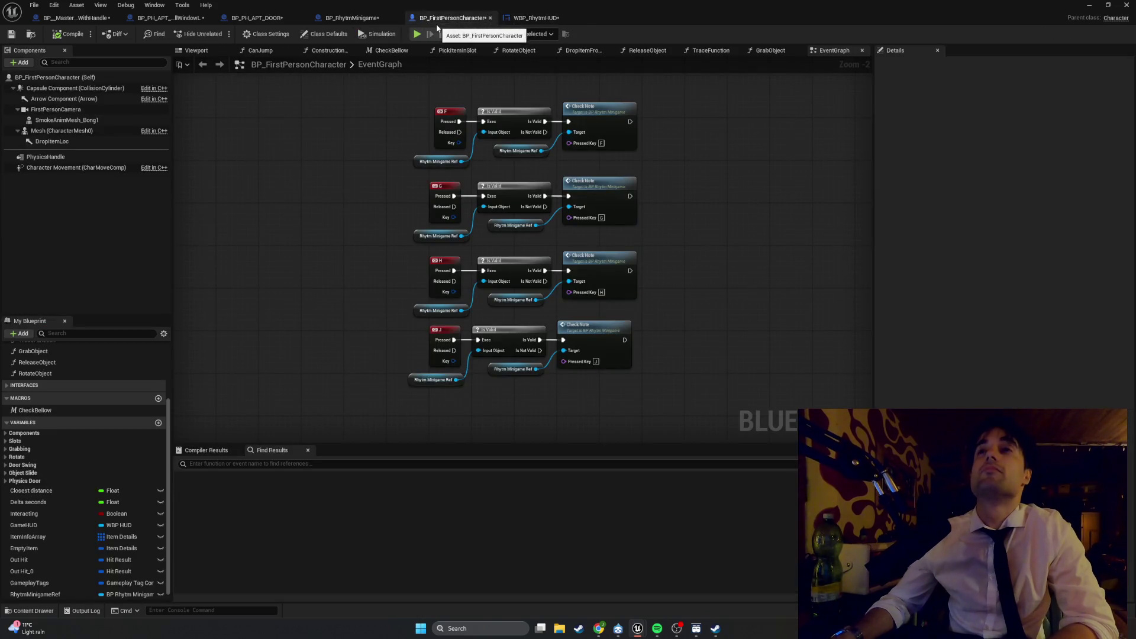
# Step: Look over the note-matching and song-length logic in BP_RhytmMinigame's CheckNote graph
pyautogui.click(363, 17)
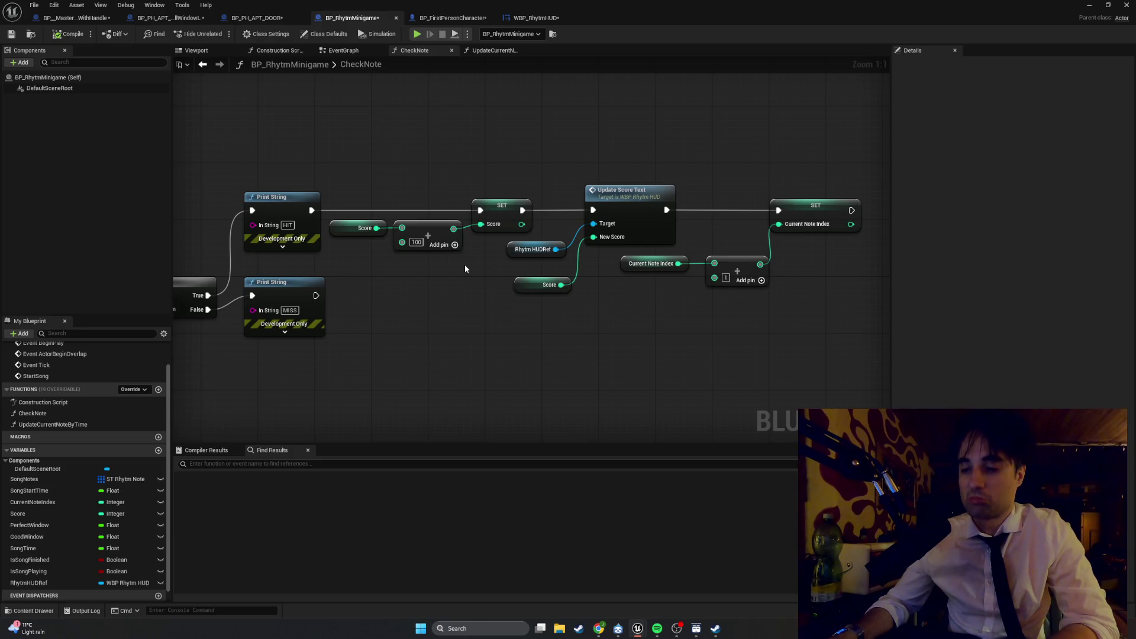
pyautogui.moveTo(460, 263)
pyautogui.mouseDown()
pyautogui.moveTo(642, 302)
pyautogui.moveTo(742, 262)
pyautogui.moveTo(979, 236)
pyautogui.moveTo(742, 230)
pyautogui.mouseUp()
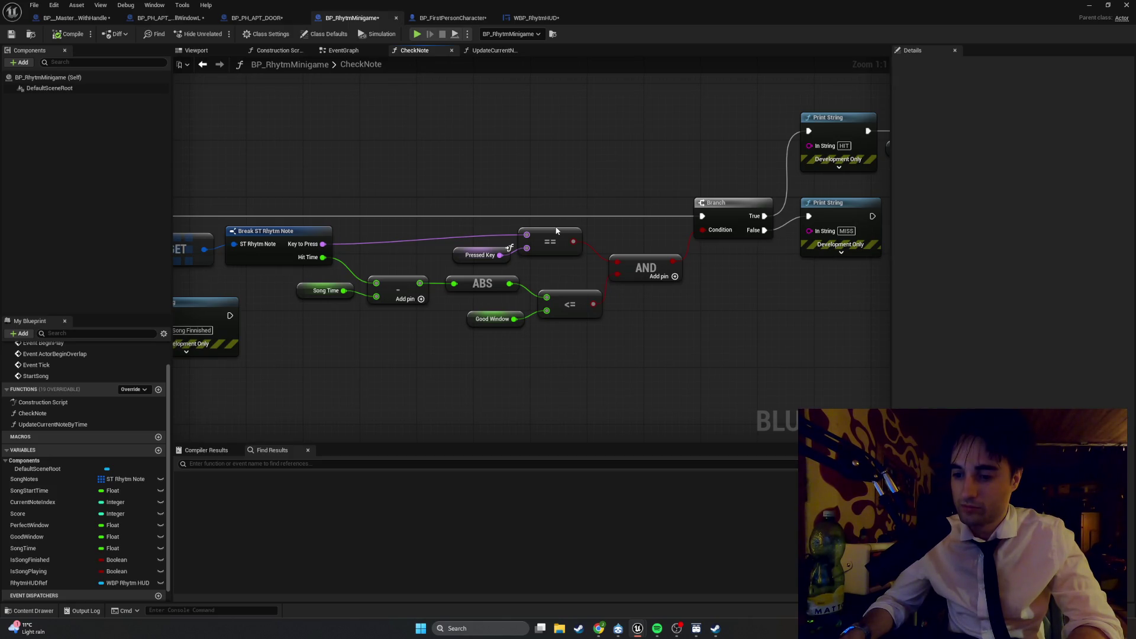
pyautogui.moveTo(623, 317)
pyautogui.mouseDown()
pyautogui.moveTo(228, 337)
pyautogui.moveTo(609, 336)
pyautogui.moveTo(672, 325)
pyautogui.moveTo(639, 330)
pyautogui.moveTo(758, 342)
pyautogui.mouseUp()
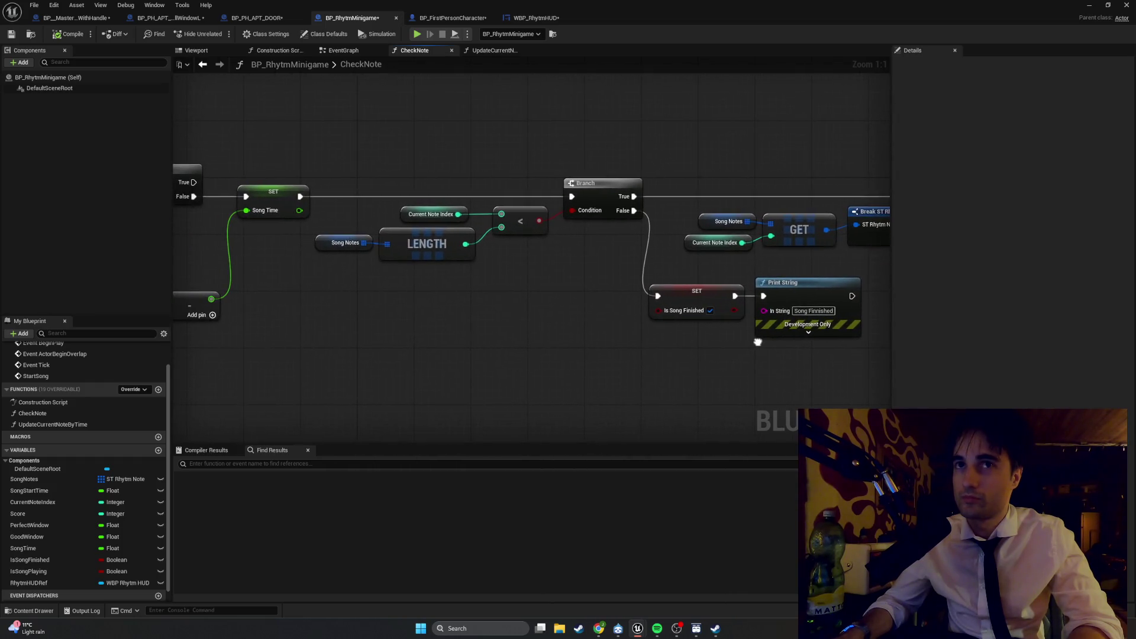
# Step: Frame the HUD widget creation chain in the BP_RhytmMinigame EventGraph, then open the Start menu
pyautogui.click(341, 50)
pyautogui.moveTo(497, 226)
pyautogui.mouseDown()
pyautogui.moveTo(401, 200)
pyautogui.moveTo(424, 201)
pyautogui.mouseUp()
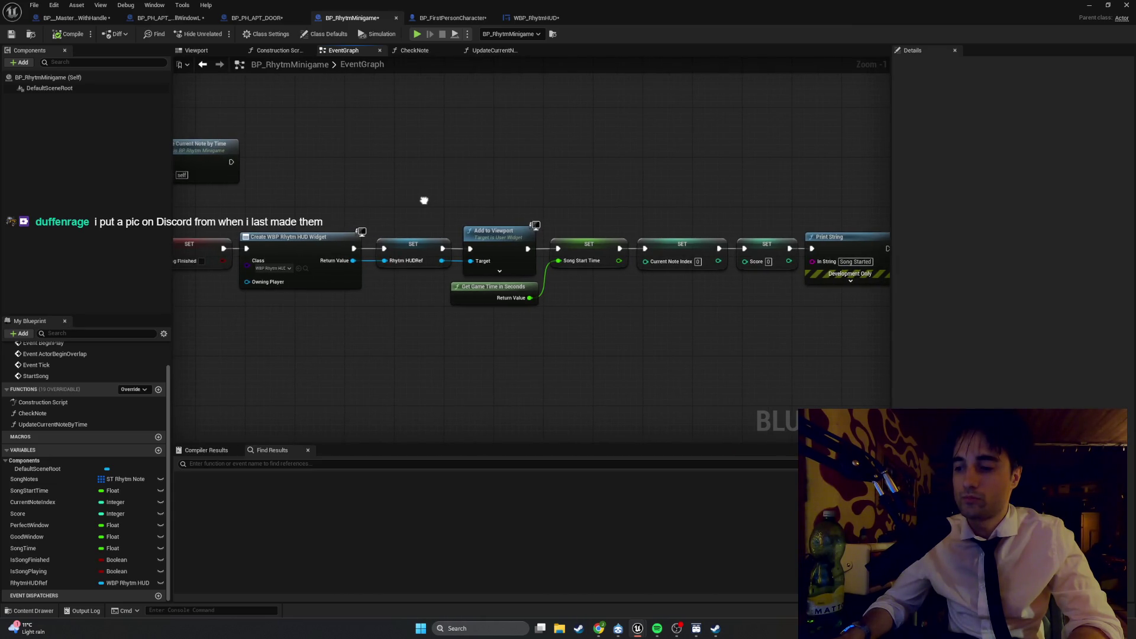
pyautogui.moveTo(424, 200); pyautogui.dragTo(423, 200)
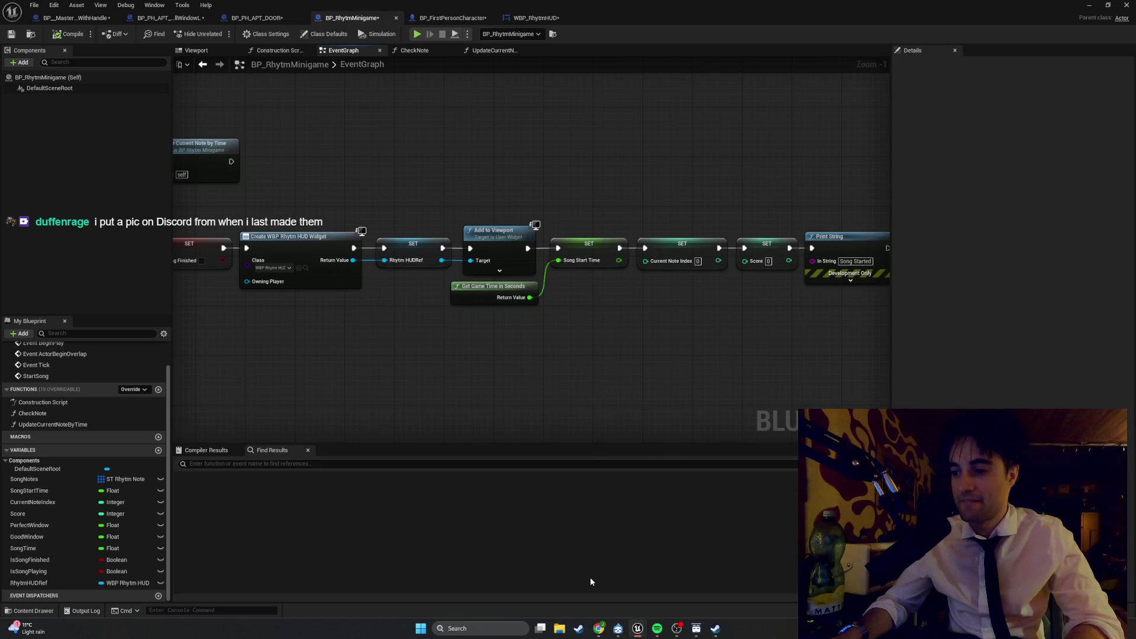
pyautogui.click(421, 628)
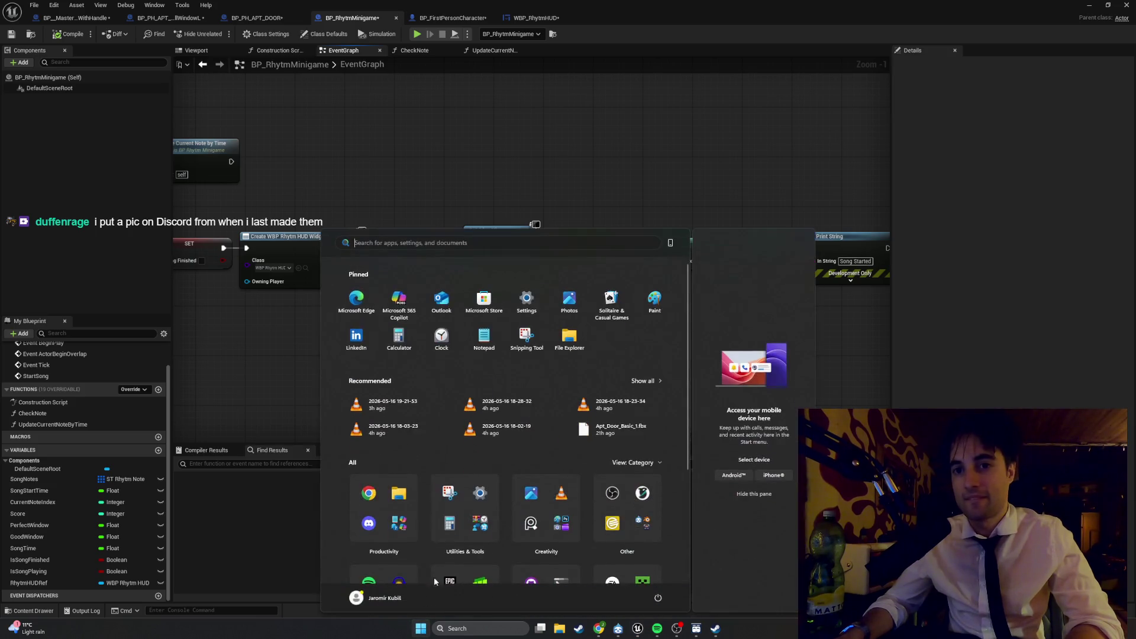
# Step: Switch to Discord and go to the #foods channel
pyautogui.click(371, 530)
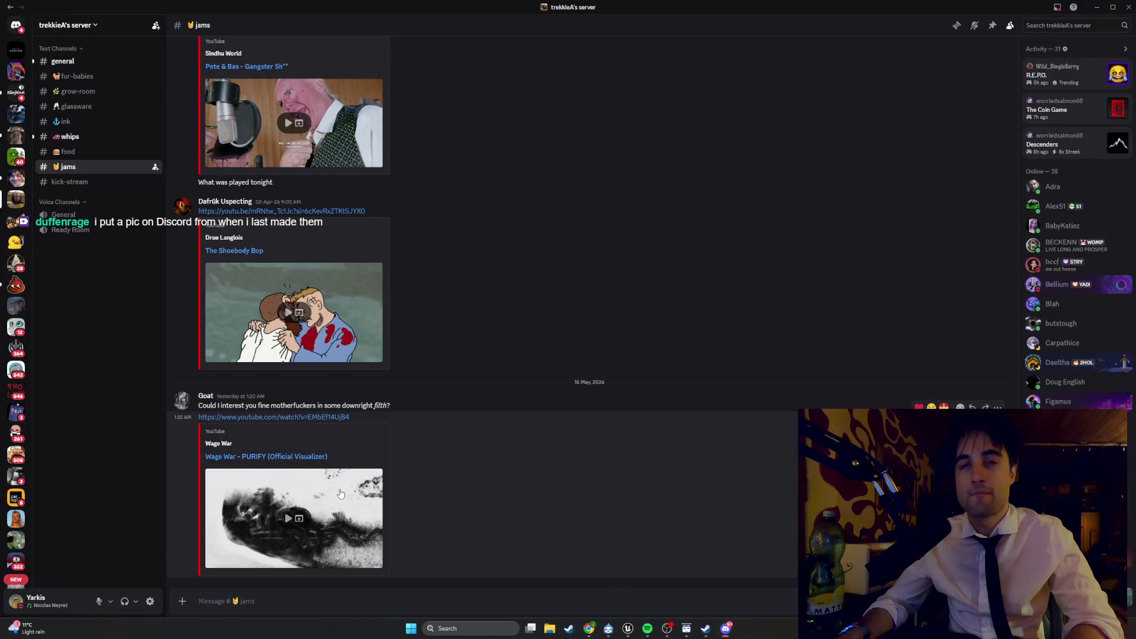
pyautogui.click(16, 177)
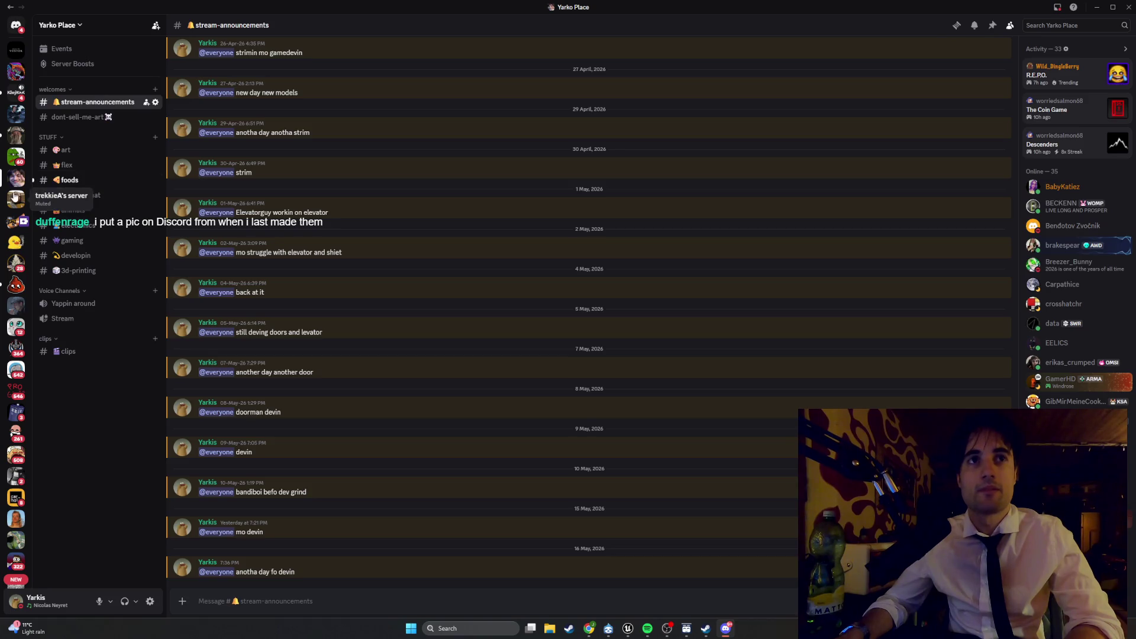
pyautogui.click(78, 181)
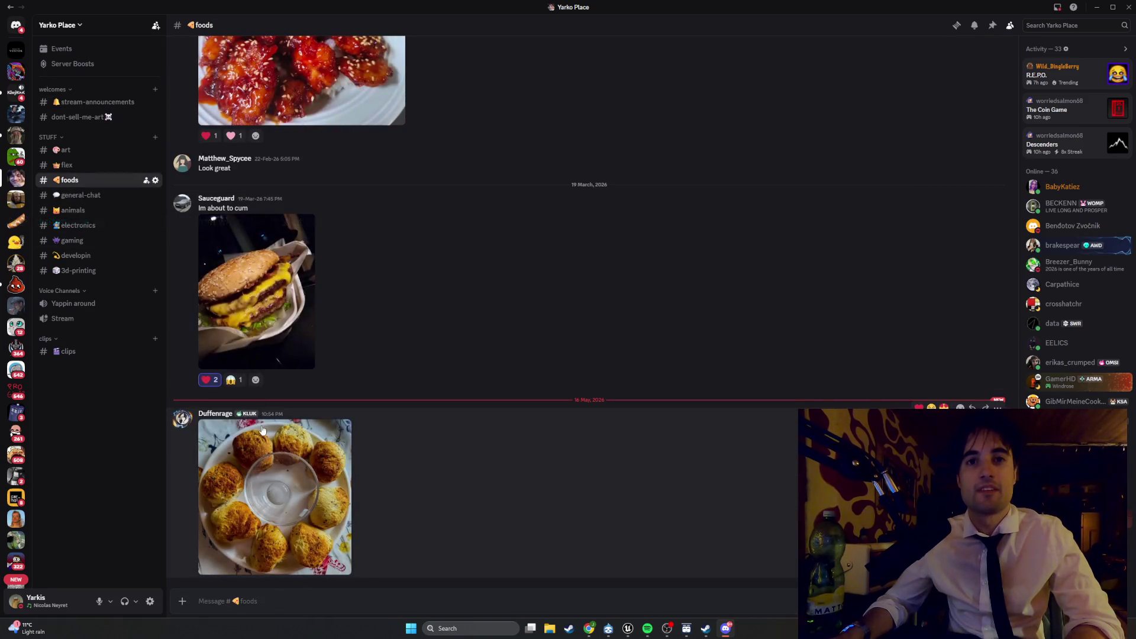
# Step: View the buns photo full size, zooming in and out on the glass bowl
pyautogui.click(264, 430)
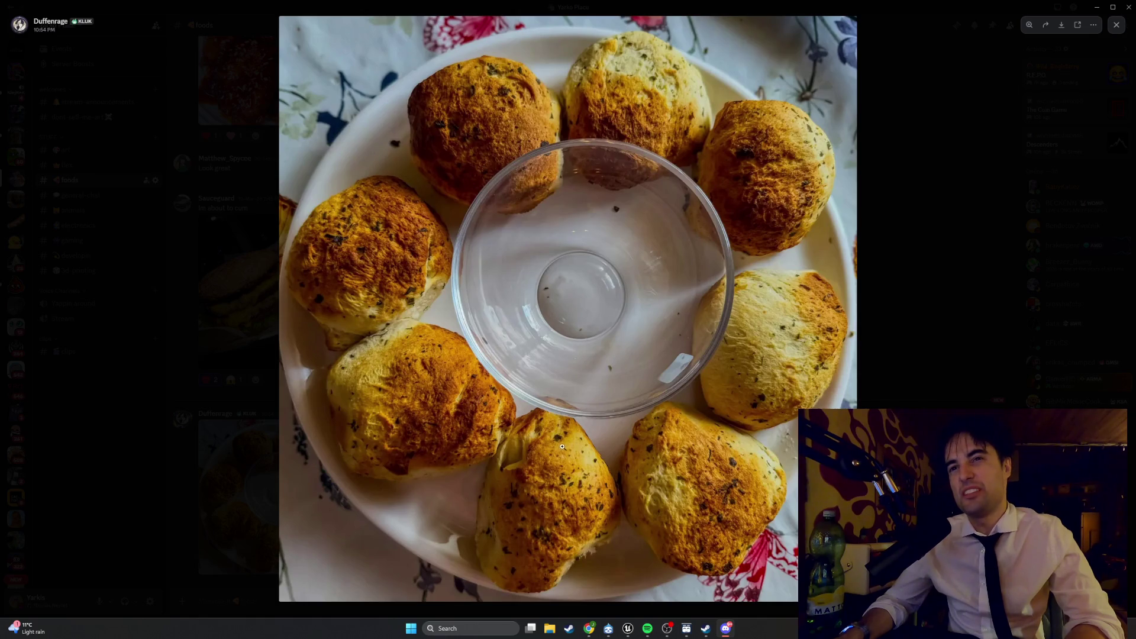
pyautogui.click(628, 430)
pyautogui.click(627, 429)
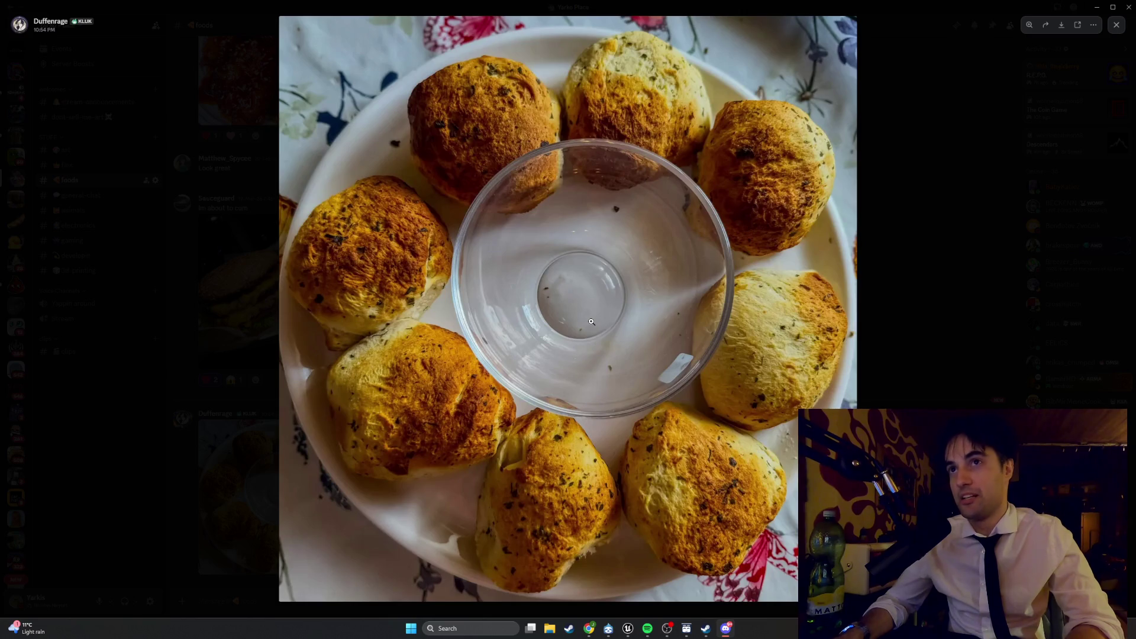
pyautogui.click(592, 290)
pyautogui.click(599, 278)
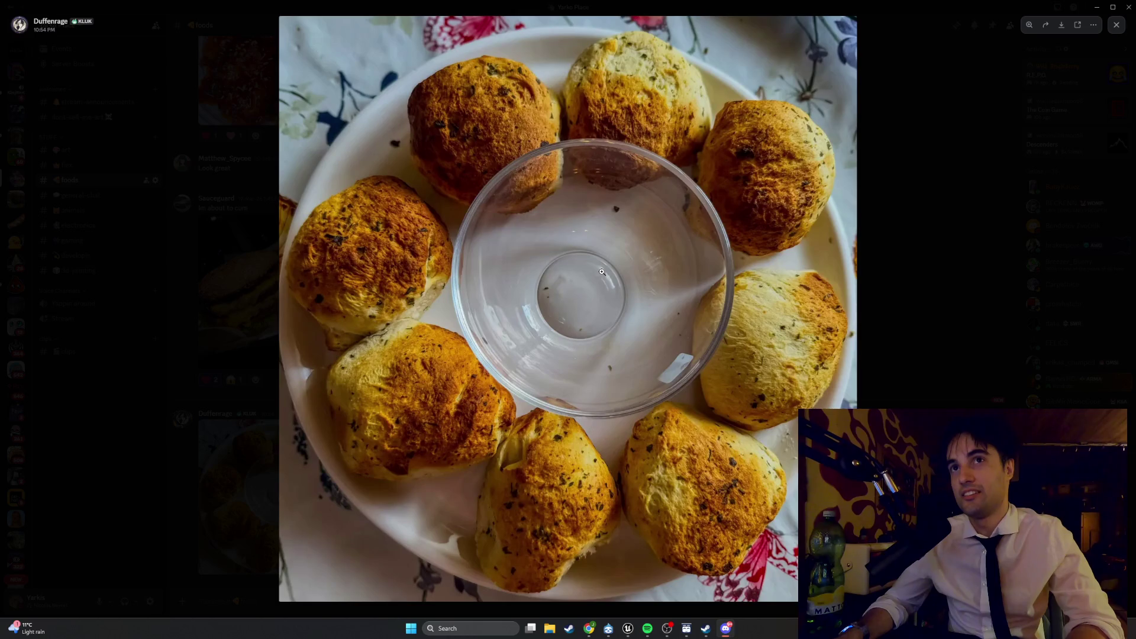
pyautogui.click(602, 271)
pyautogui.click(601, 271)
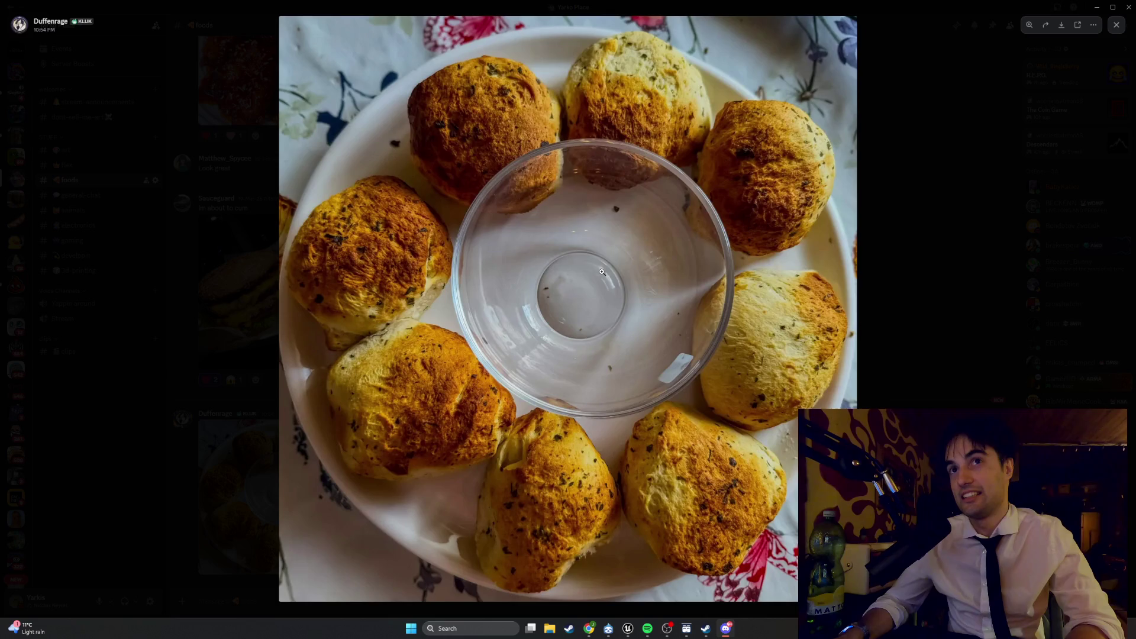
pyautogui.click(601, 272)
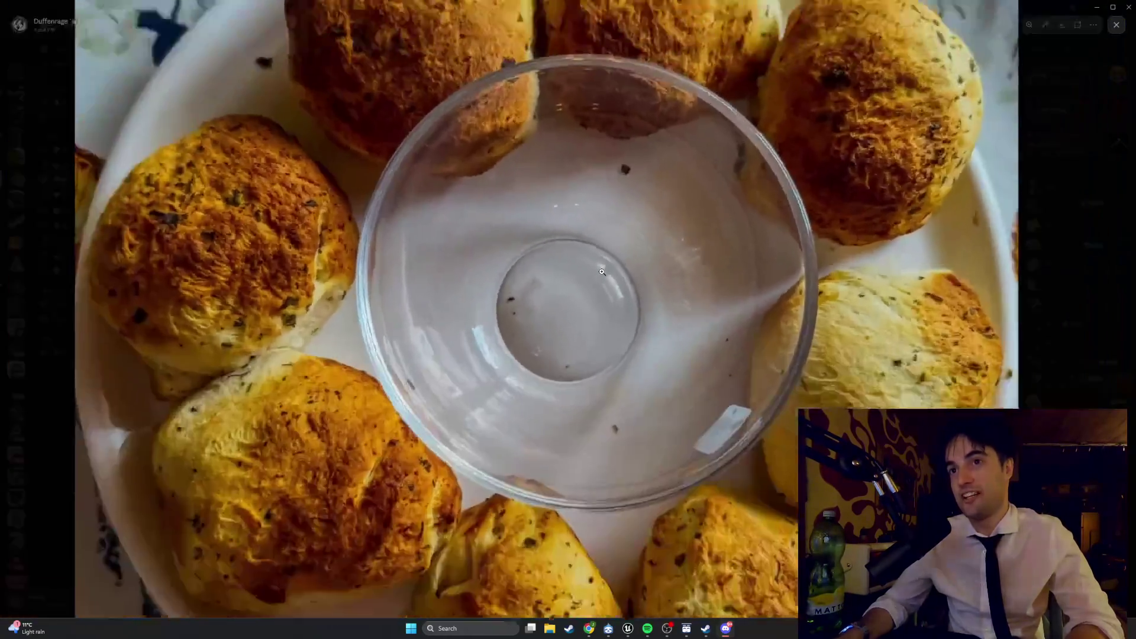
pyautogui.click(602, 271)
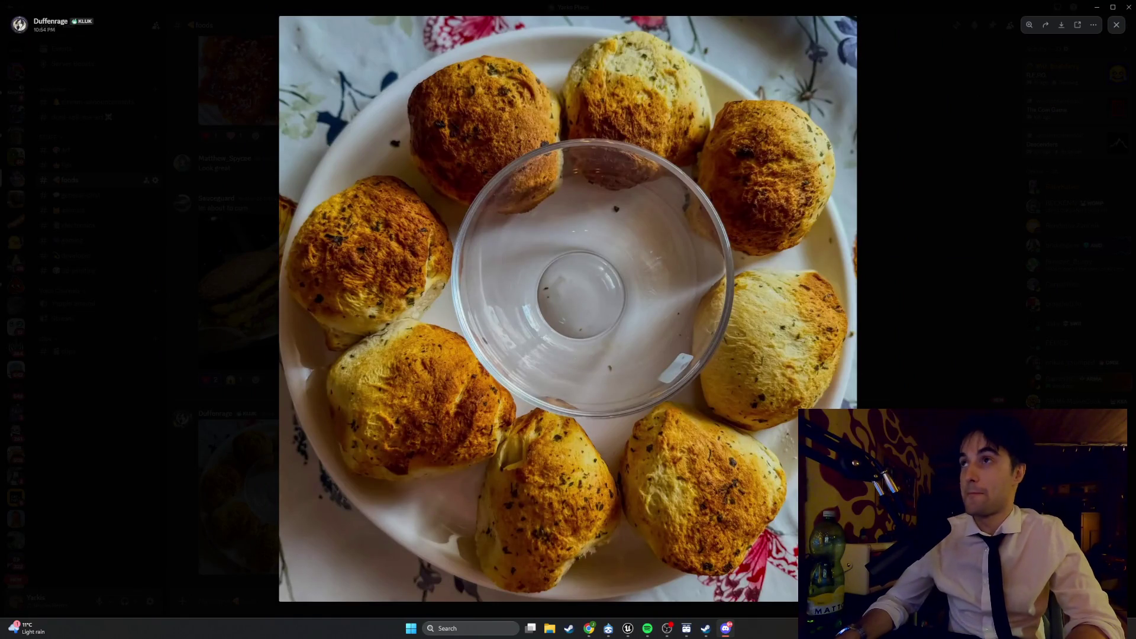
# Step: Close the photo, give it a heart reaction, and minimize Discord
pyautogui.click(1117, 25)
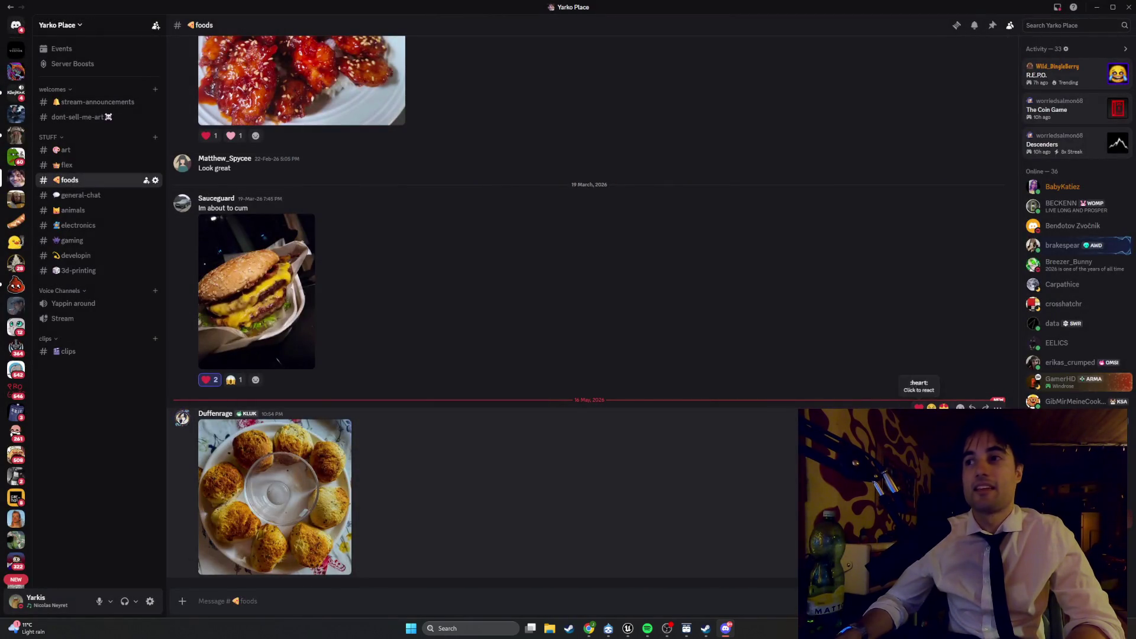
pyautogui.click(918, 407)
pyautogui.click(1096, 7)
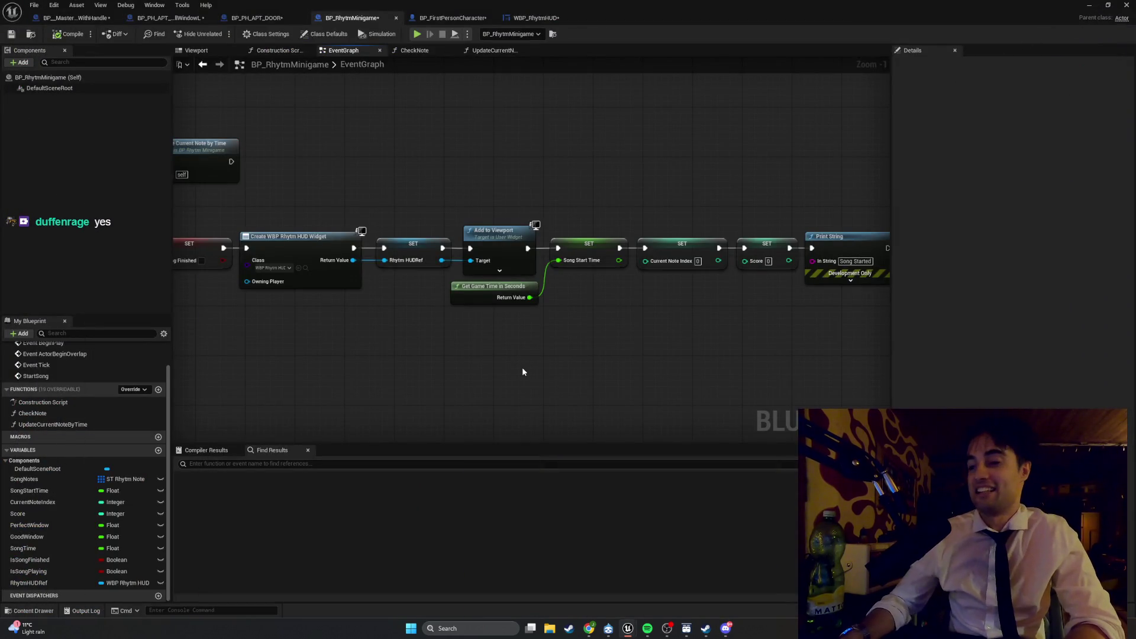
pyautogui.moveTo(640, 362)
pyautogui.mouseDown()
pyautogui.moveTo(444, 355)
pyautogui.moveTo(599, 336)
pyautogui.mouseUp()
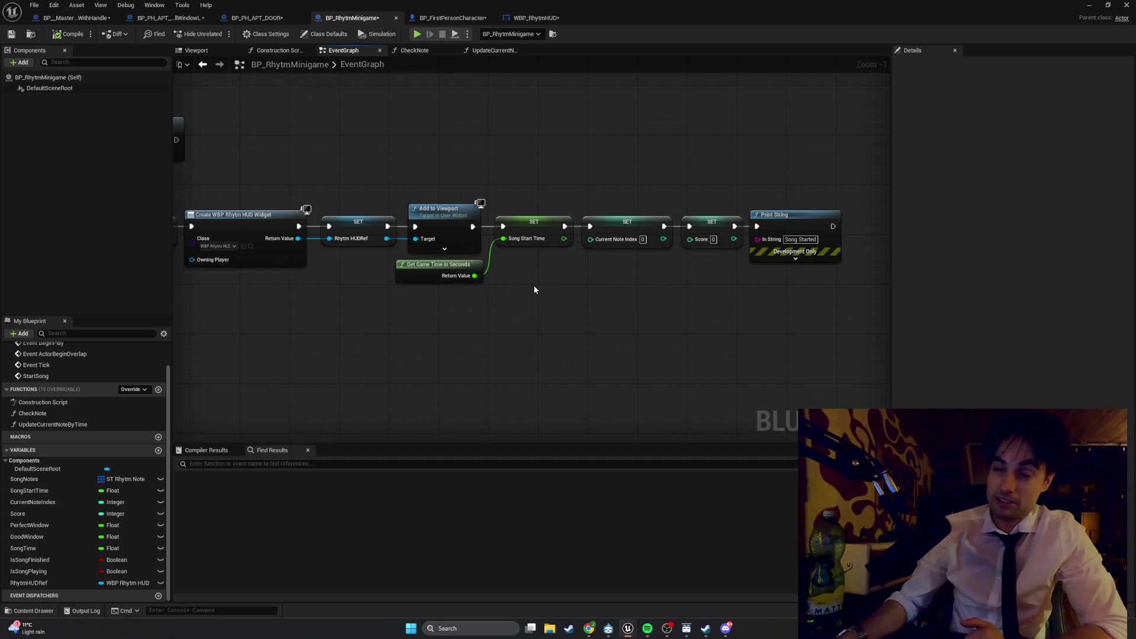
pyautogui.moveTo(523, 295)
pyautogui.mouseDown()
pyautogui.moveTo(613, 320)
pyautogui.moveTo(478, 290)
pyautogui.moveTo(741, 304)
pyautogui.moveTo(654, 316)
pyautogui.mouseUp()
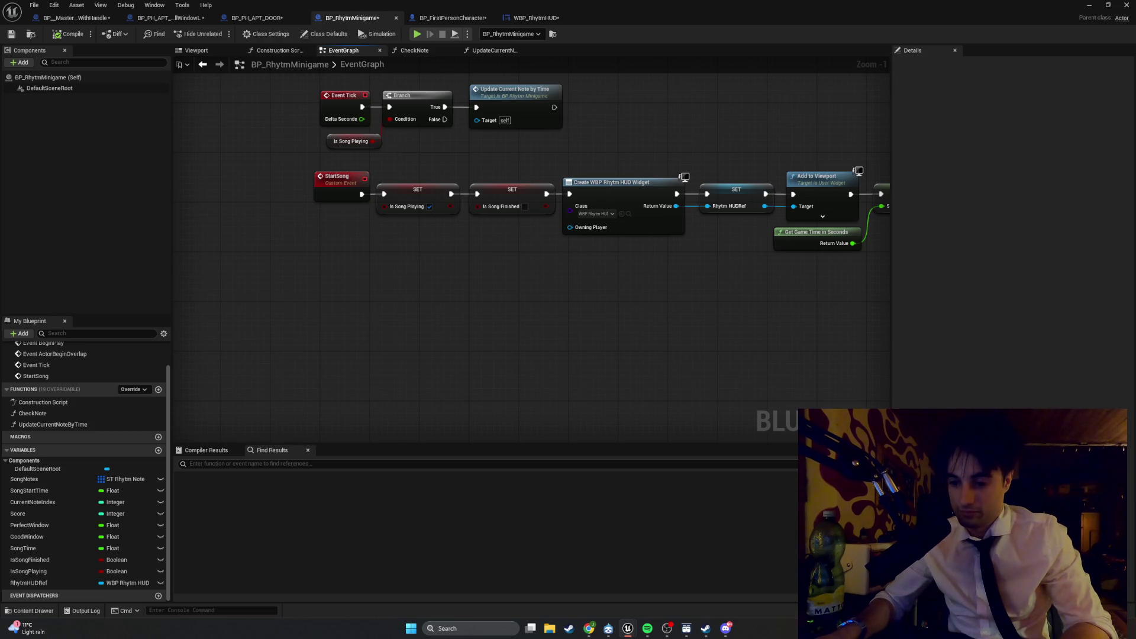
pyautogui.hotkey('alt', 'Tab')
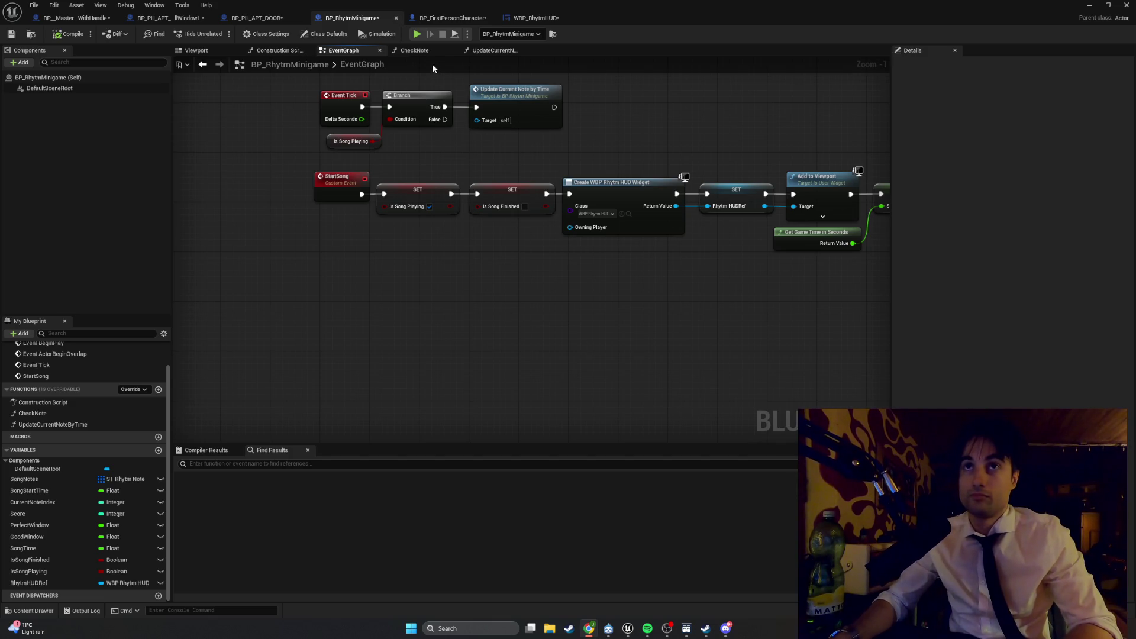
# Step: Pan across CheckNote's Branch, AND, game-time and Print String nodes, then start a screen snip
pyautogui.click(427, 51)
pyautogui.moveTo(431, 346); pyautogui.dragTo(512, 359)
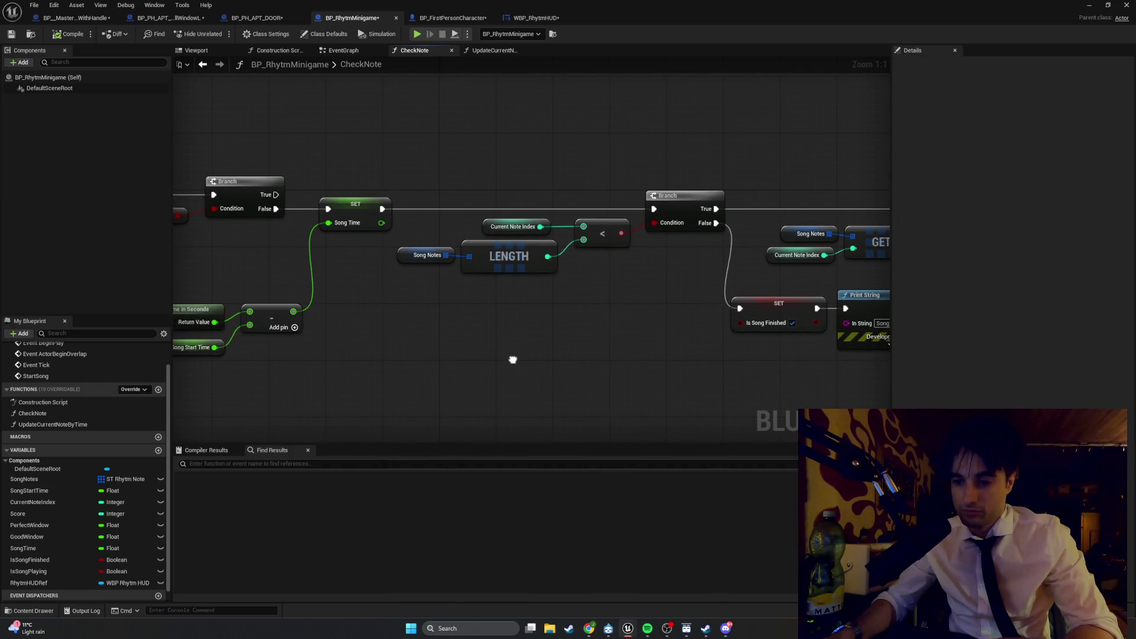
pyautogui.moveTo(512, 360)
pyautogui.mouseDown()
pyautogui.moveTo(611, 355)
pyautogui.moveTo(286, 343)
pyautogui.moveTo(325, 347)
pyautogui.moveTo(248, 363)
pyautogui.mouseUp()
pyautogui.moveTo(442, 340); pyautogui.dragTo(489, 357)
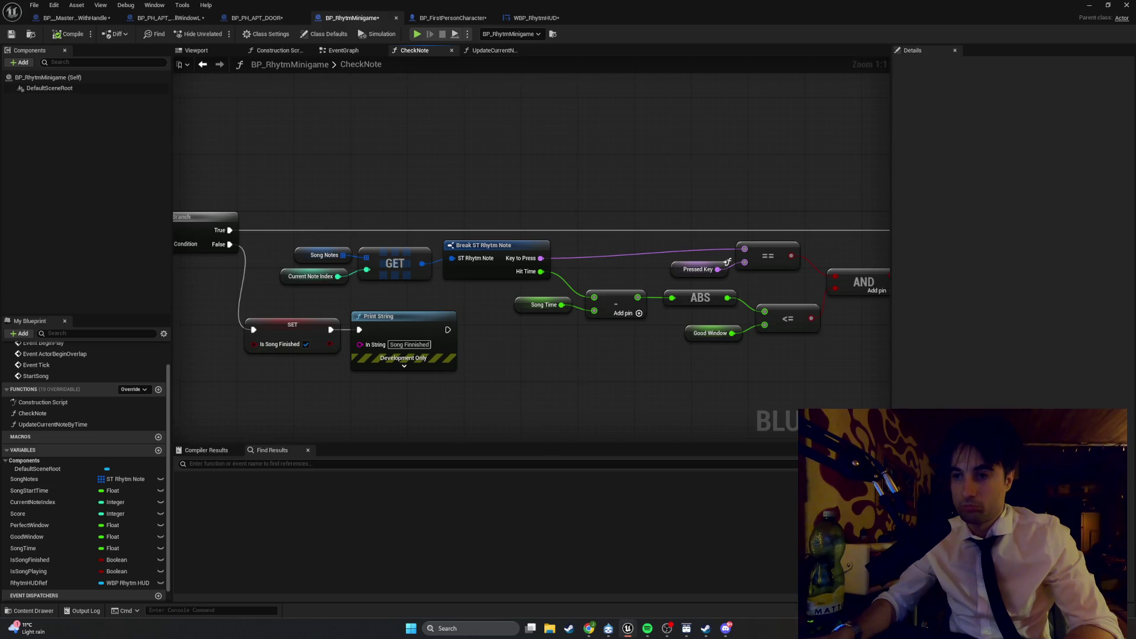
pyautogui.moveTo(575, 377)
pyautogui.mouseDown()
pyautogui.moveTo(464, 380)
pyautogui.moveTo(474, 382)
pyautogui.mouseUp()
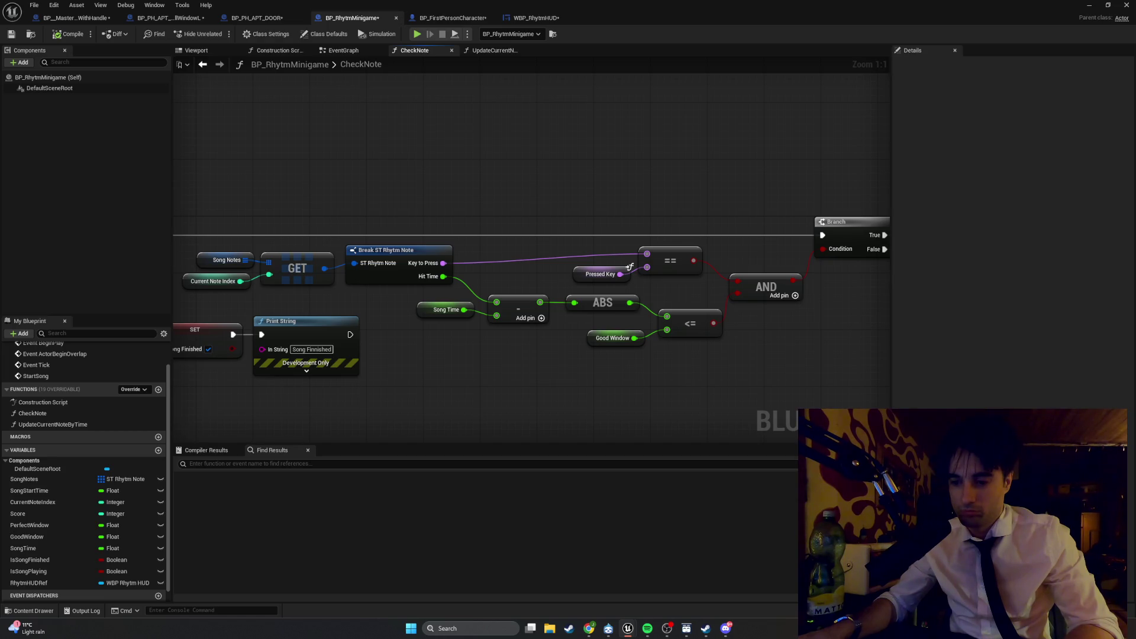
pyautogui.moveTo(603, 403)
pyautogui.mouseDown()
pyautogui.moveTo(527, 408)
pyautogui.moveTo(583, 393)
pyautogui.mouseUp()
pyautogui.scroll(-1, 527, 408)
pyautogui.press('super+shift+s')
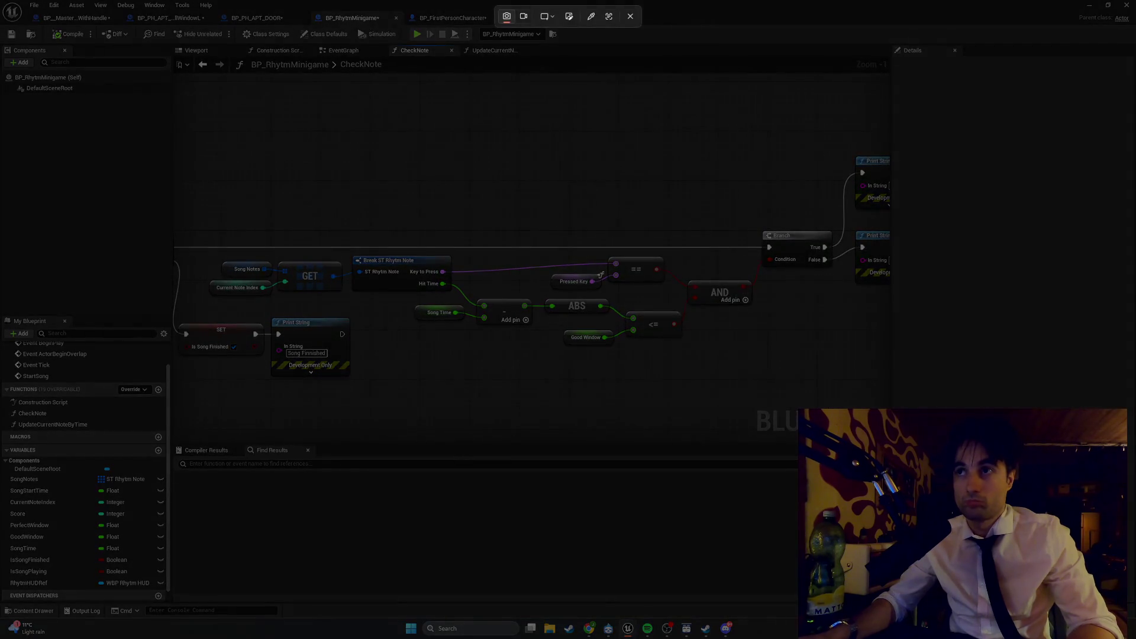
# Step: Snip the region of the CheckNote graph showing the comparisons, Branches and Print Strings
pyautogui.moveTo(872, 421)
pyautogui.mouseDown()
pyautogui.moveTo(304, 131)
pyautogui.moveTo(152, 131)
pyautogui.moveTo(175, 131)
pyautogui.mouseUp()
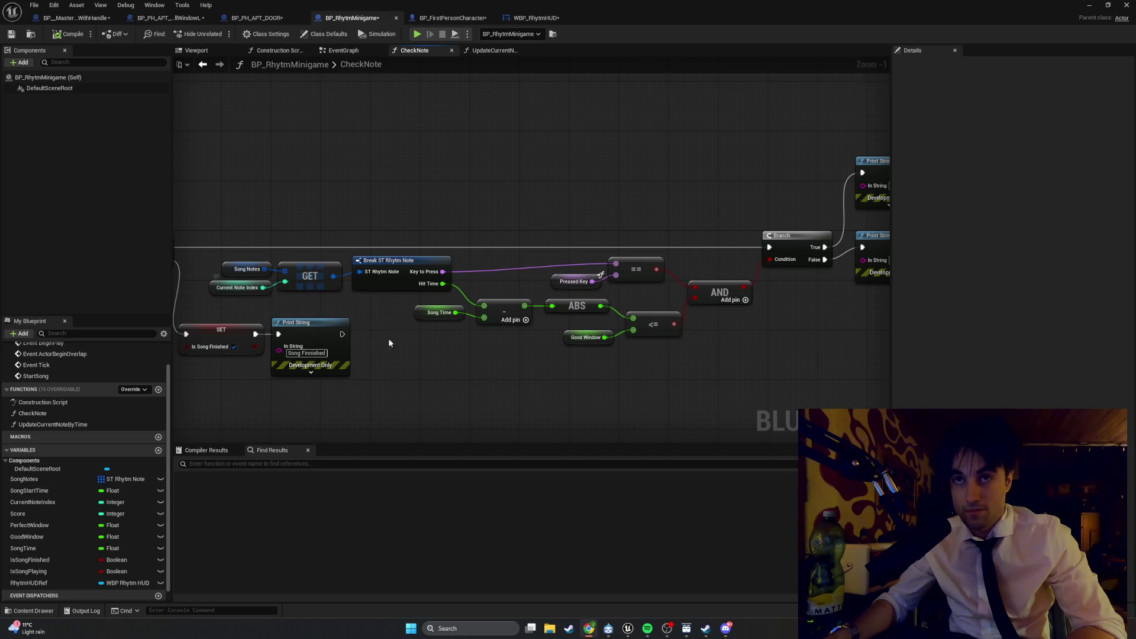
# Step: Move the song-finished SET and Print String nodes and the note comparison group lower
pyautogui.moveTo(388, 338)
pyautogui.mouseDown()
pyautogui.moveTo(680, 398)
pyautogui.moveTo(406, 396)
pyautogui.moveTo(479, 402)
pyautogui.moveTo(568, 325)
pyautogui.moveTo(631, 338)
pyautogui.mouseUp()
pyautogui.moveTo(596, 330); pyautogui.dragTo(392, 290)
pyautogui.moveTo(499, 317)
pyautogui.mouseDown()
pyautogui.moveTo(540, 370)
pyautogui.moveTo(375, 366)
pyautogui.mouseUp()
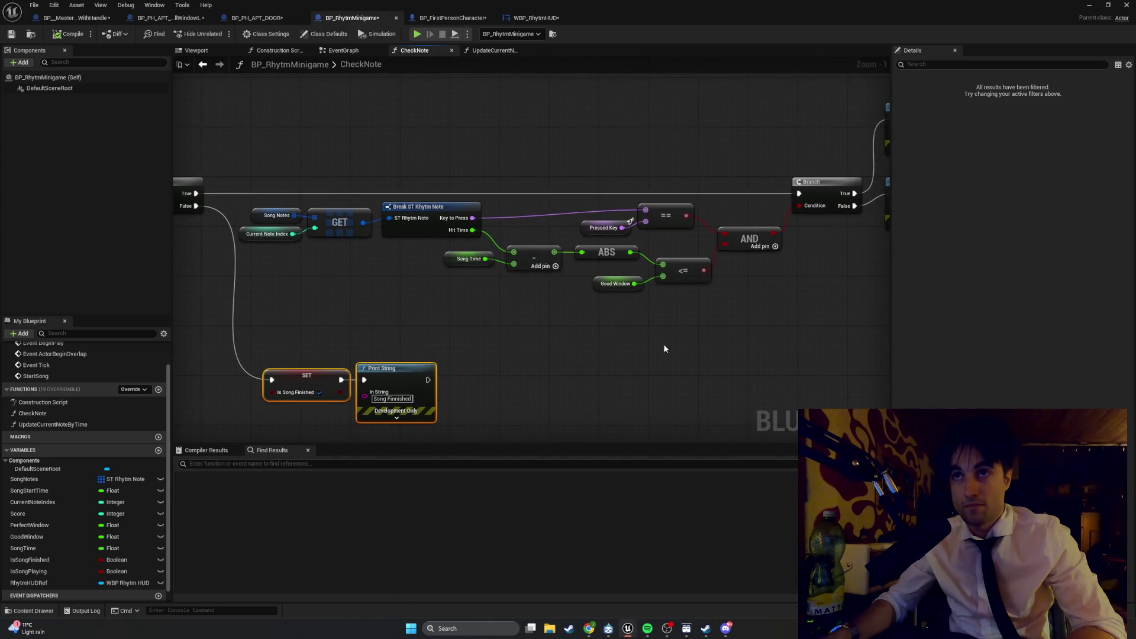
pyautogui.moveTo(744, 348)
pyautogui.mouseDown()
pyautogui.moveTo(522, 233)
pyautogui.moveTo(244, 207)
pyautogui.mouseUp()
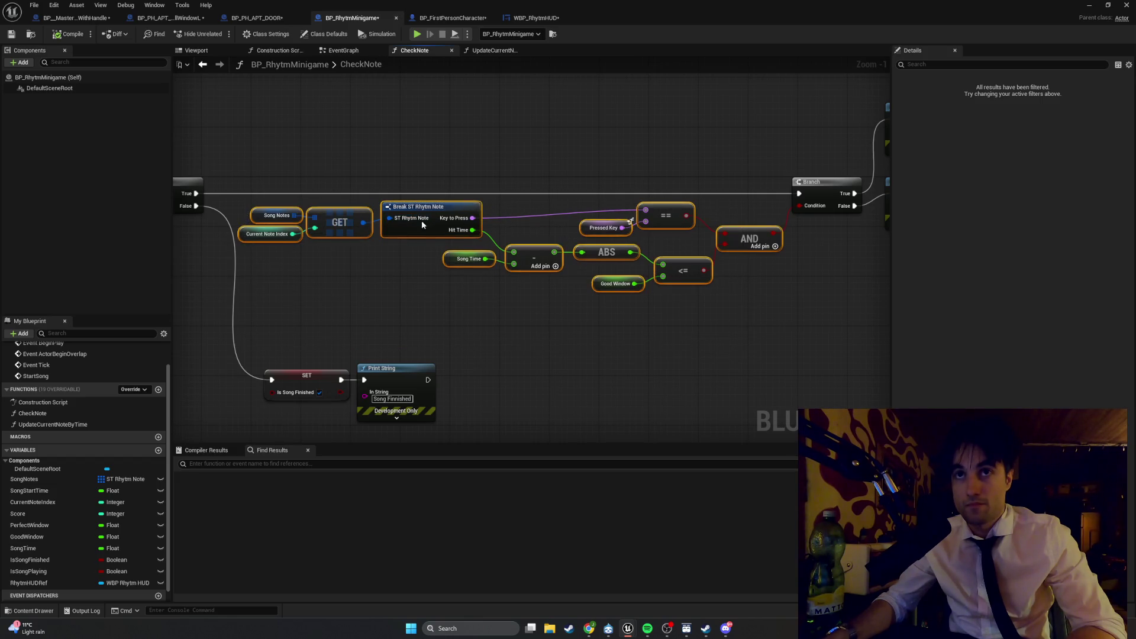
pyautogui.moveTo(421, 218); pyautogui.dragTo(410, 292)
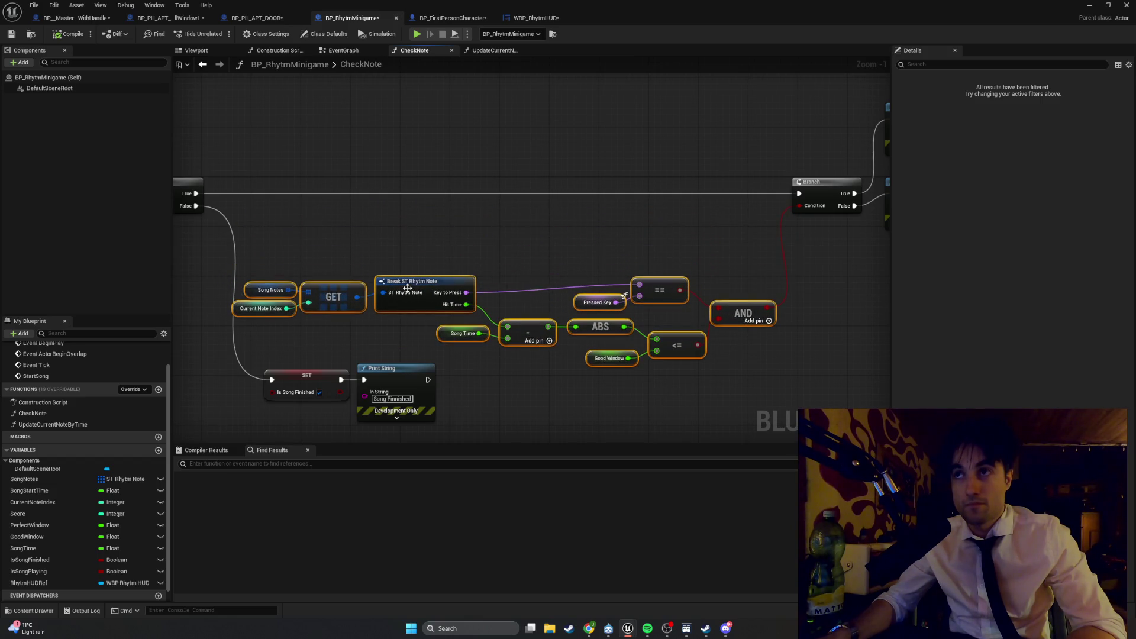
pyautogui.scroll(-3, 507, 213)
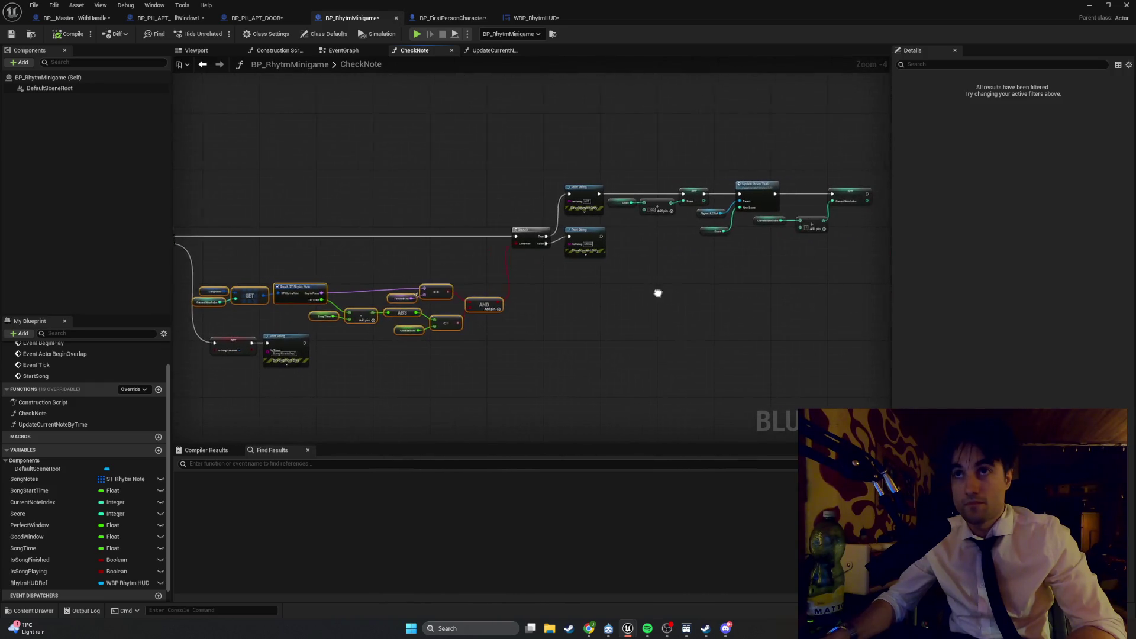
# Step: Shift the right-hand Branch and print nodes right and reposition the GET/Break/ABS/AND group
pyautogui.moveTo(756, 304); pyautogui.dragTo(393, 190)
pyautogui.moveTo(452, 213); pyautogui.dragTo(553, 211)
pyautogui.moveTo(250, 297); pyautogui.dragTo(423, 265)
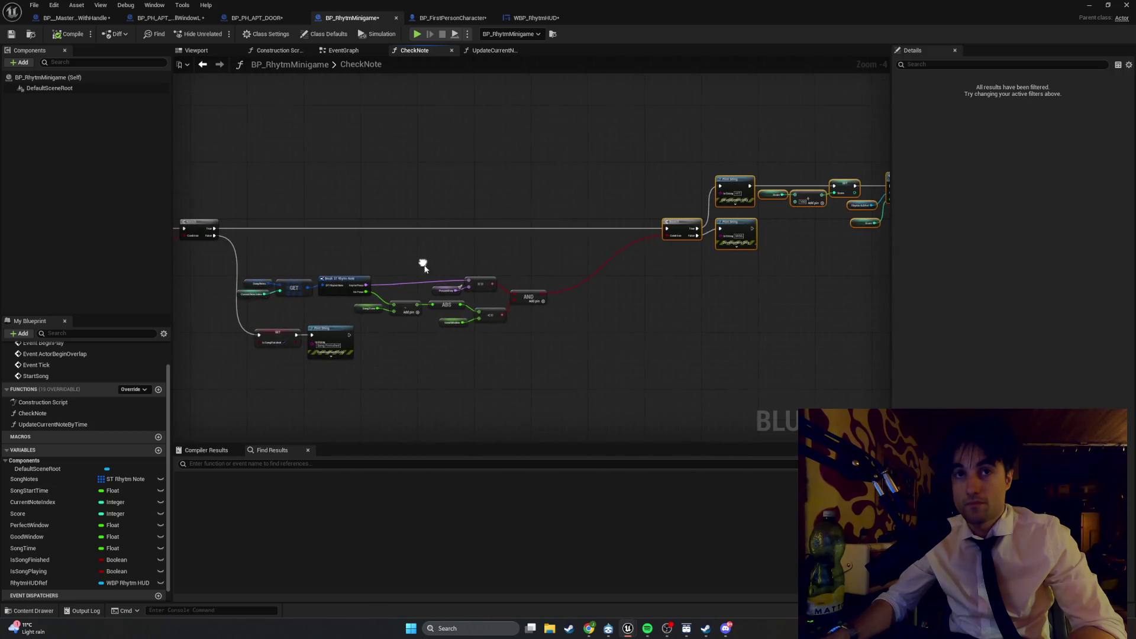
pyautogui.moveTo(576, 322)
pyautogui.mouseDown()
pyautogui.moveTo(317, 257)
pyautogui.moveTo(235, 258)
pyautogui.mouseUp()
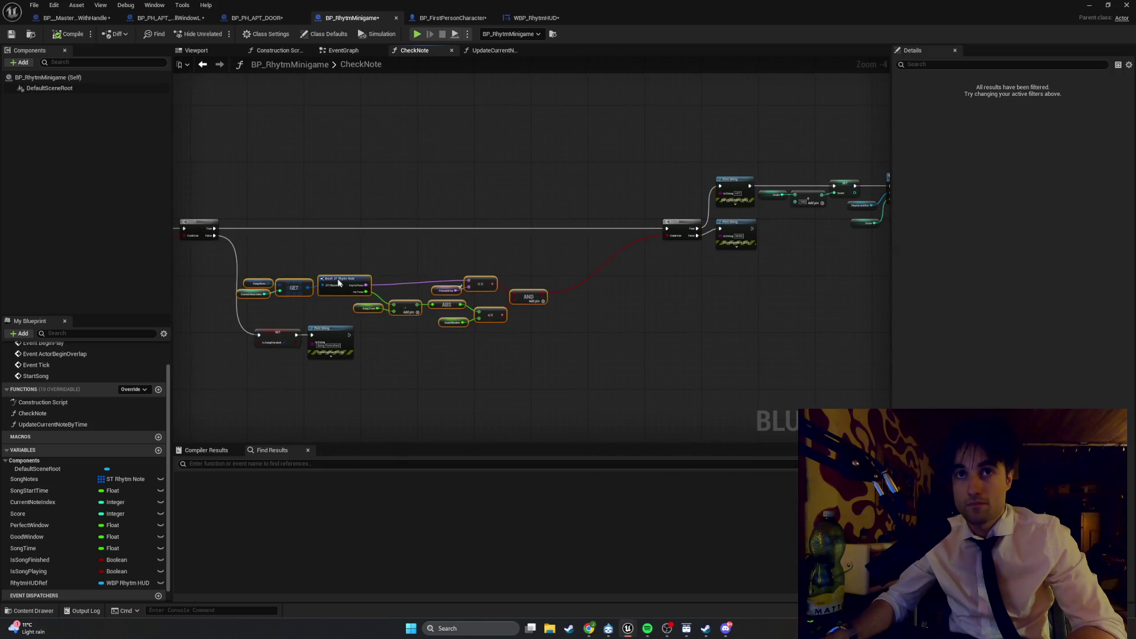
pyautogui.moveTo(338, 283)
pyautogui.mouseDown()
pyautogui.moveTo(442, 278)
pyautogui.moveTo(415, 276)
pyautogui.moveTo(406, 296)
pyautogui.mouseUp()
pyautogui.moveTo(352, 362); pyautogui.dragTo(242, 329)
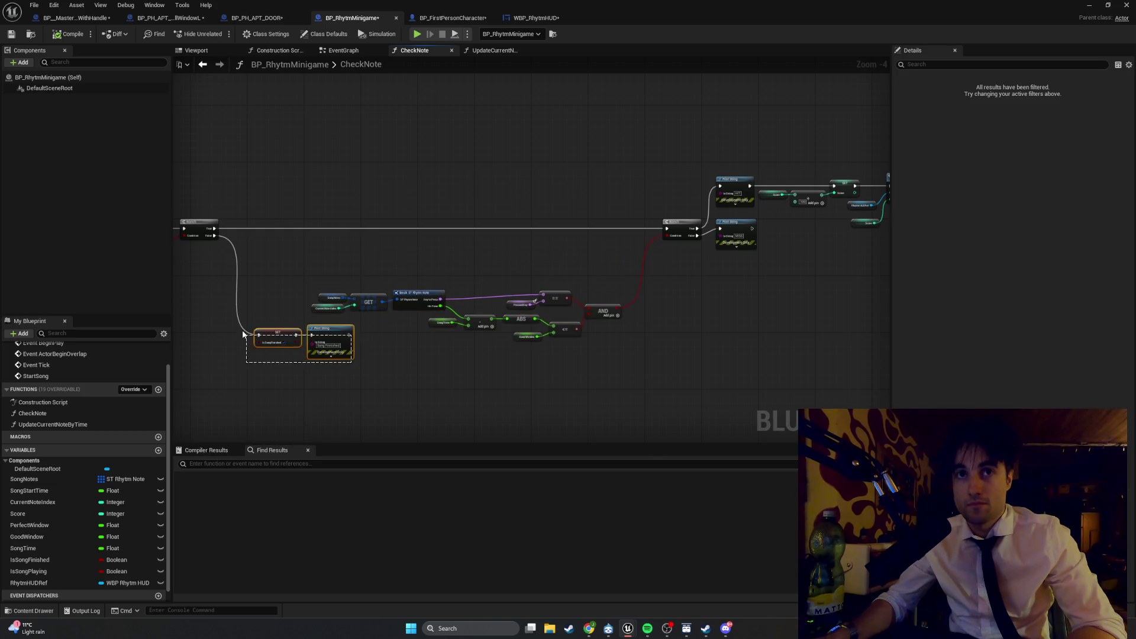
pyautogui.moveTo(312, 331); pyautogui.dragTo(326, 370)
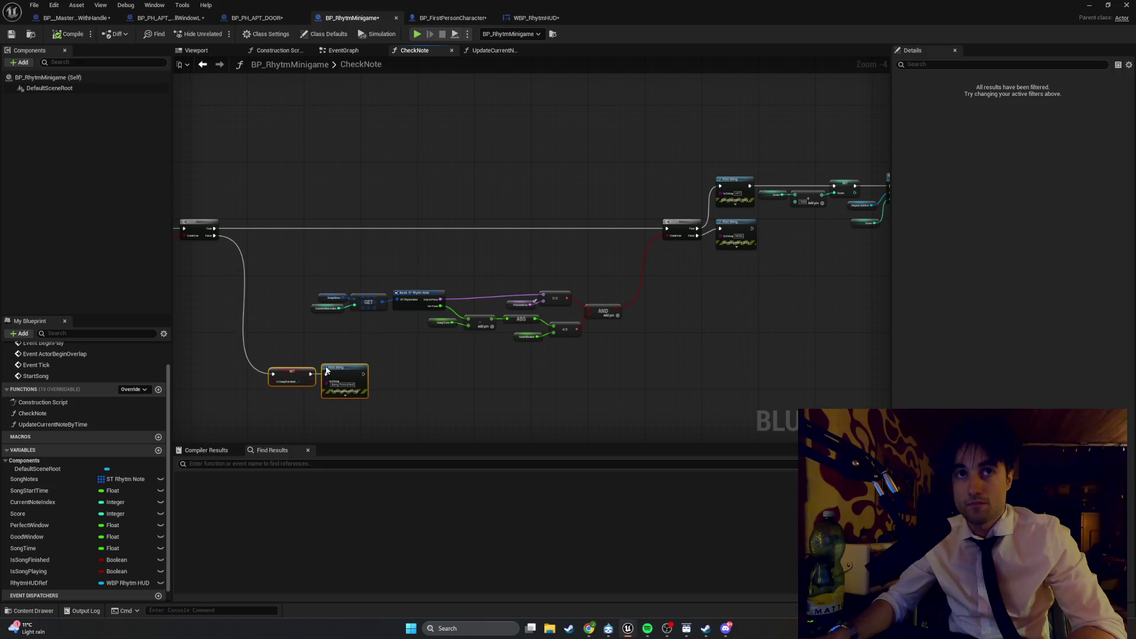
# Step: Reselect the note-checking node group and lower it slightly, then deselect
pyautogui.moveTo(641, 371); pyautogui.dragTo(384, 253)
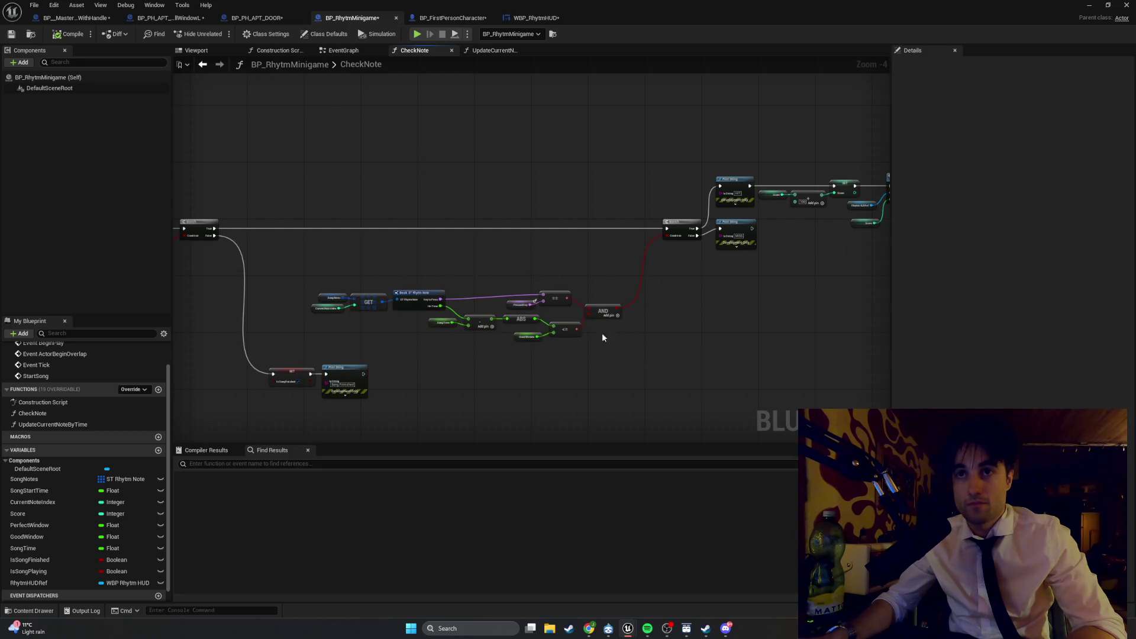
pyautogui.moveTo(630, 336); pyautogui.dragTo(319, 270)
pyautogui.rightClick(408, 311)
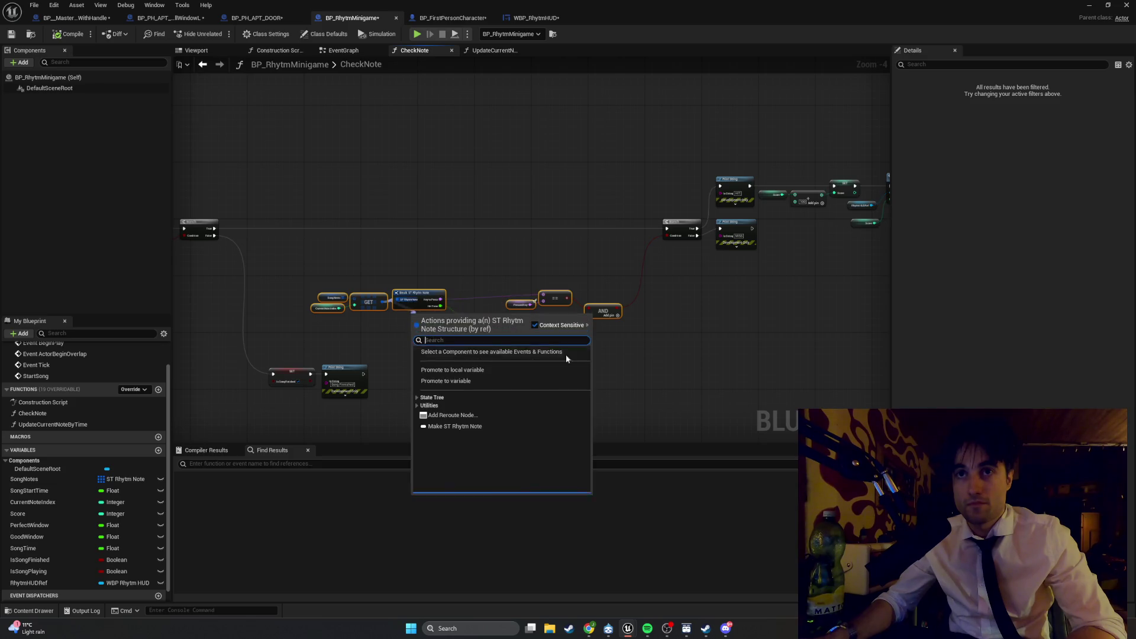
pyautogui.click(669, 365)
pyautogui.moveTo(670, 367); pyautogui.dragTo(325, 269)
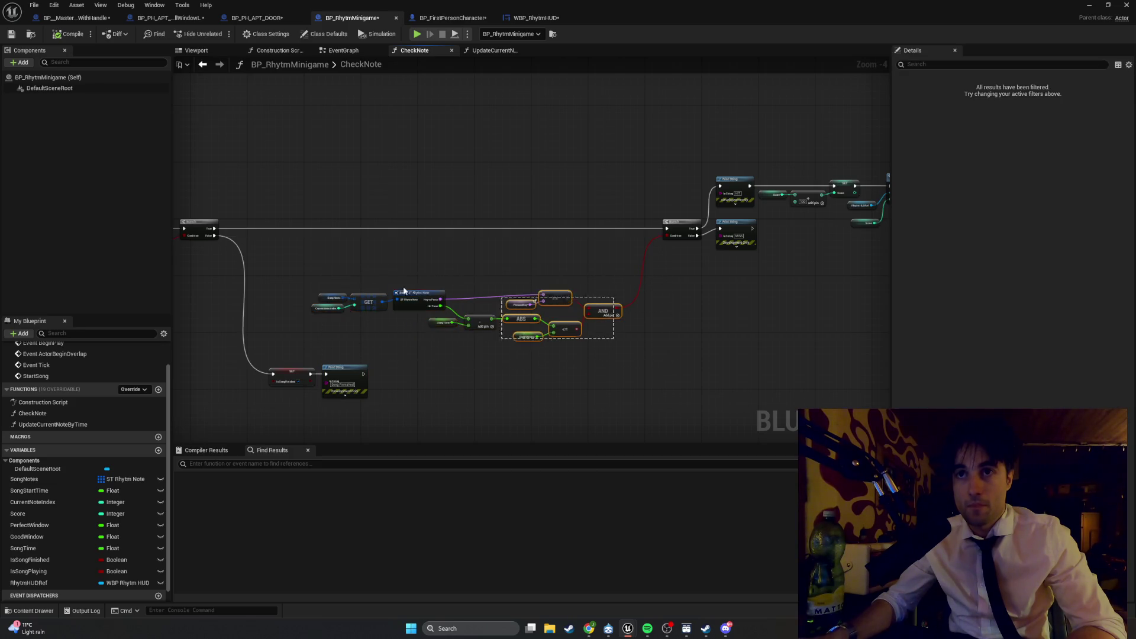
pyautogui.moveTo(410, 294); pyautogui.dragTo(414, 313)
pyautogui.click(381, 287)
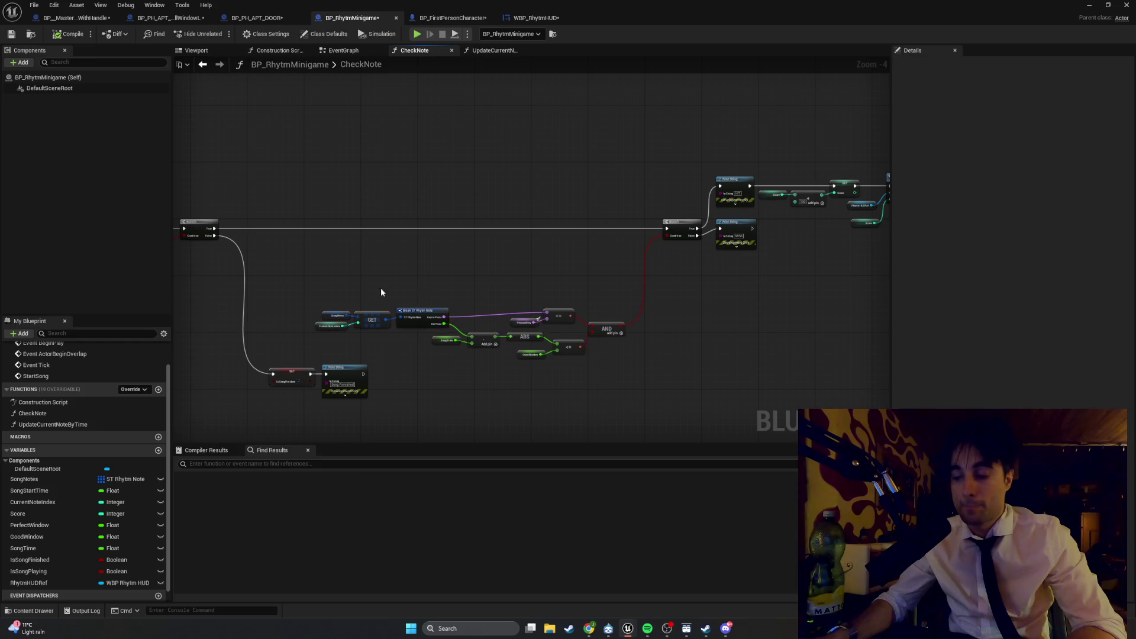
# Step: Frame the CheckNote comparison nodes and Branch, then marquee-select the note-checking nodes
pyautogui.scroll(3, 353, 282)
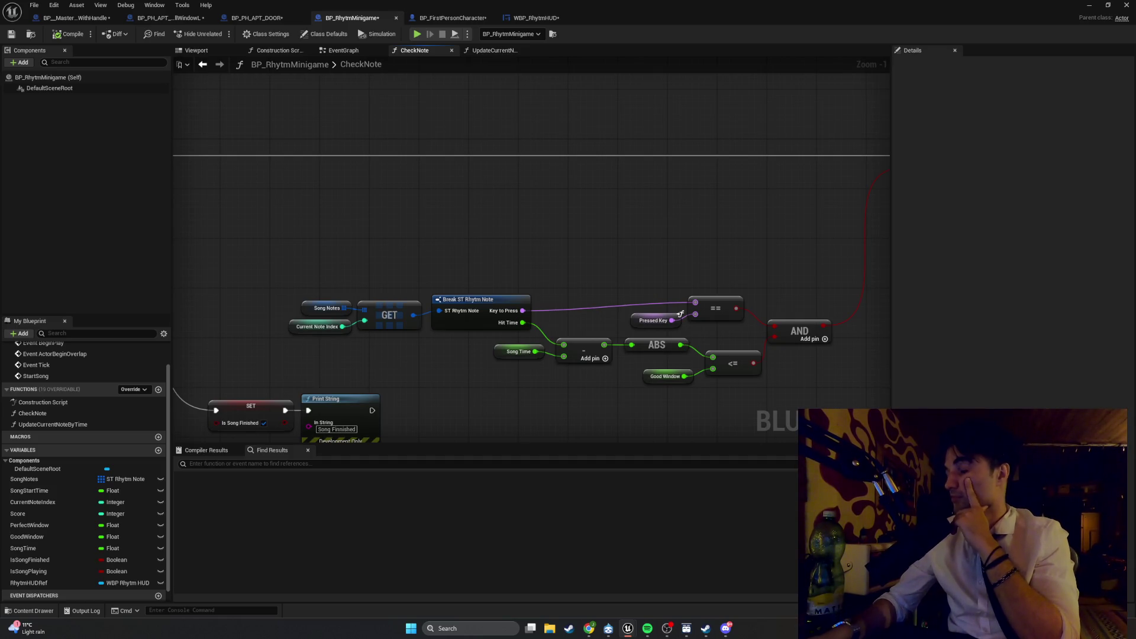
pyautogui.moveTo(555, 286); pyautogui.dragTo(519, 288)
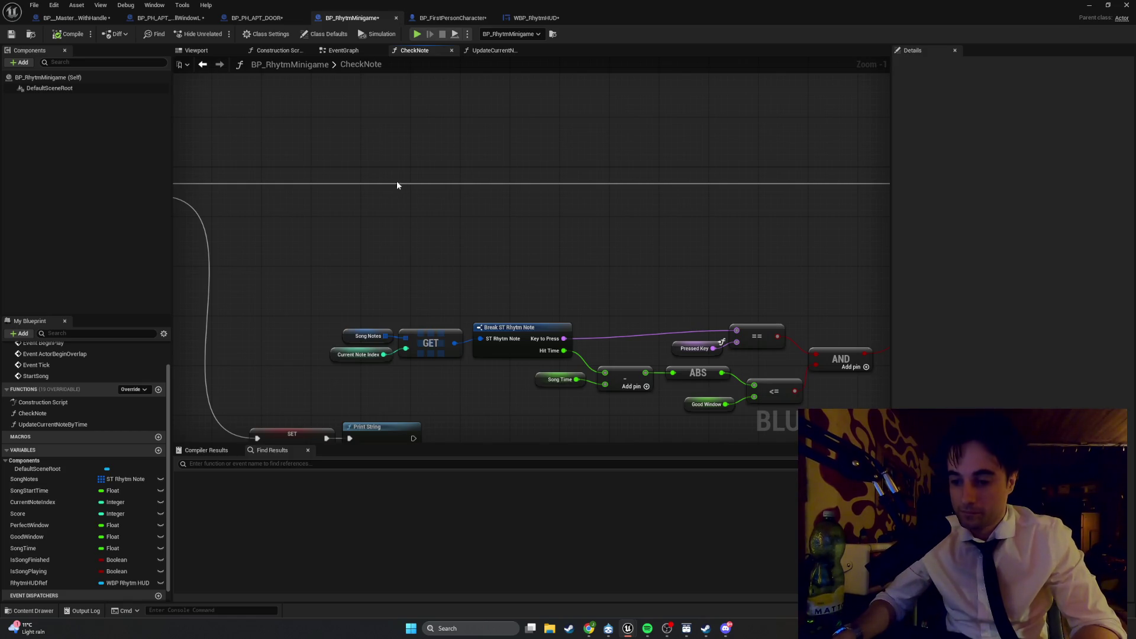
pyautogui.moveTo(480, 320); pyautogui.dragTo(379, 332)
pyautogui.scroll(-4, 380, 332)
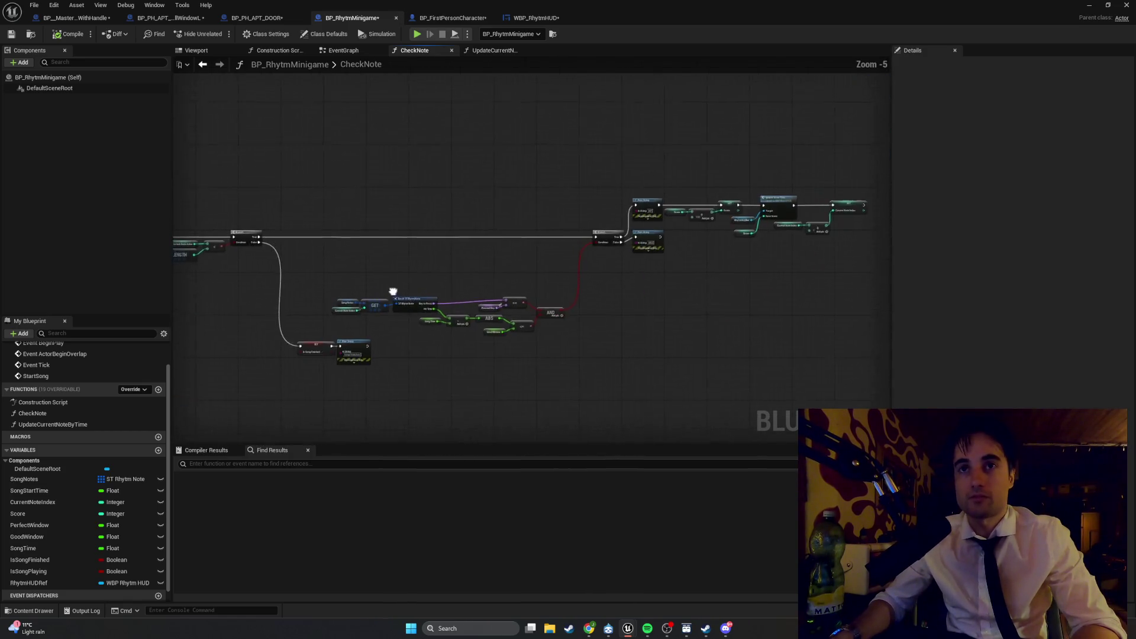
pyautogui.moveTo(393, 294)
pyautogui.mouseDown()
pyautogui.moveTo(535, 328)
pyautogui.moveTo(524, 343)
pyautogui.mouseUp()
pyautogui.scroll(4, 524, 342)
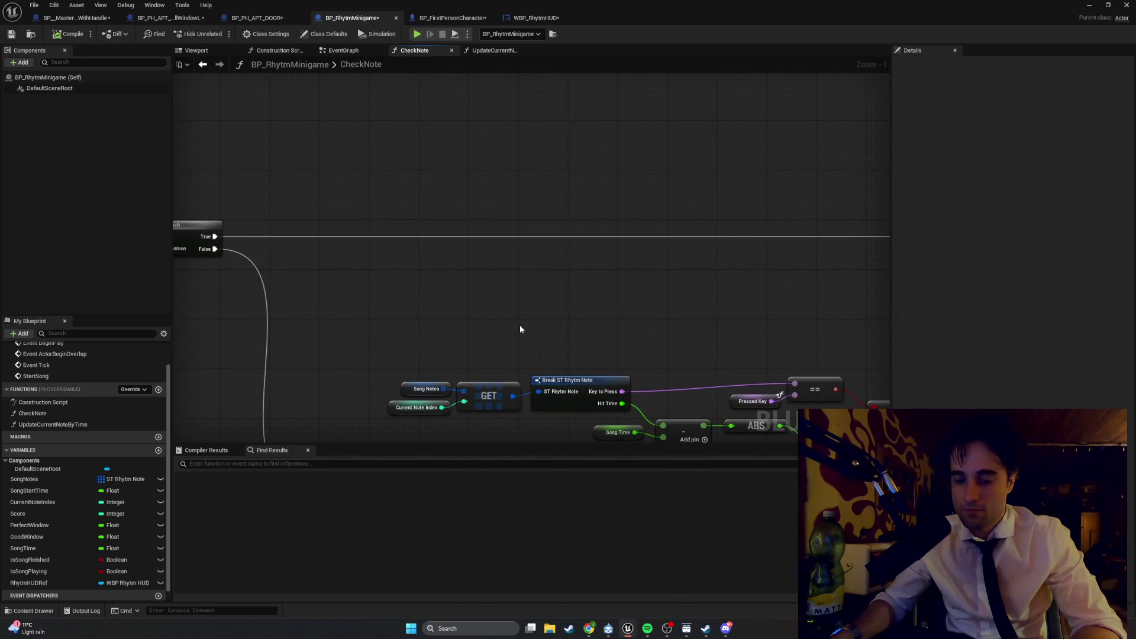
pyautogui.moveTo(520, 329)
pyautogui.mouseDown()
pyautogui.moveTo(208, 338)
pyautogui.moveTo(467, 290)
pyautogui.moveTo(385, 267)
pyautogui.moveTo(253, 261)
pyautogui.moveTo(263, 262)
pyautogui.mouseUp()
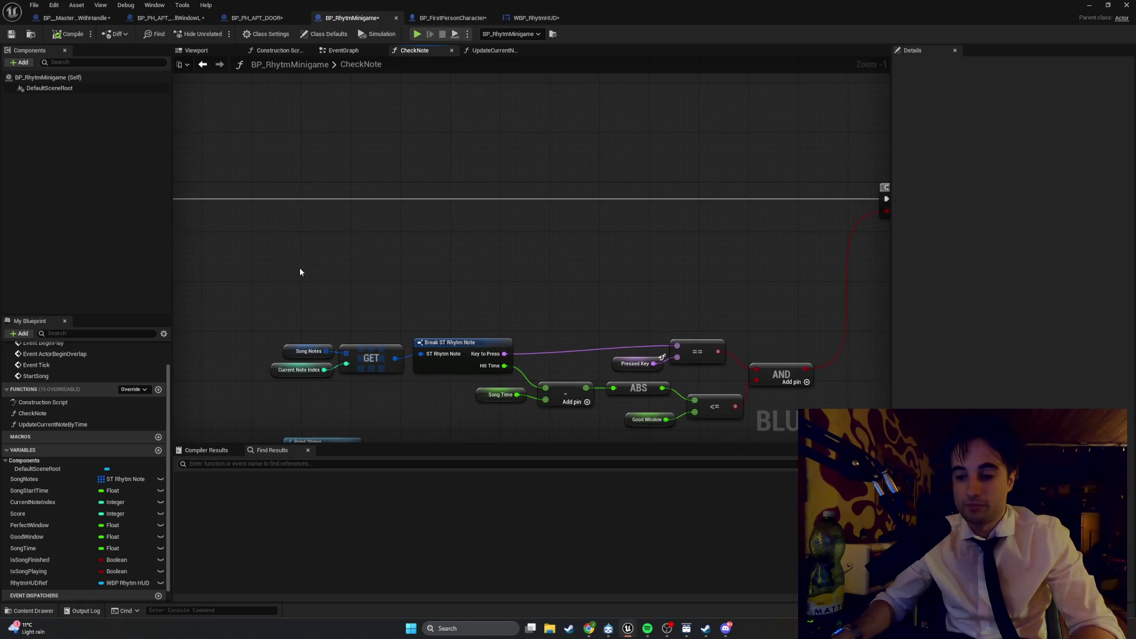
pyautogui.moveTo(391, 286); pyautogui.dragTo(352, 270)
pyautogui.moveTo(762, 418)
pyautogui.mouseDown()
pyautogui.moveTo(318, 298)
pyautogui.moveTo(292, 309)
pyautogui.mouseUp()
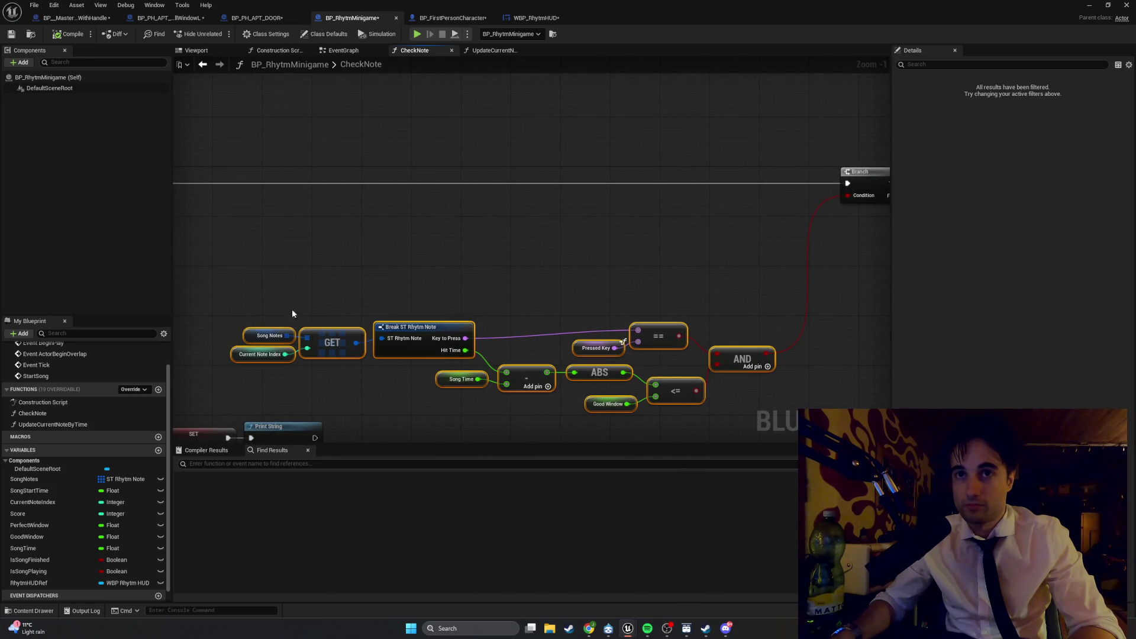
# Step: Move the selected nodes up-left and widen the graph area by dragging the Details splitter
pyautogui.moveTo(407, 330)
pyautogui.mouseDown()
pyautogui.moveTo(394, 305)
pyautogui.moveTo(416, 335)
pyautogui.mouseUp()
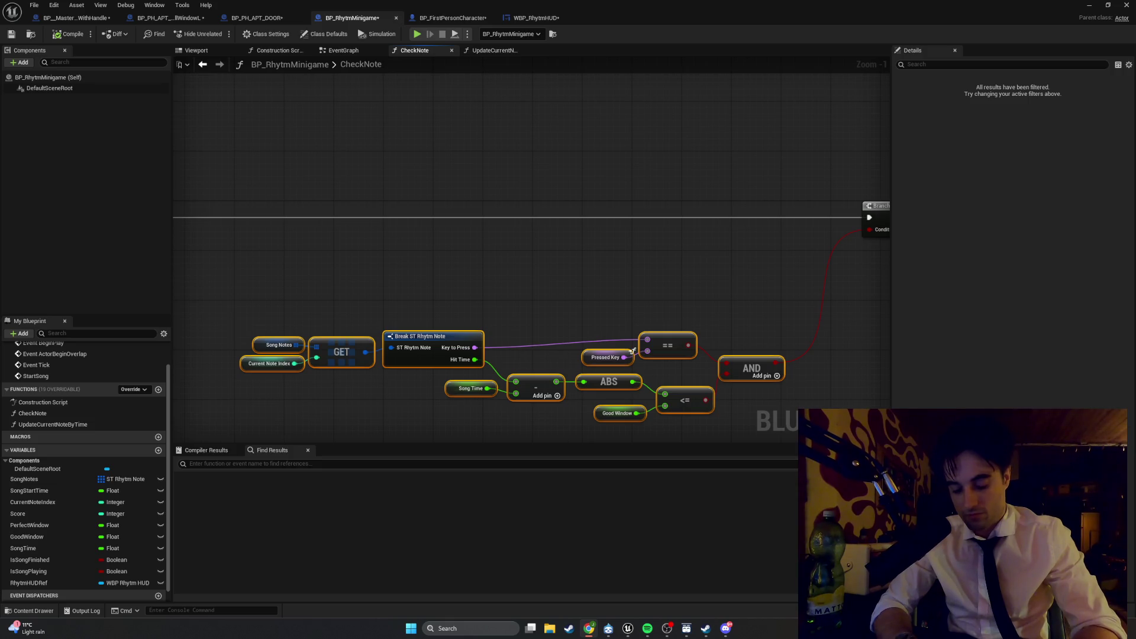
pyautogui.moveTo(550, 270)
pyautogui.mouseDown()
pyautogui.moveTo(709, 281)
pyautogui.moveTo(588, 302)
pyautogui.mouseUp()
pyautogui.scroll(-1, 709, 282)
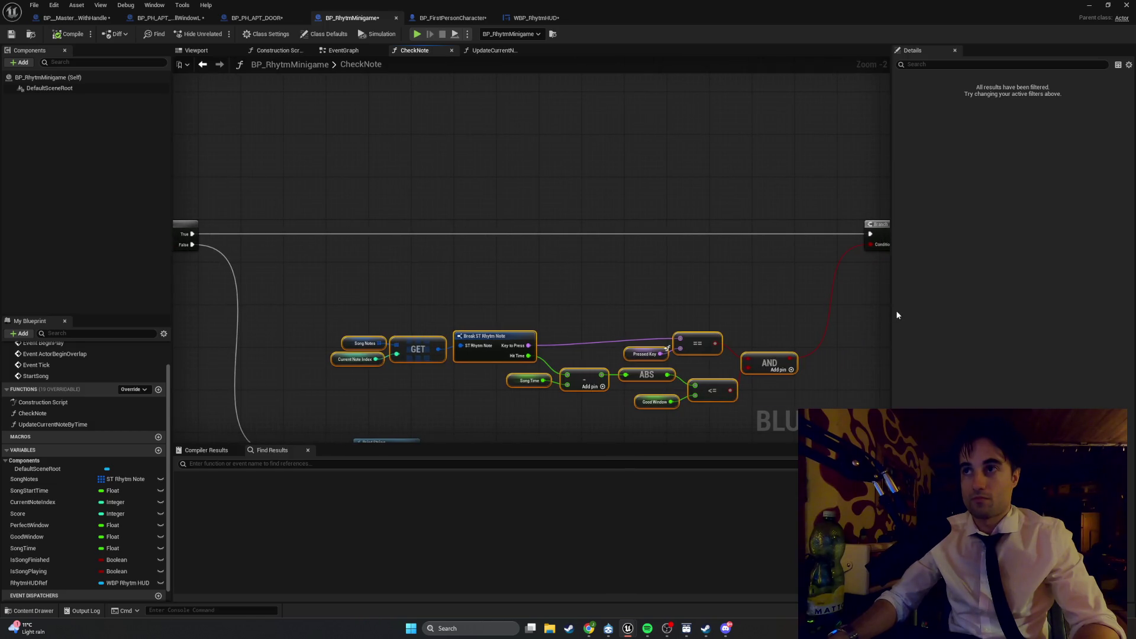
pyautogui.moveTo(891, 311); pyautogui.dragTo(1012, 313)
# Step: Select all note-checking nodes, frame the ABS and Branch nodes, and add a Rhytm HUDRef getter
pyautogui.scroll(1, 549, 278)
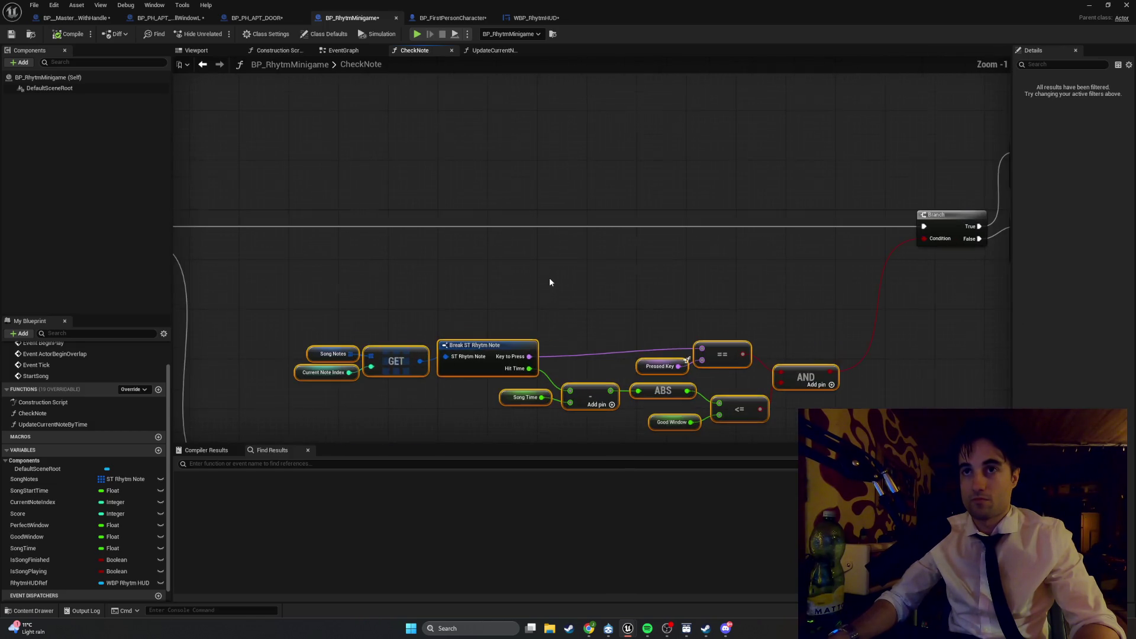
pyautogui.moveTo(549, 278)
pyautogui.mouseDown()
pyautogui.moveTo(614, 269)
pyautogui.moveTo(616, 286)
pyautogui.mouseUp()
pyautogui.scroll(-1, 598, 272)
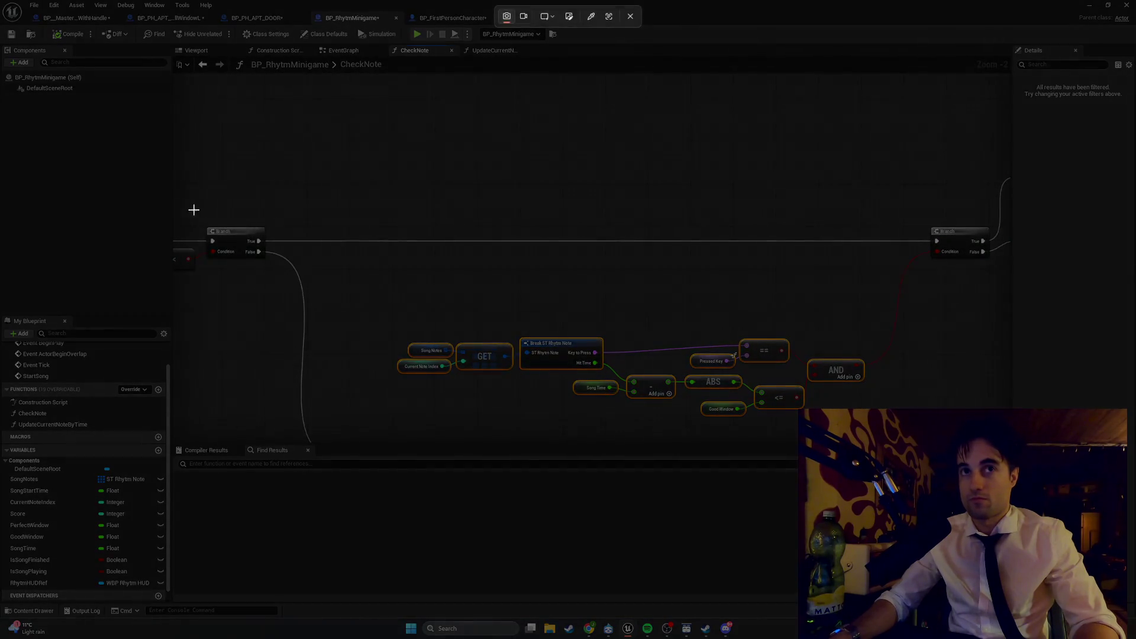
pyautogui.moveTo(192, 210)
pyautogui.mouseDown()
pyautogui.moveTo(769, 418)
pyautogui.moveTo(1003, 418)
pyautogui.moveTo(994, 434)
pyautogui.mouseUp()
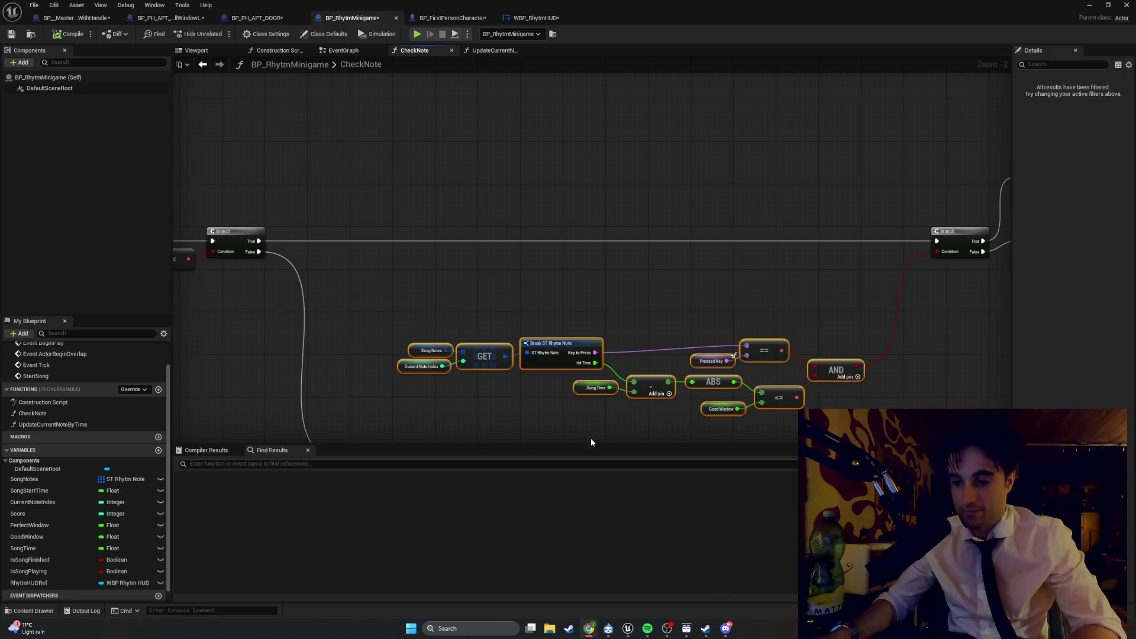
pyautogui.scroll(1, 585, 426)
pyautogui.moveTo(572, 460); pyautogui.dragTo(583, 447)
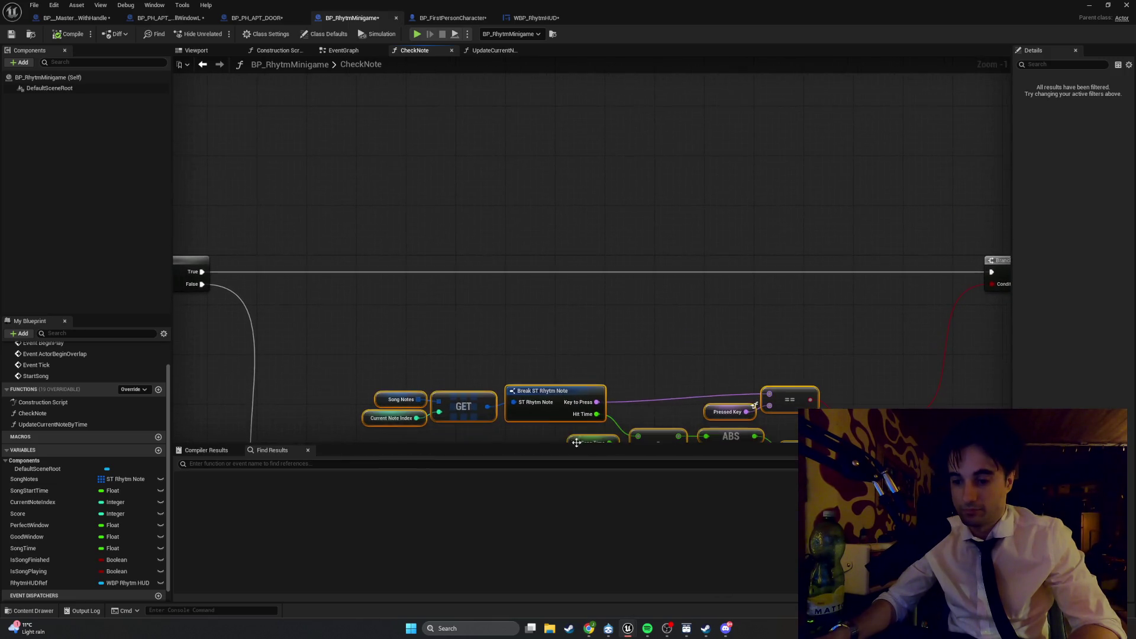
pyautogui.moveTo(482, 410); pyautogui.dragTo(588, 407)
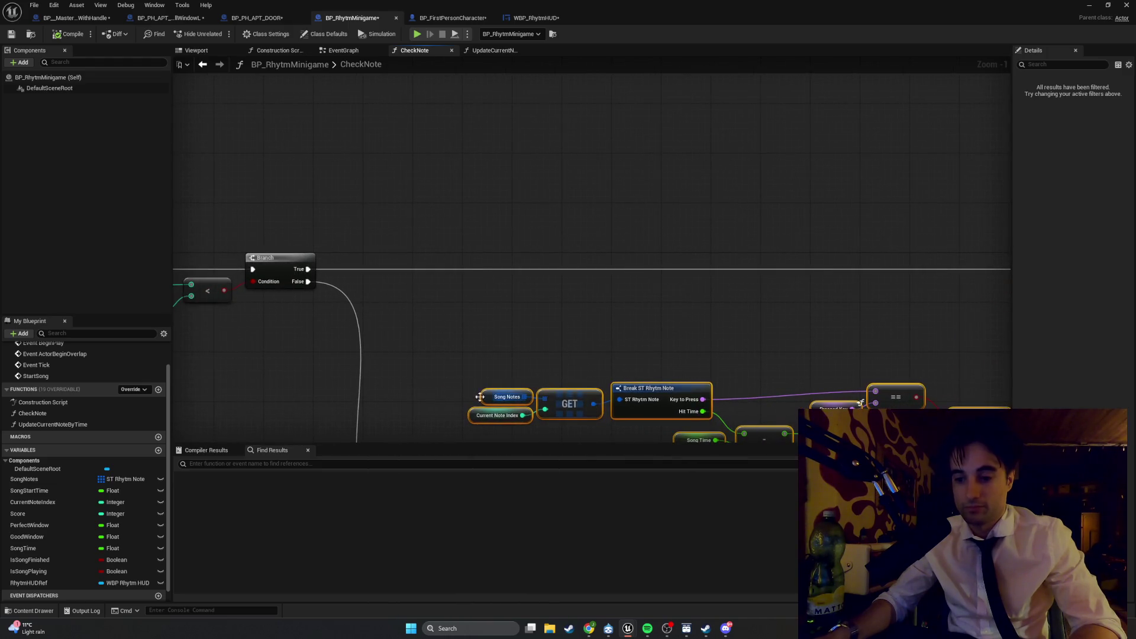
pyautogui.moveTo(60, 584)
pyautogui.mouseDown()
pyautogui.moveTo(314, 438)
pyautogui.moveTo(473, 321)
pyautogui.moveTo(622, 302)
pyautogui.mouseUp()
# Step: Add an Update Current Note Text call from the Rhytm HUDRef getter
pyautogui.click(488, 340)
pyautogui.write('update')
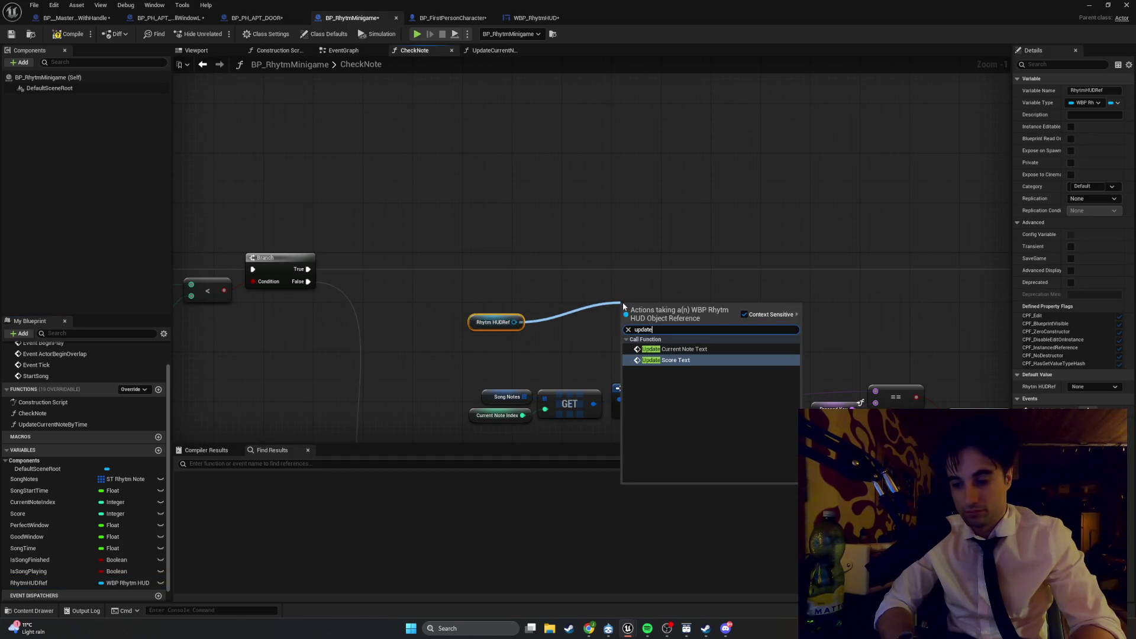
pyautogui.click(675, 348)
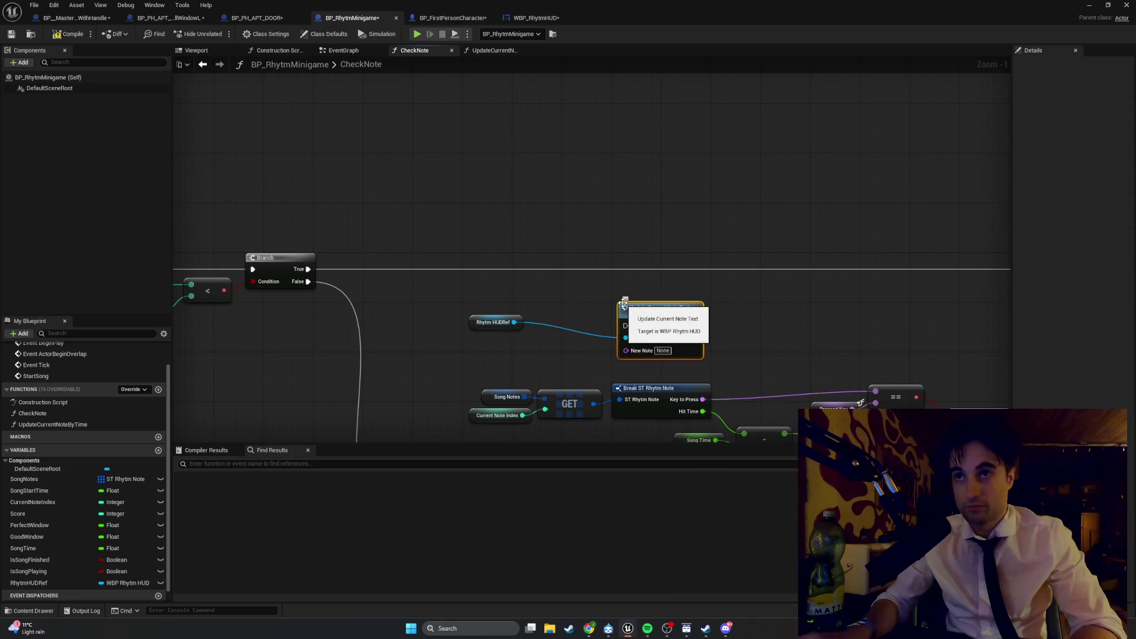
# Step: Wire Update Current Note Text into CheckNote's execution ahead of the Branch, with Rhytm HUDRef placed beside it
pyautogui.moveTo(307, 272)
pyautogui.mouseDown()
pyautogui.moveTo(626, 326)
pyautogui.moveTo(636, 250)
pyautogui.mouseUp()
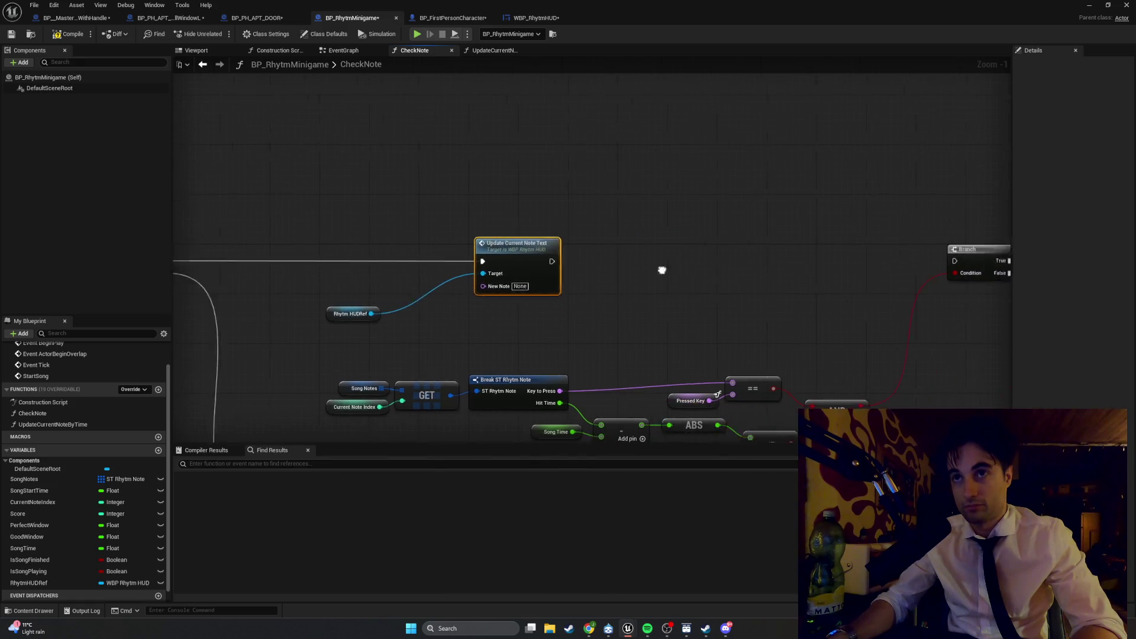
pyautogui.moveTo(514, 258); pyautogui.dragTo(917, 258)
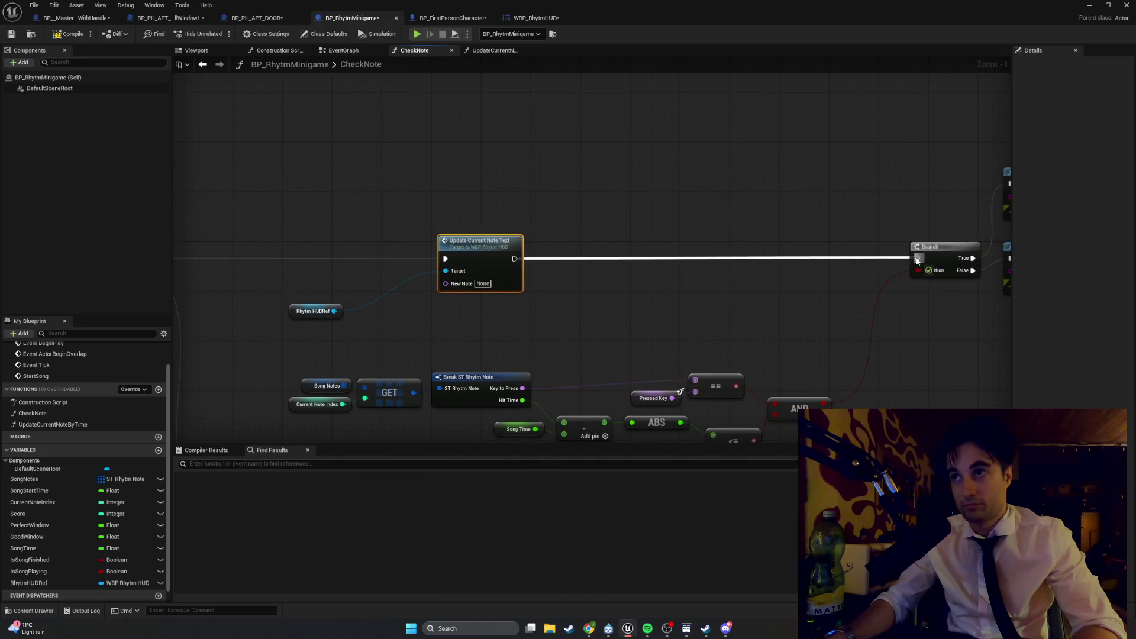
pyautogui.click(631, 309)
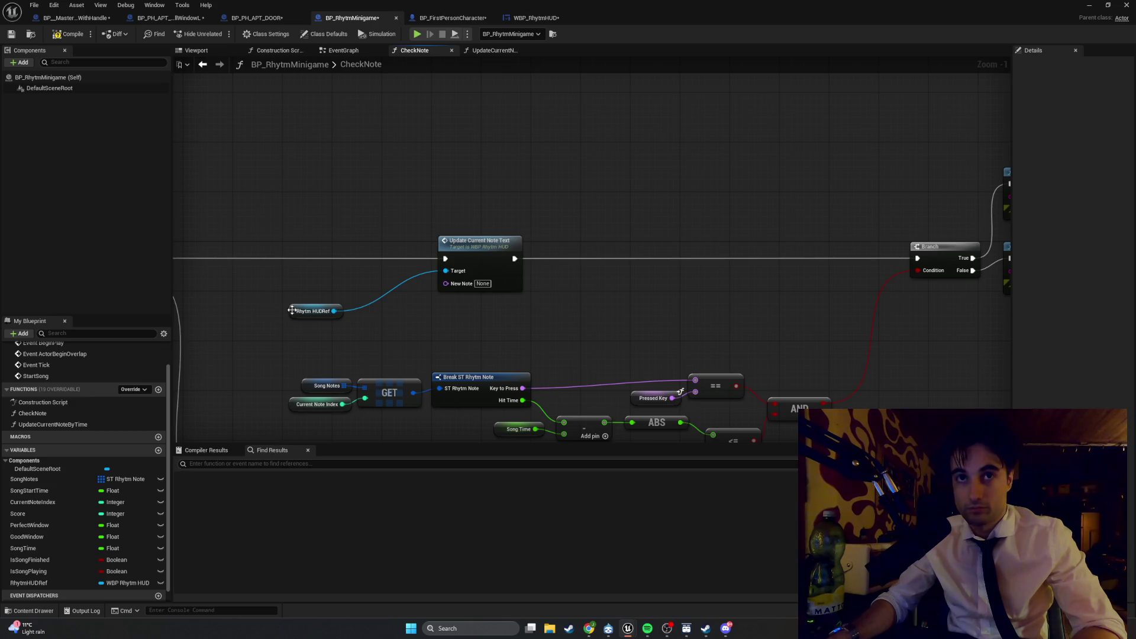
pyautogui.moveTo(292, 315)
pyautogui.mouseDown()
pyautogui.moveTo(335, 281)
pyautogui.moveTo(370, 278)
pyautogui.mouseUp()
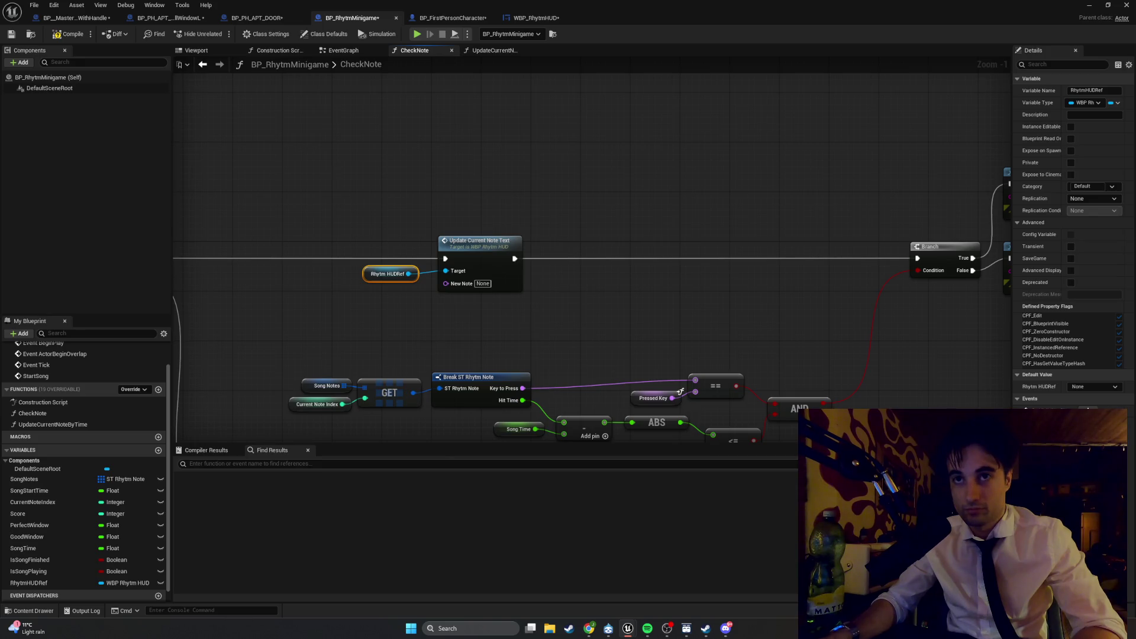
pyautogui.moveTo(468, 345); pyautogui.dragTo(477, 309)
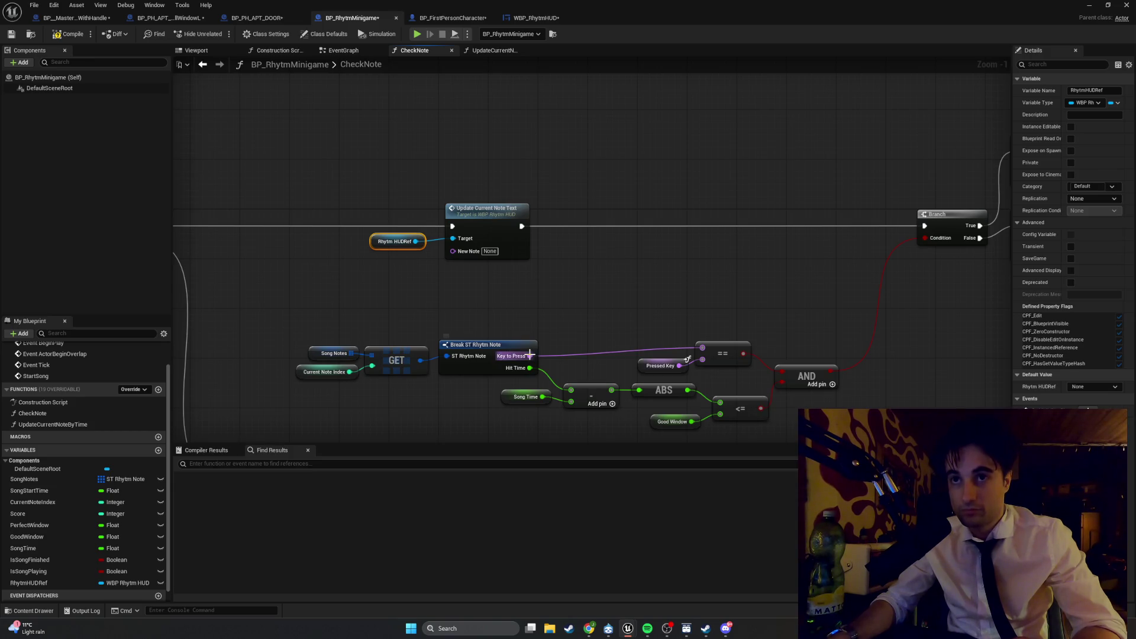
# Step: Feed Key to Press into New Note and shift the update call and Rhytm HUDRef right
pyautogui.moveTo(529, 354); pyautogui.dragTo(460, 254)
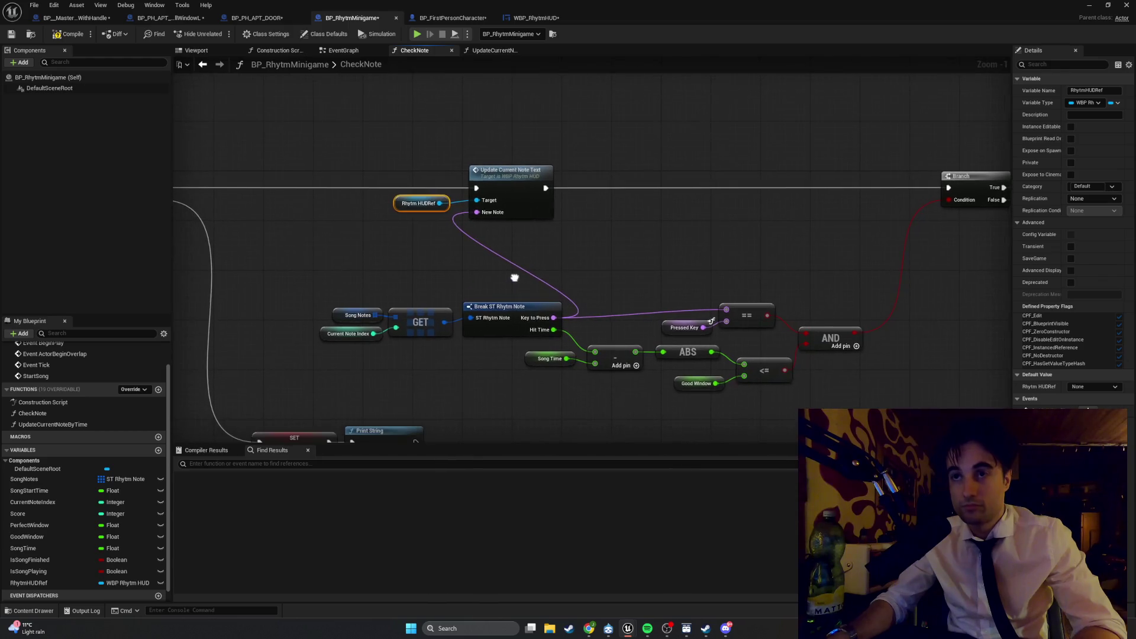
pyautogui.moveTo(847, 376); pyautogui.dragTo(343, 264)
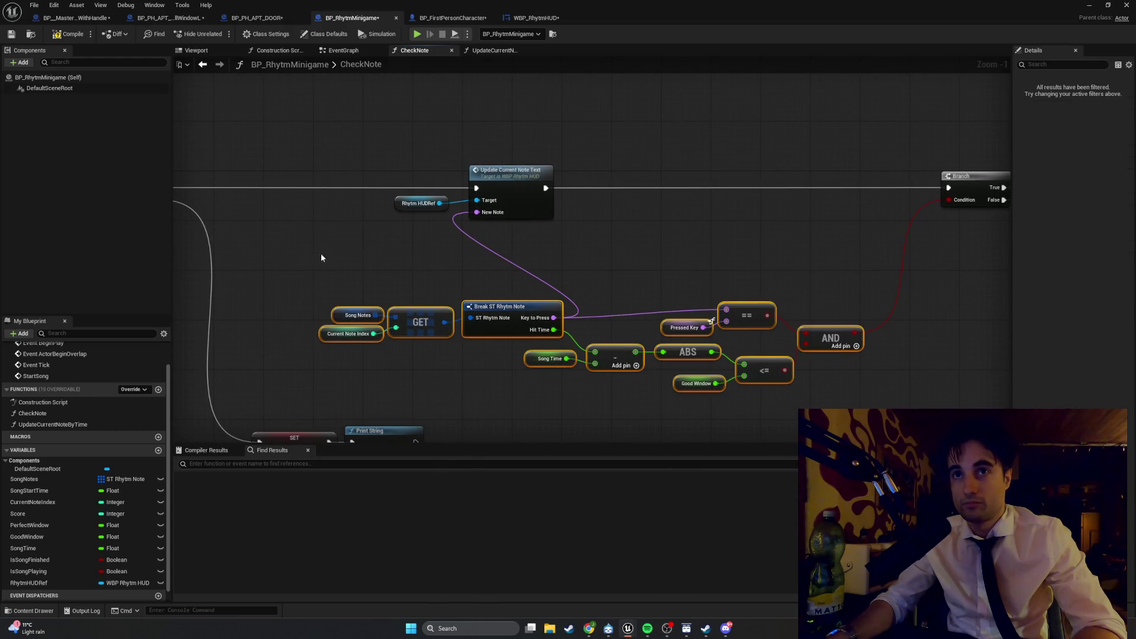
pyautogui.moveTo(514, 184); pyautogui.dragTo(659, 186)
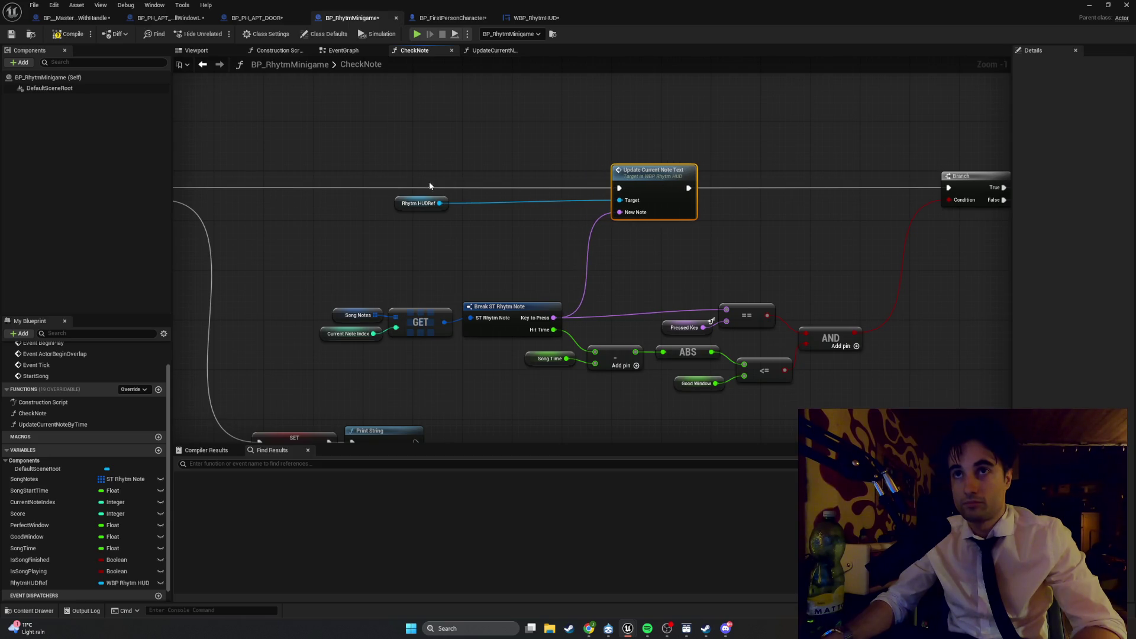
pyautogui.moveTo(393, 203); pyautogui.dragTo(518, 203)
# Step: Raise the note-checking nodes and align the comparison, AND and Song Time nodes
pyautogui.moveTo(867, 390); pyautogui.dragTo(367, 283)
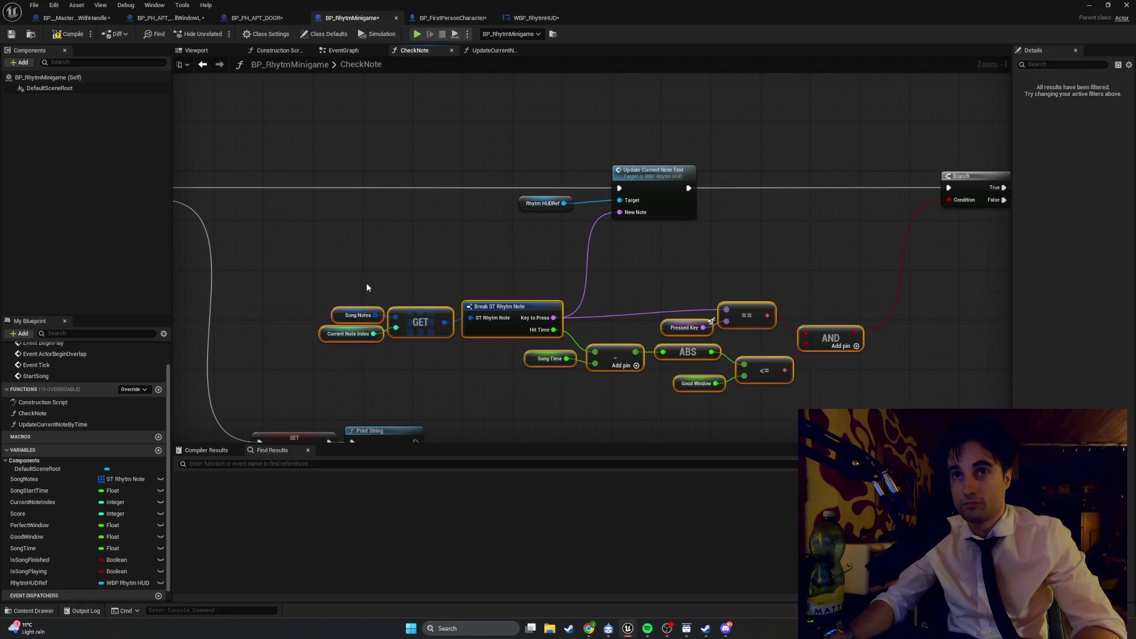
pyautogui.moveTo(500, 307); pyautogui.dragTo(483, 240)
pyautogui.moveTo(875, 372); pyautogui.dragTo(586, 239)
pyautogui.moveTo(711, 248); pyautogui.dragTo(715, 261)
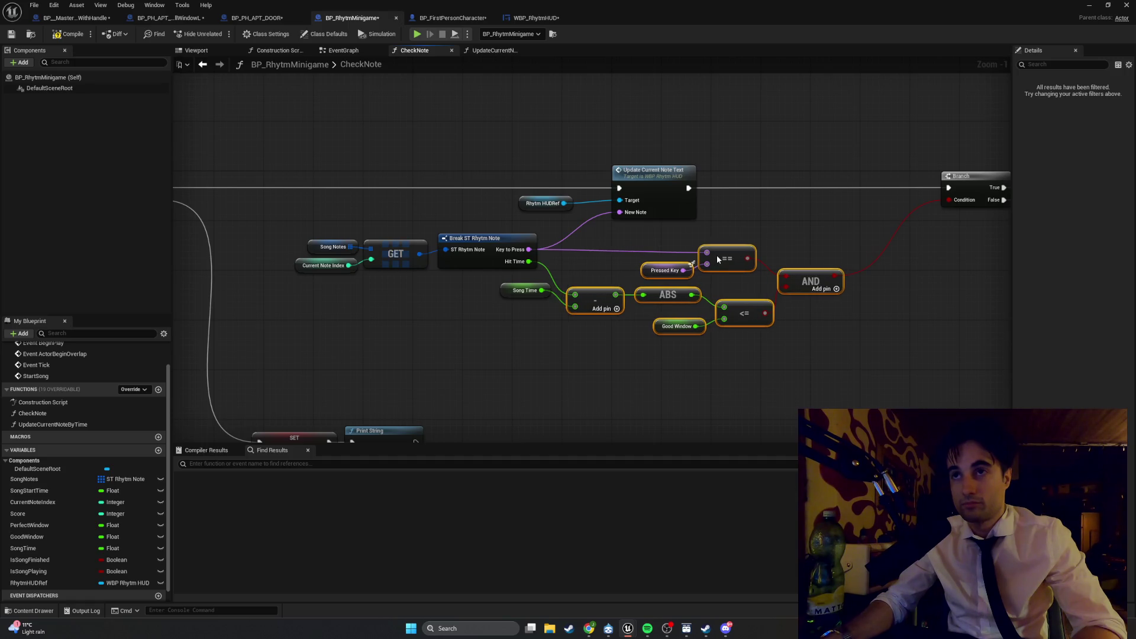
pyautogui.scroll(1, 633, 257)
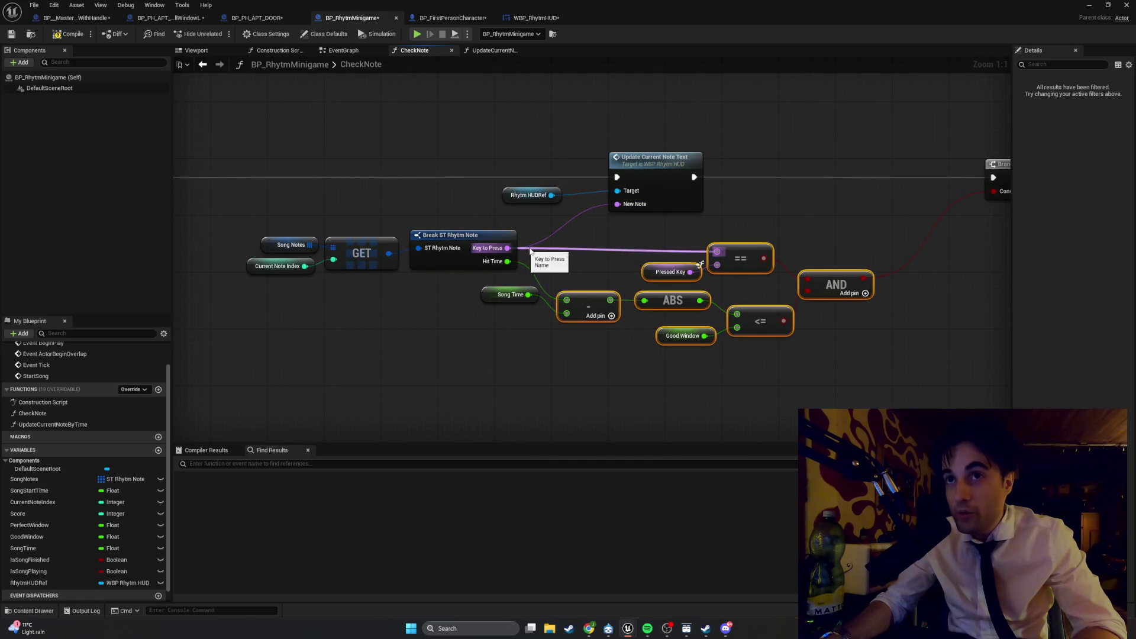
pyautogui.moveTo(732, 257); pyautogui.dragTo(732, 250)
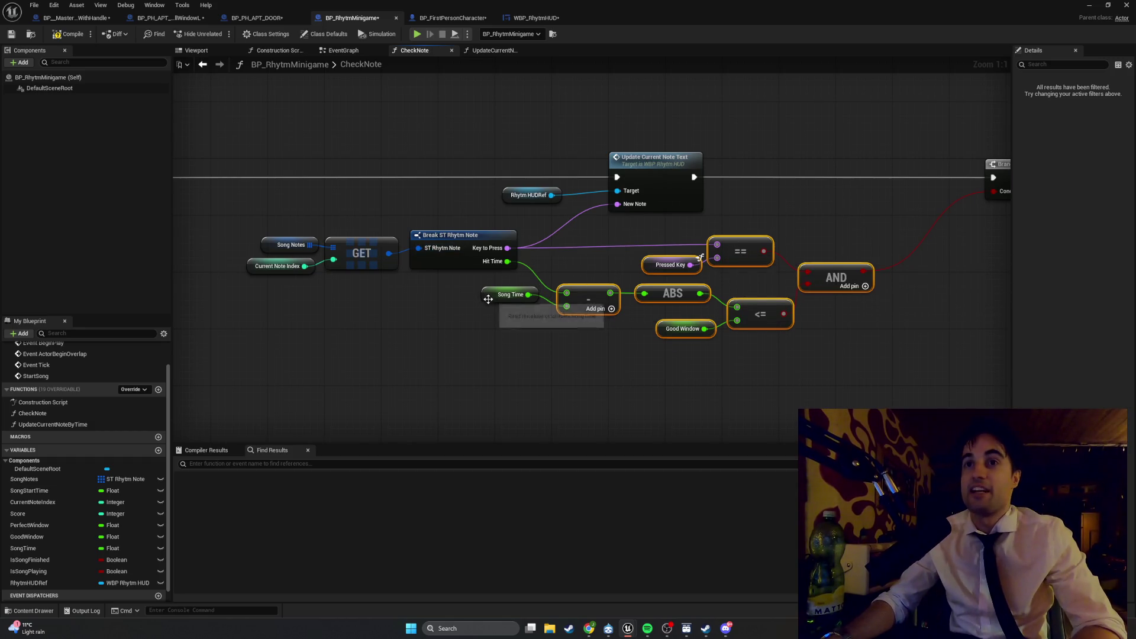
pyautogui.moveTo(488, 299); pyautogui.dragTo(491, 312)
pyautogui.click(588, 365)
pyautogui.scroll(-2, 583, 347)
# Step: Move the SET and Print String pair up beside the Branch
pyautogui.moveTo(583, 347)
pyautogui.mouseDown()
pyautogui.moveTo(595, 370)
pyautogui.moveTo(527, 288)
pyautogui.moveTo(536, 247)
pyautogui.mouseUp()
pyautogui.moveTo(567, 374); pyautogui.dragTo(391, 320)
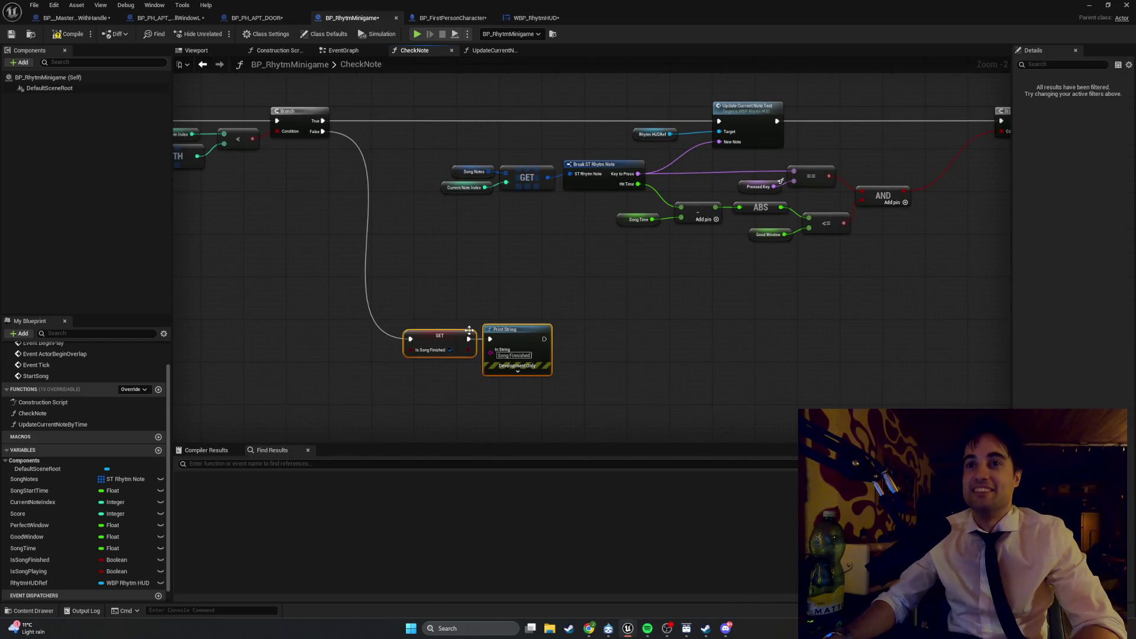
pyautogui.moveTo(453, 337)
pyautogui.mouseDown()
pyautogui.moveTo(483, 234)
pyautogui.moveTo(420, 275)
pyautogui.moveTo(1014, 209)
pyautogui.moveTo(994, 144)
pyautogui.mouseUp()
pyautogui.press('super+shift+s')
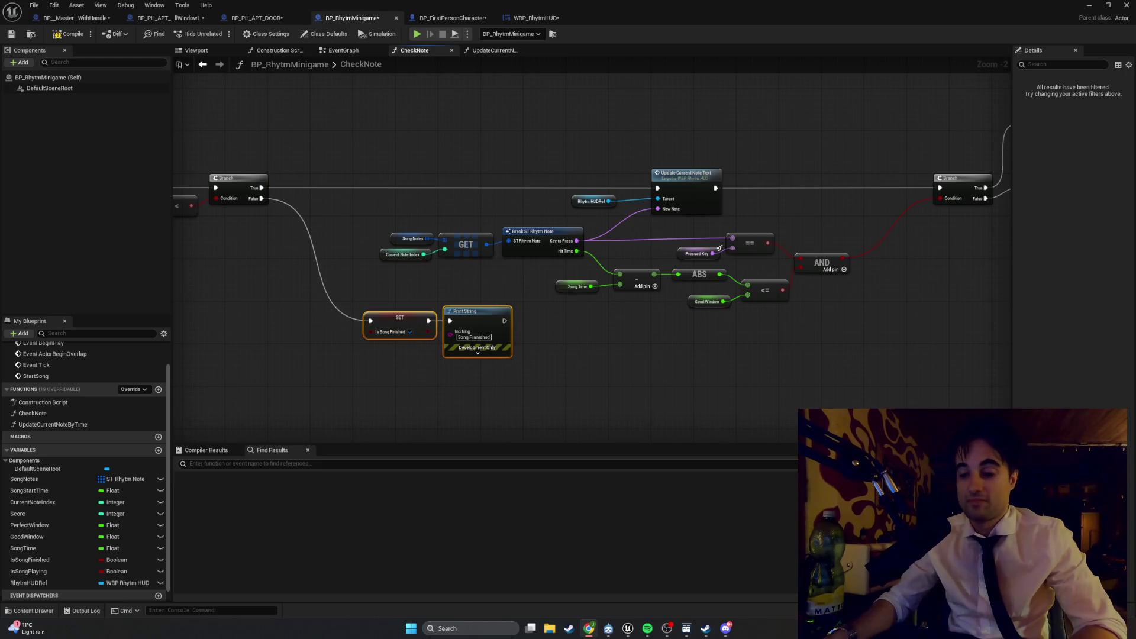
# Step: Minimize the Blueprint editor to bring back the LvlTEst_0 kitchen viewport
pyautogui.click(1089, 5)
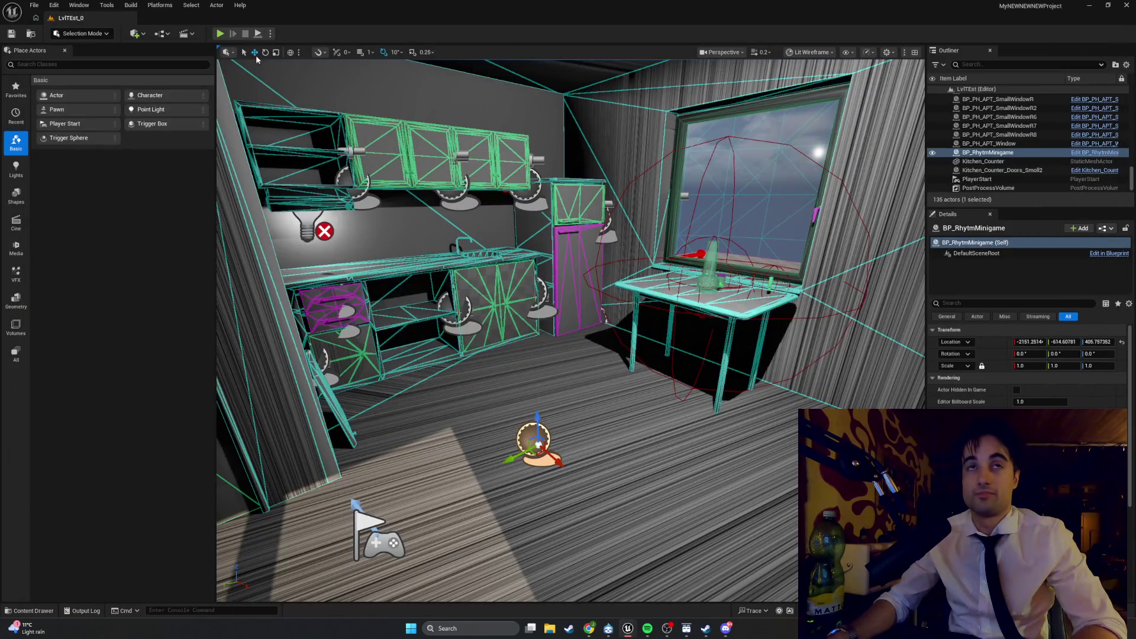
# Step: Play-test the minigame hitting notes G, H, J, J, then replay and stop with Esc
pyautogui.click(220, 33)
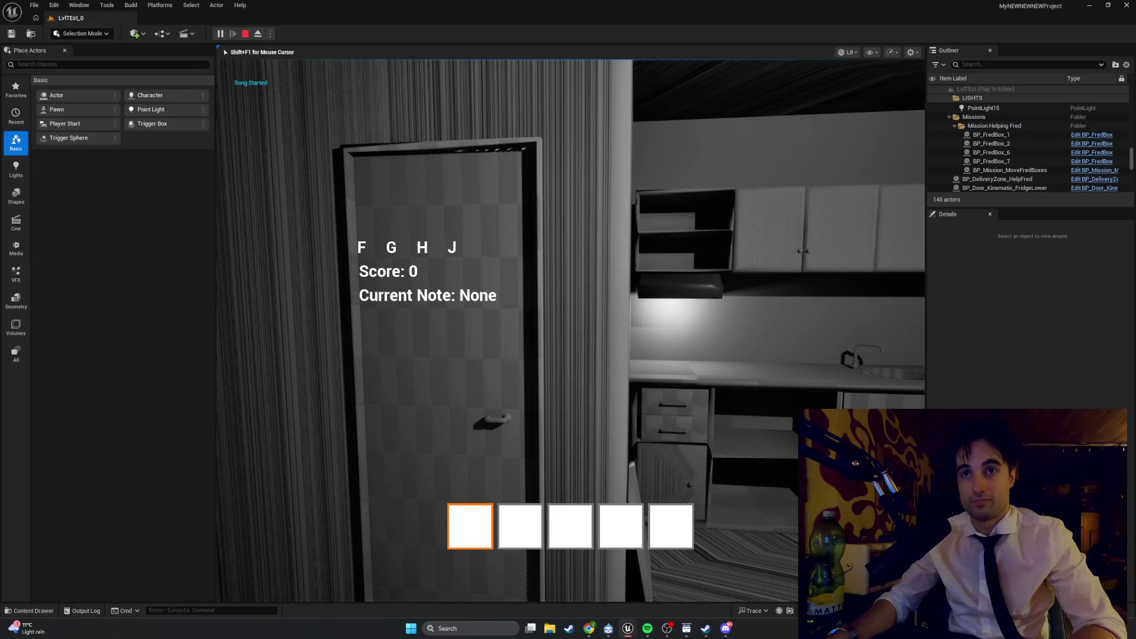
pyautogui.press('g')
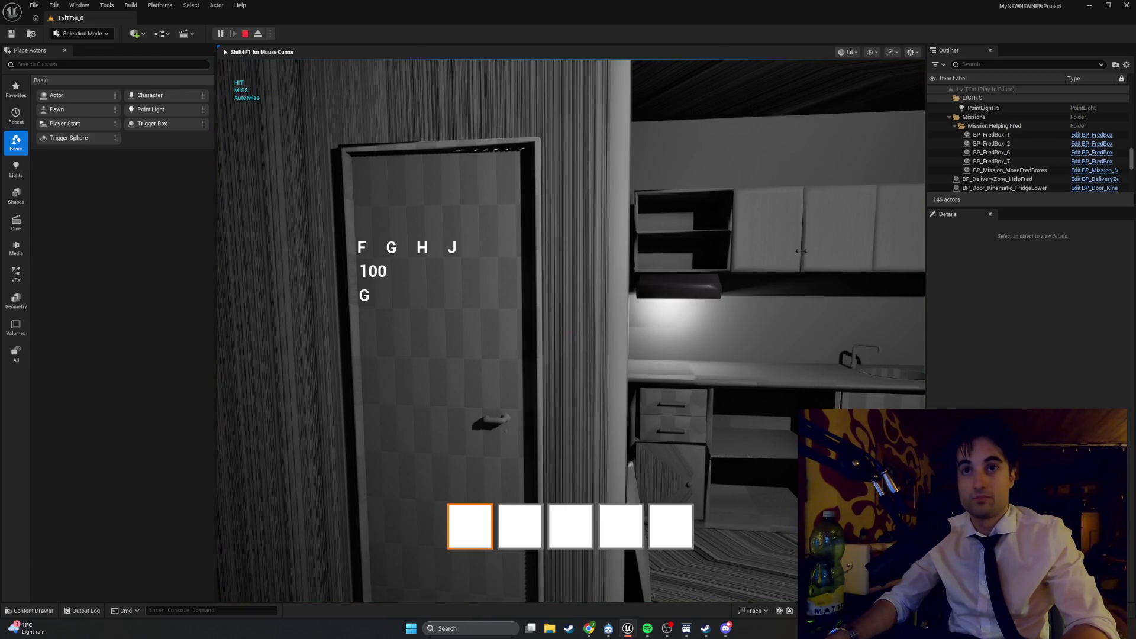
pyautogui.press('h')
pyautogui.press('j')
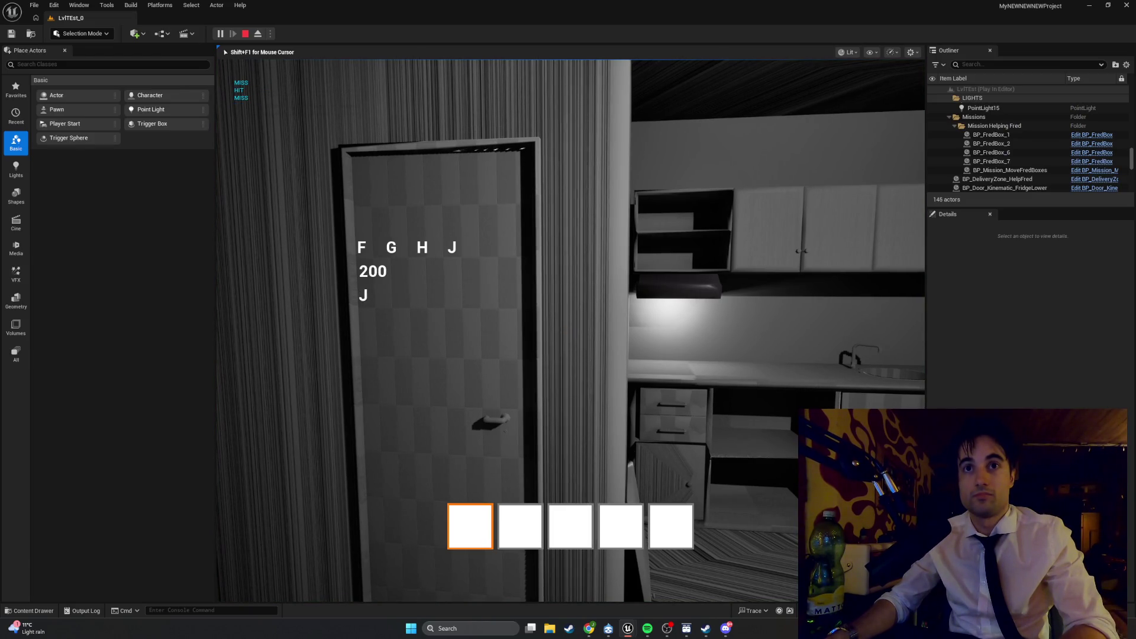
pyautogui.press('j')
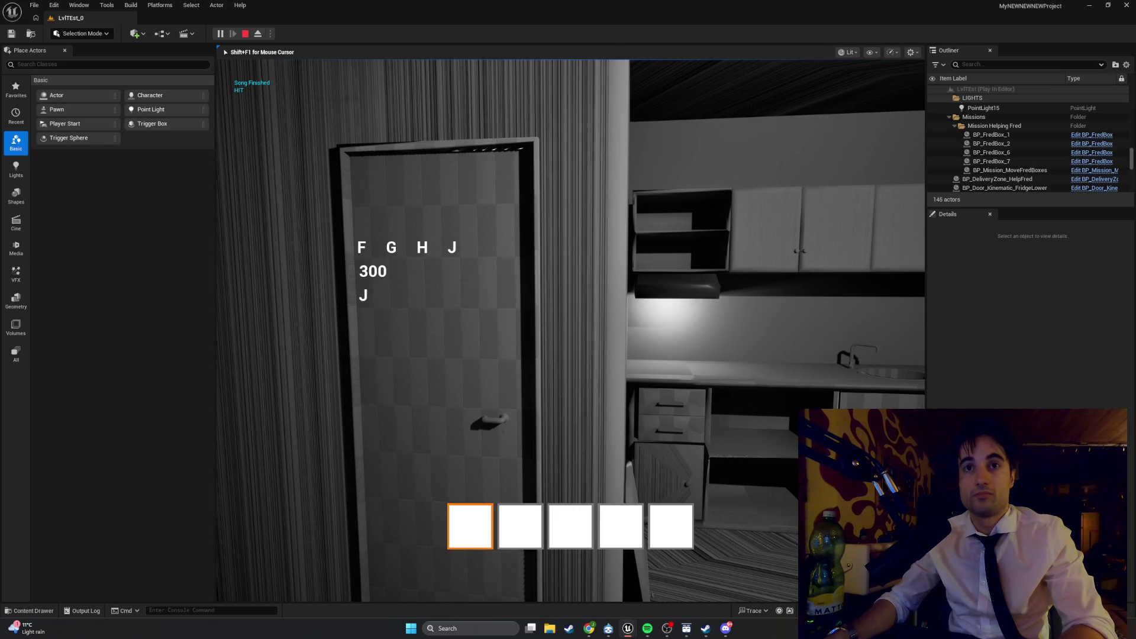
pyautogui.moveTo(414, 288); pyautogui.dragTo(564, 289)
pyautogui.press('Escape')
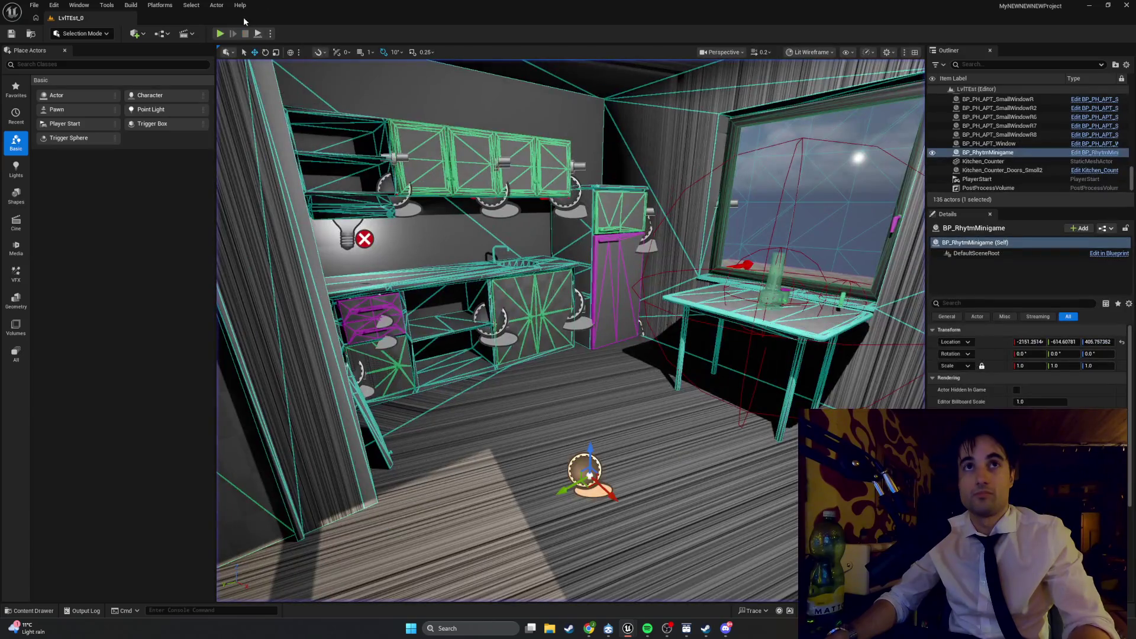
pyautogui.click(221, 33)
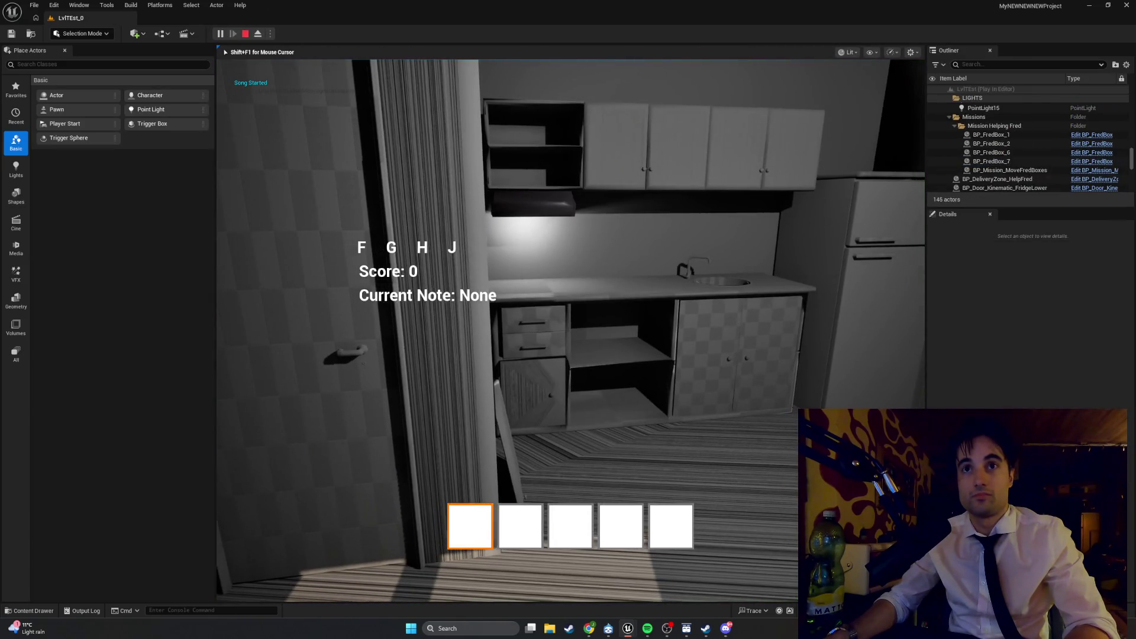
pyautogui.moveTo(568, 319)
pyautogui.mouseDown()
pyautogui.moveTo(296, 323)
pyautogui.moveTo(698, 320)
pyautogui.moveTo(680, 319)
pyautogui.mouseUp()
pyautogui.press('Escape')
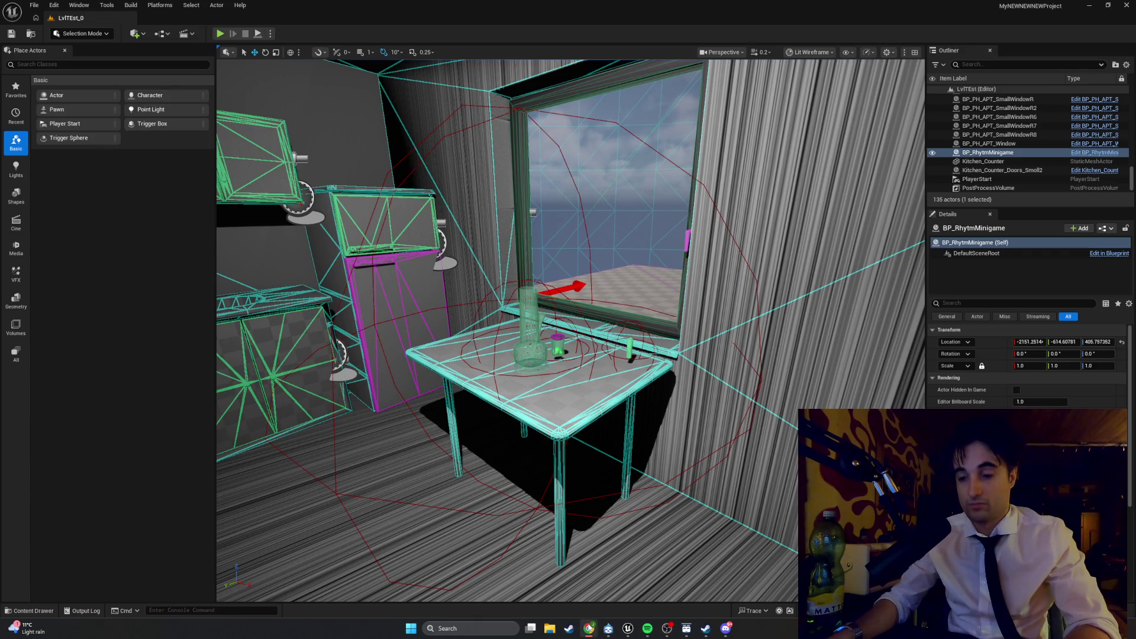
# Step: Restore the Blueprint editor and switch to the WBP_RhytmHUD UpdateCurrentNoteText graph
pyautogui.moveTo(588, 627)
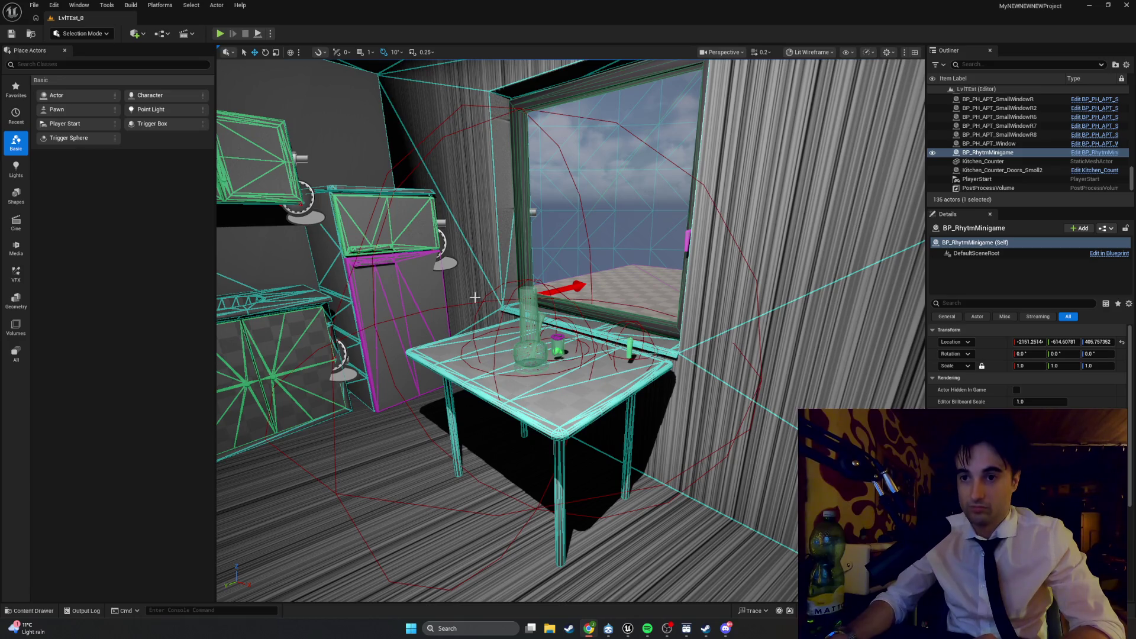
pyautogui.moveTo(628, 629)
pyautogui.click(668, 597)
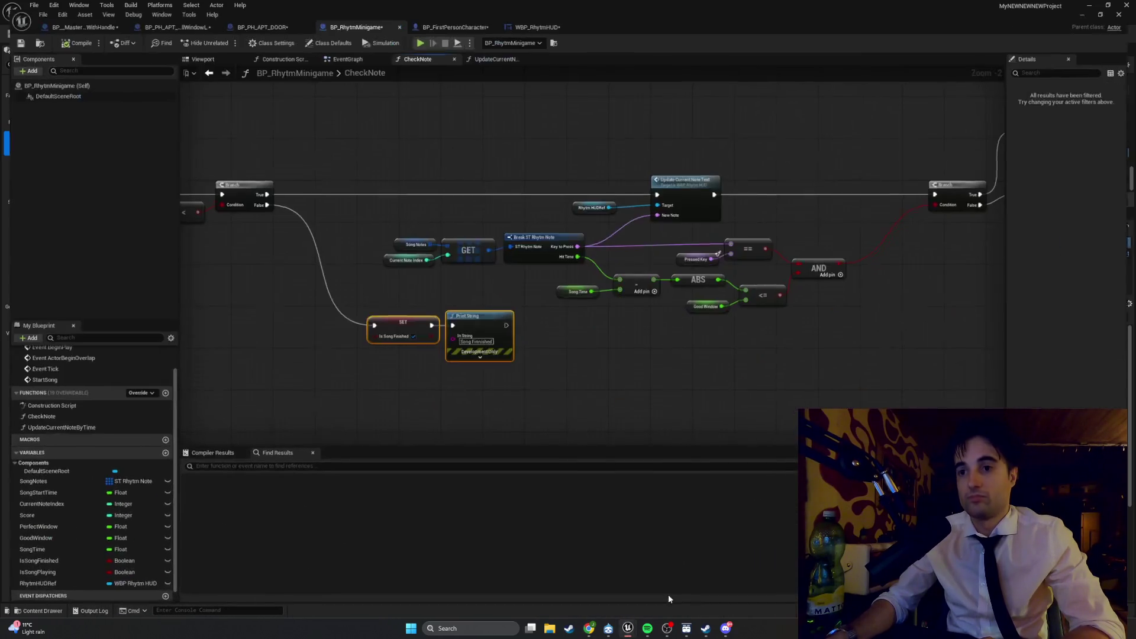
pyautogui.moveTo(190, 251); pyautogui.dragTo(243, 276)
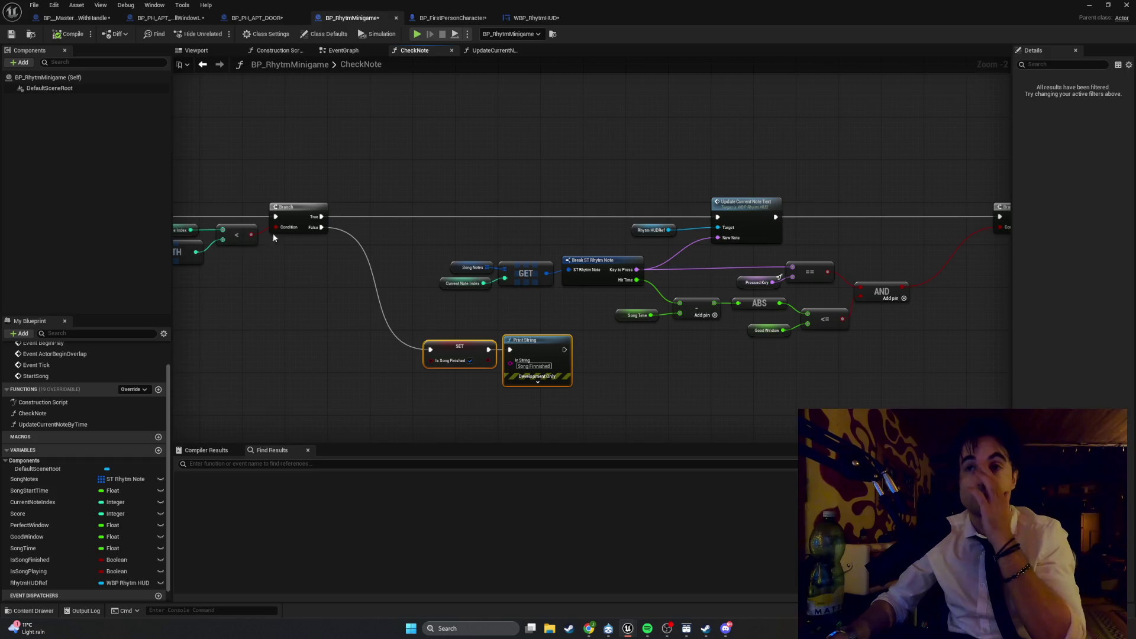
pyautogui.click(514, 19)
pyautogui.moveTo(344, 232); pyautogui.dragTo(407, 229)
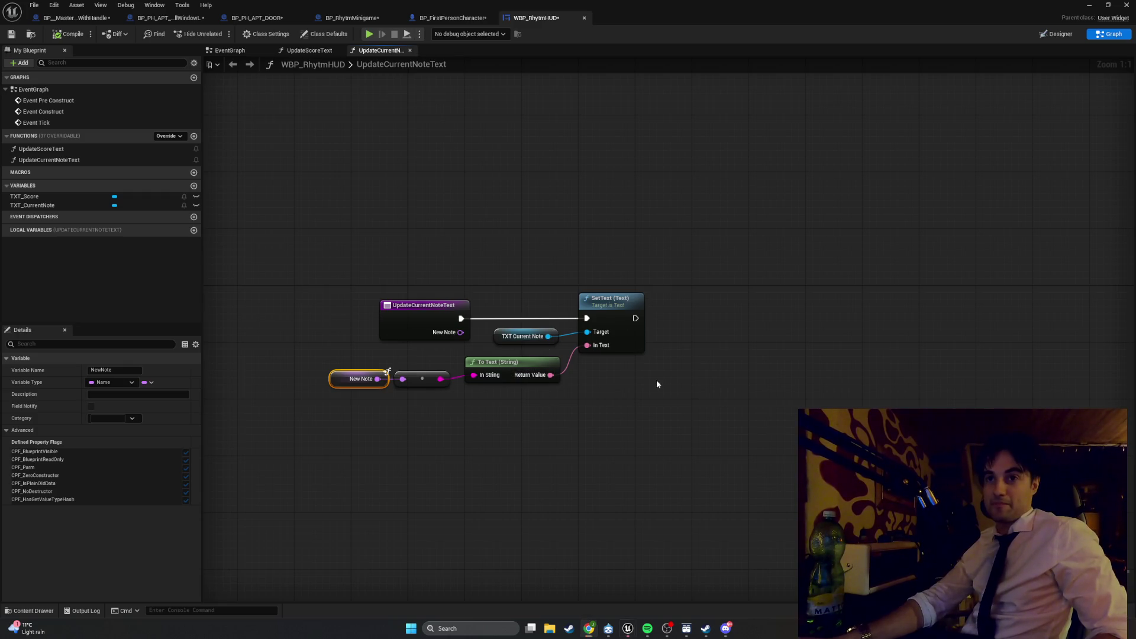
# Step: Select all UpdateCurrentNoteText nodes, including New Note and the reroute, and shift them slightly left
pyautogui.moveTo(657, 384); pyautogui.dragTo(498, 287)
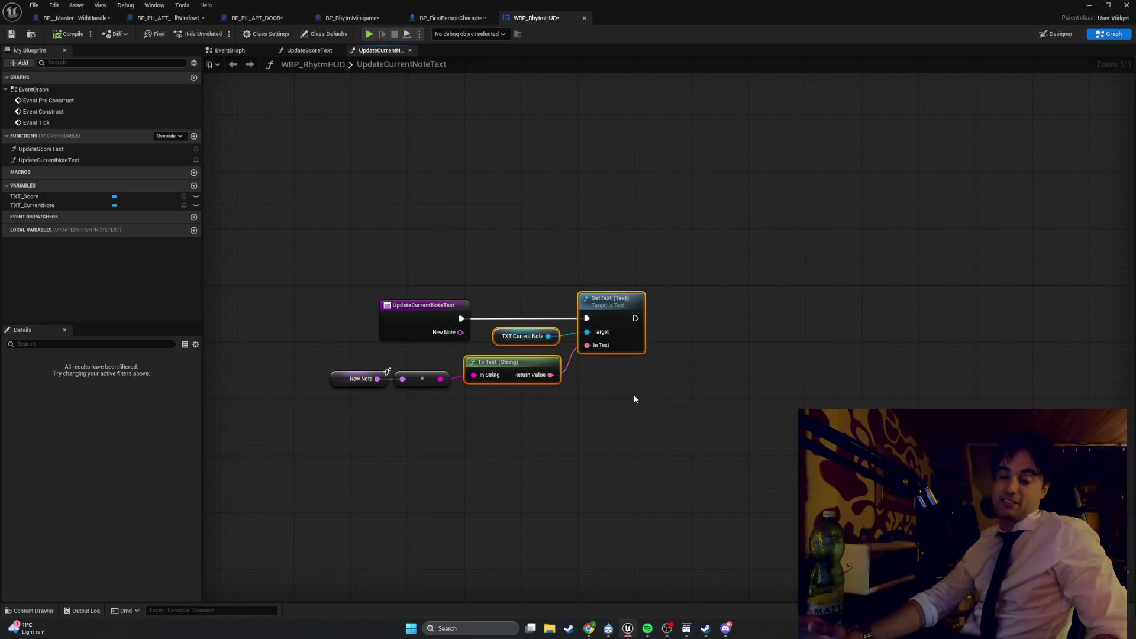
pyautogui.moveTo(601, 432); pyautogui.dragTo(333, 347)
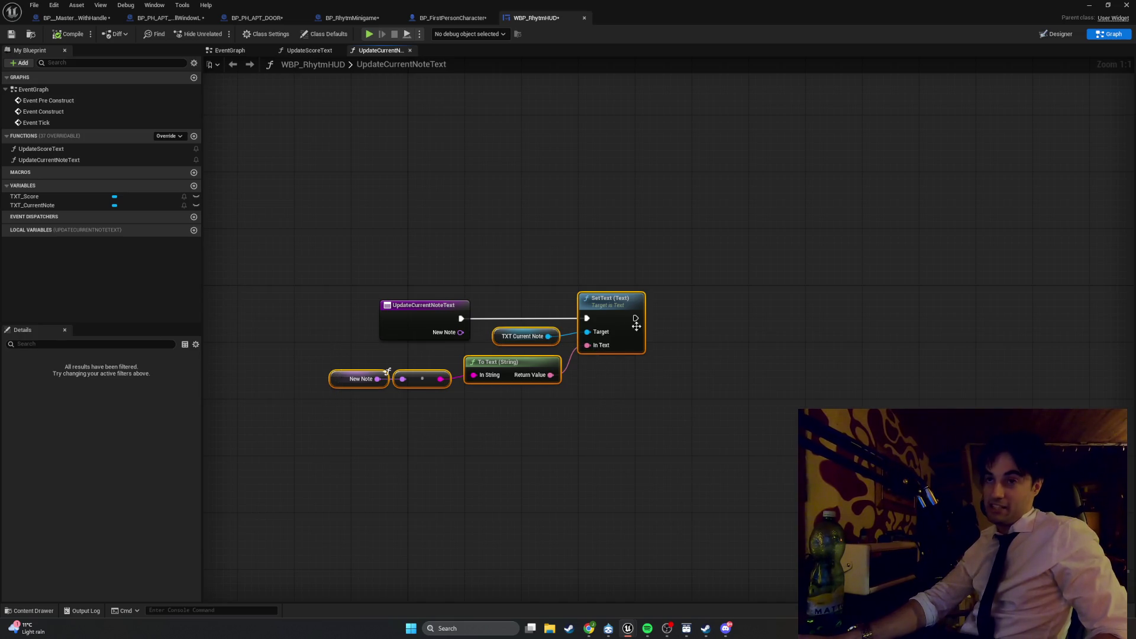
pyautogui.moveTo(598, 307); pyautogui.dragTo(581, 307)
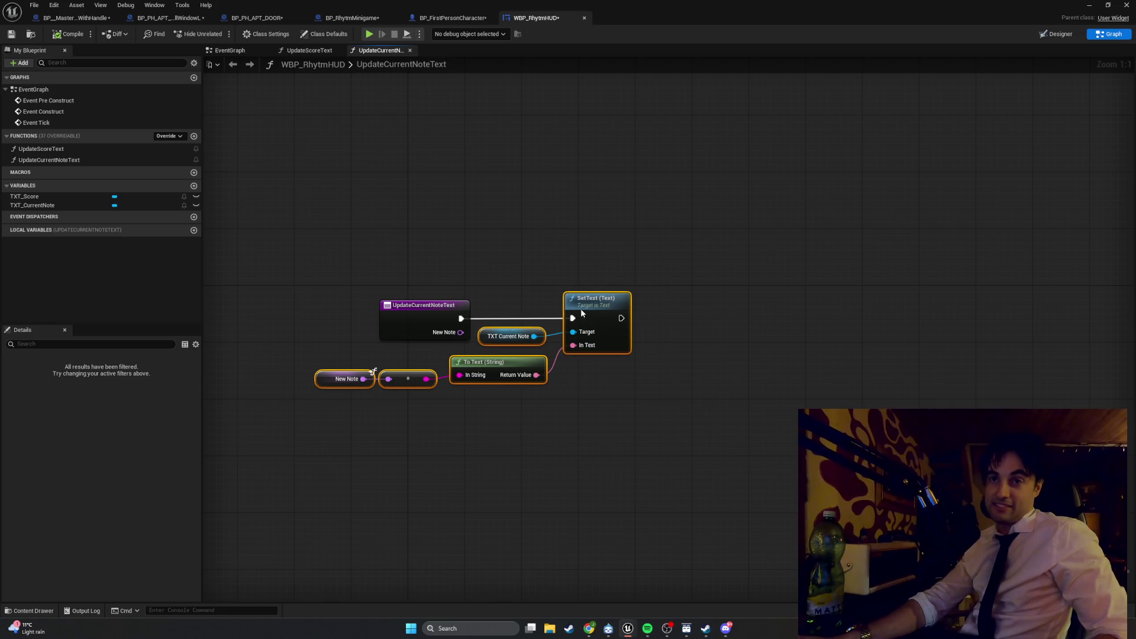
pyautogui.click(617, 389)
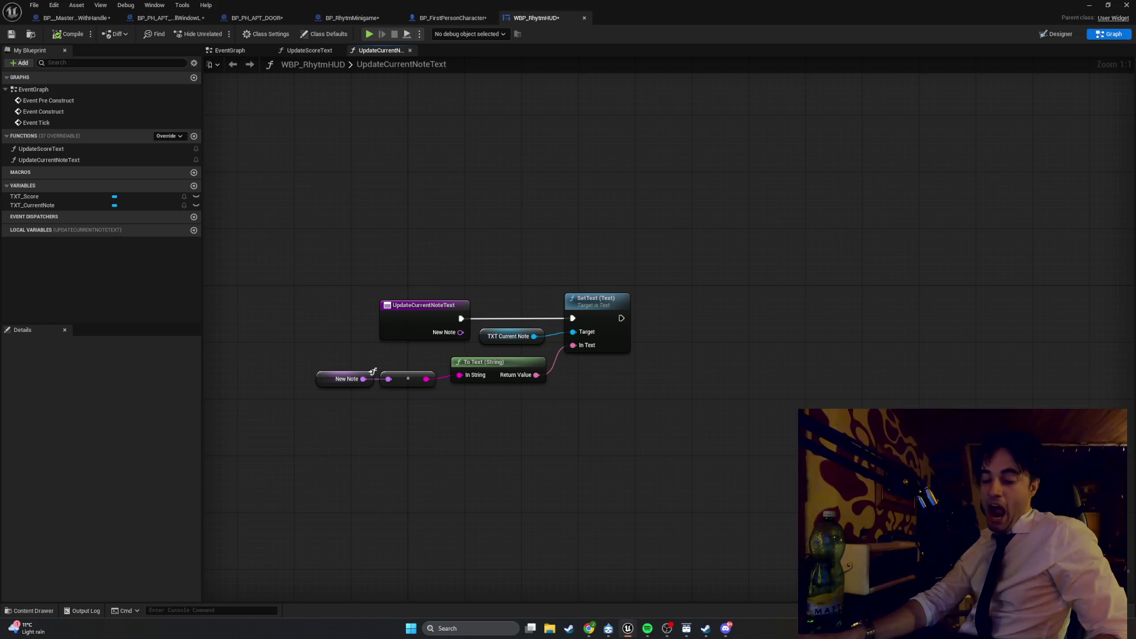
pyautogui.hotkey('alt', 'Tab')
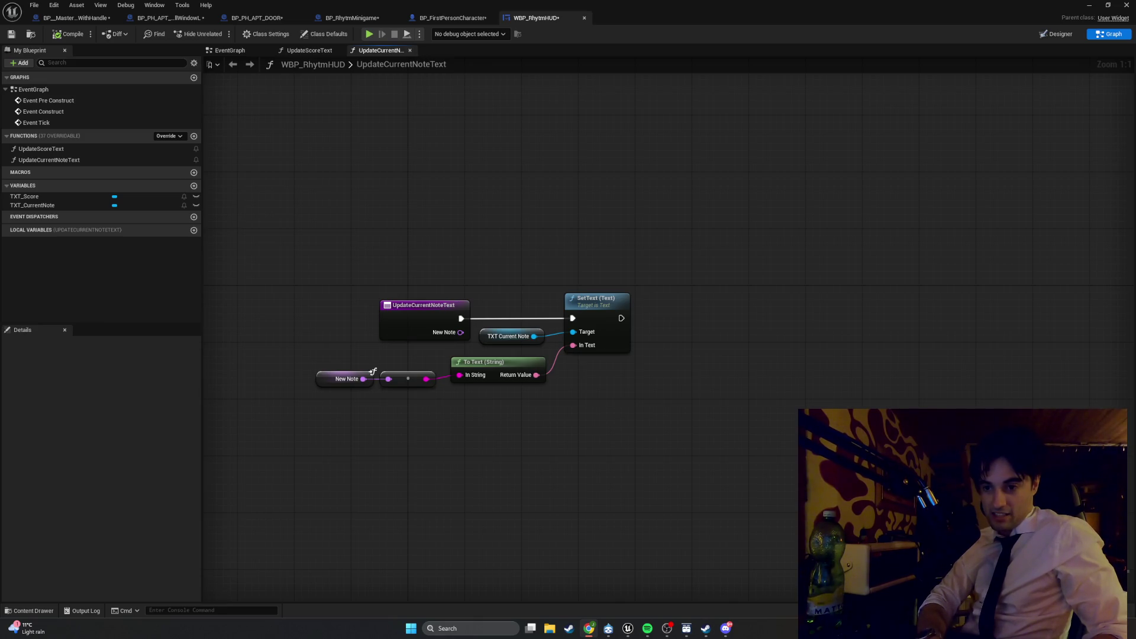
# Step: Bring the Chrome window with the daily calorie search results back into view
pyautogui.hotkey('alt', 'Tab')
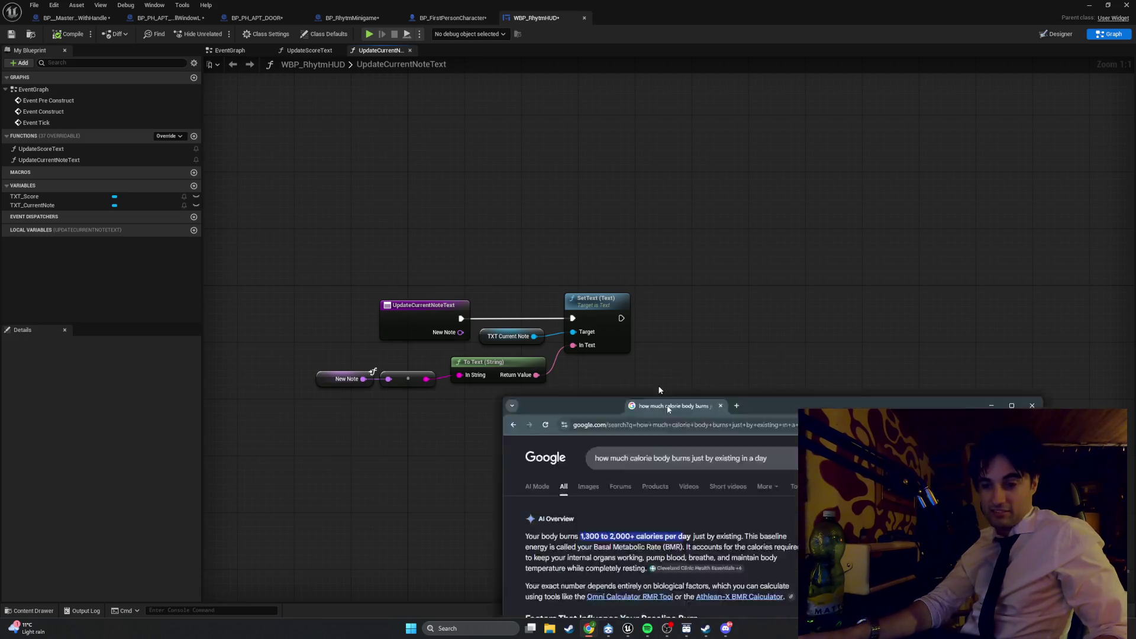
# Step: Highlight the 1,300 to 2,000+ calories per day range, then close Chrome
pyautogui.moveTo(418, 286); pyautogui.dragTo(451, 286)
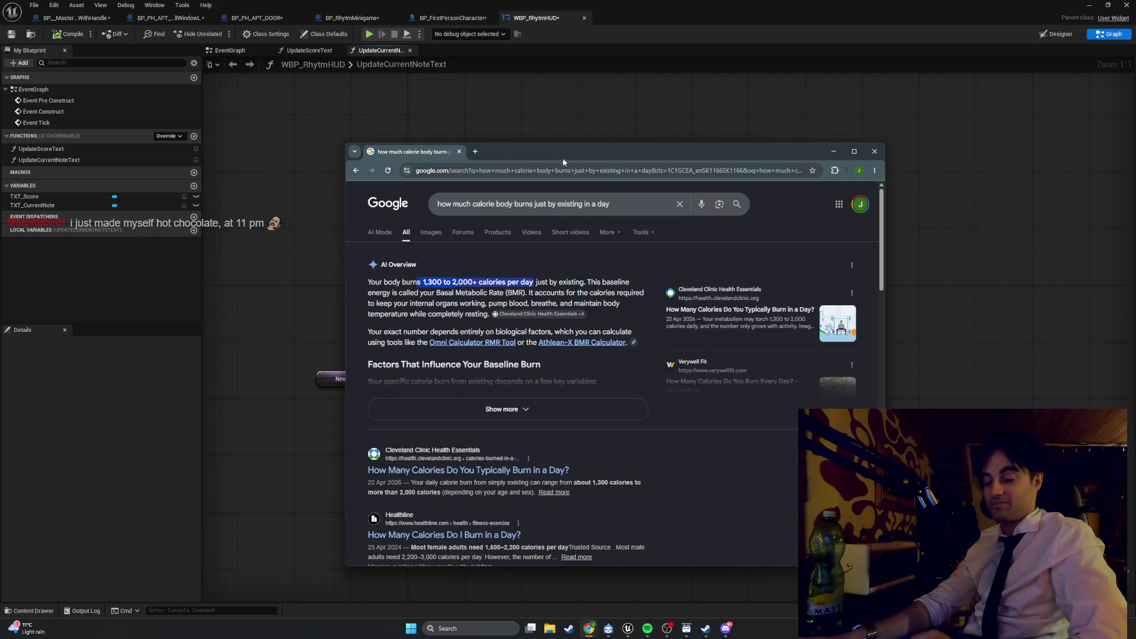
pyautogui.click(459, 151)
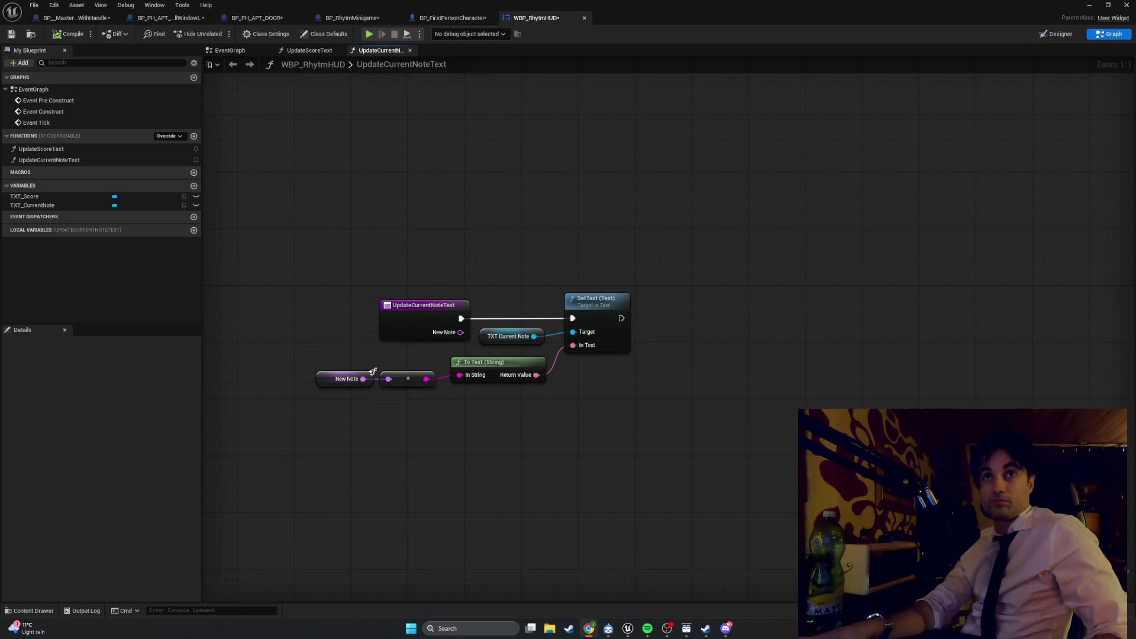
pyautogui.press('super+shift+s')
pyautogui.moveTo(713, 439)
pyautogui.mouseDown()
pyautogui.moveTo(672, 392)
pyautogui.moveTo(0, 40)
pyautogui.moveTo(1, 26)
pyautogui.mouseUp()
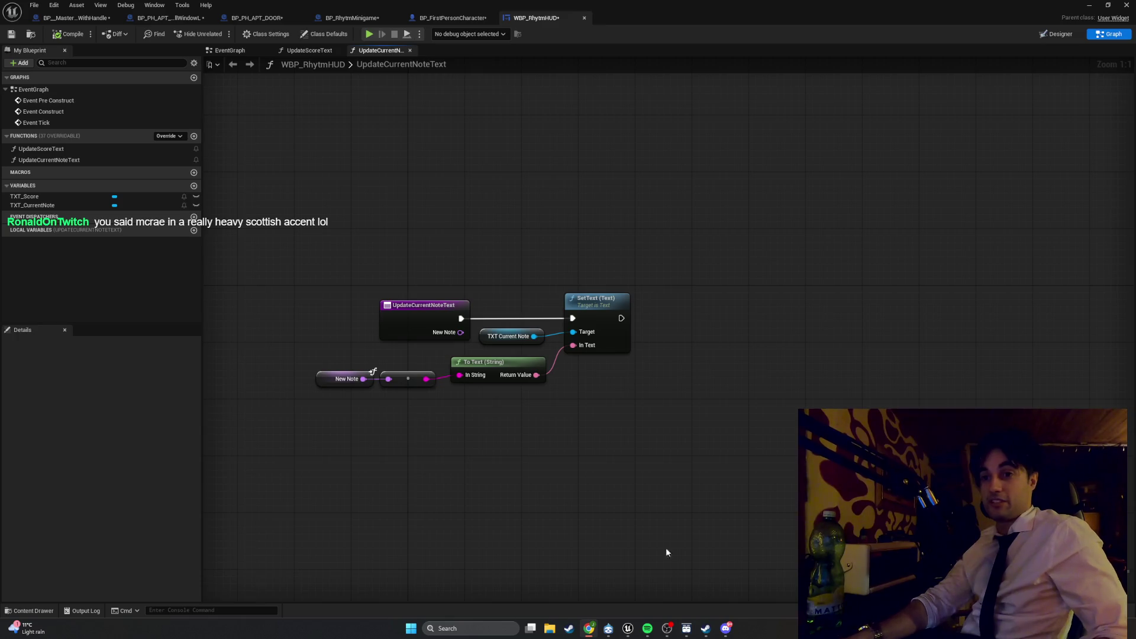
pyautogui.click(569, 628)
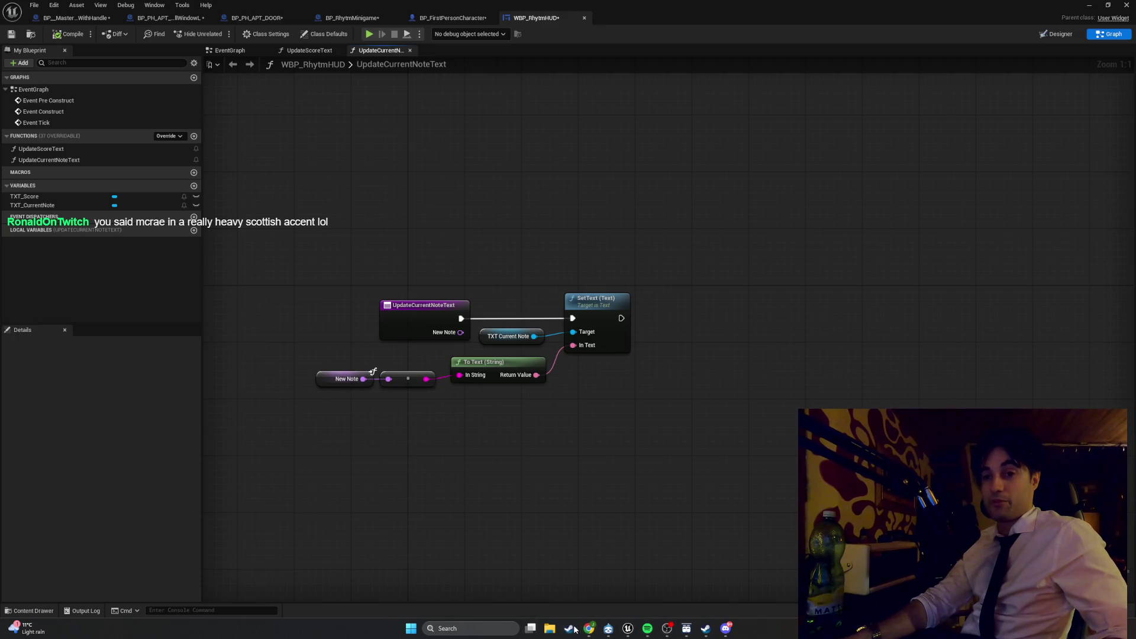
# Step: Search the Steam store for 'lan ad', open LAN Party Adventures, and play its trailer full screen
pyautogui.click(579, 103)
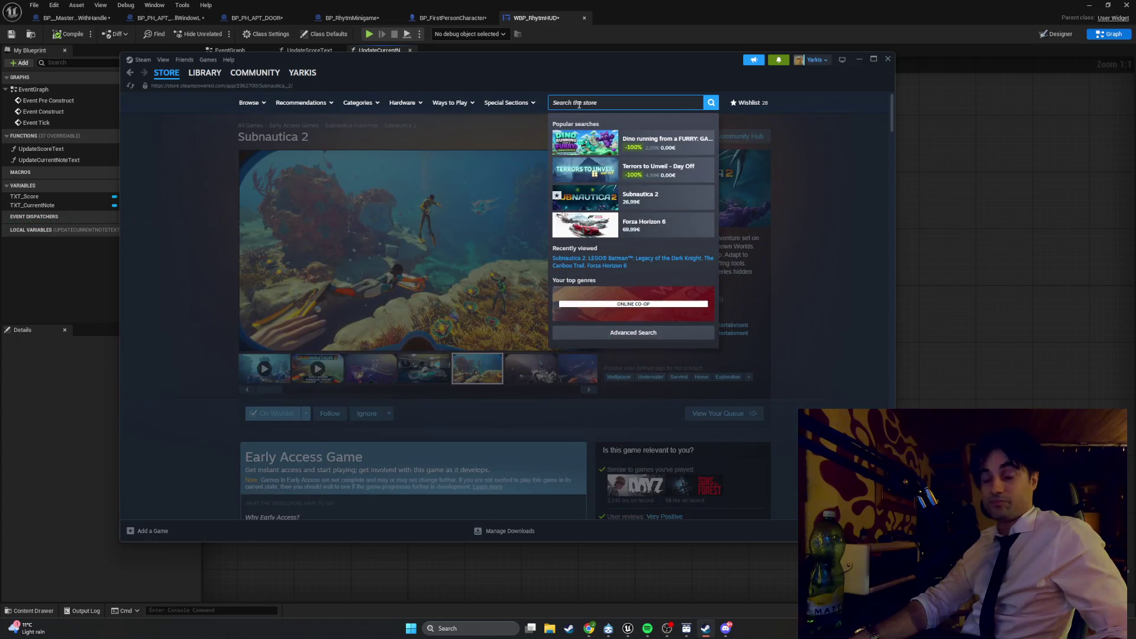
pyautogui.write('lan ')
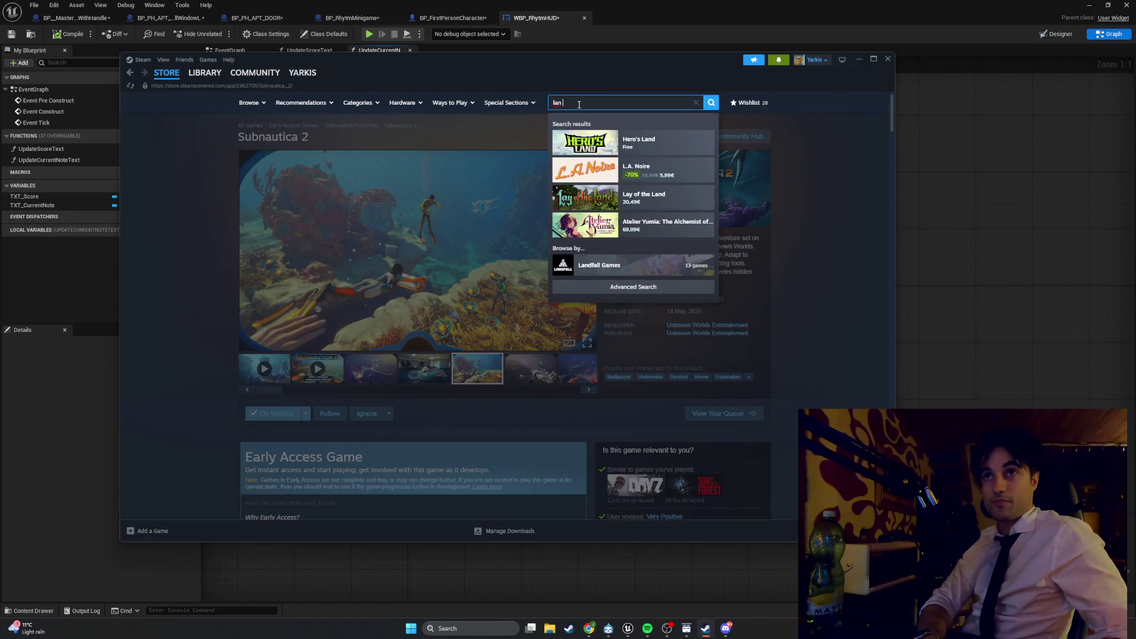
pyautogui.write('ad')
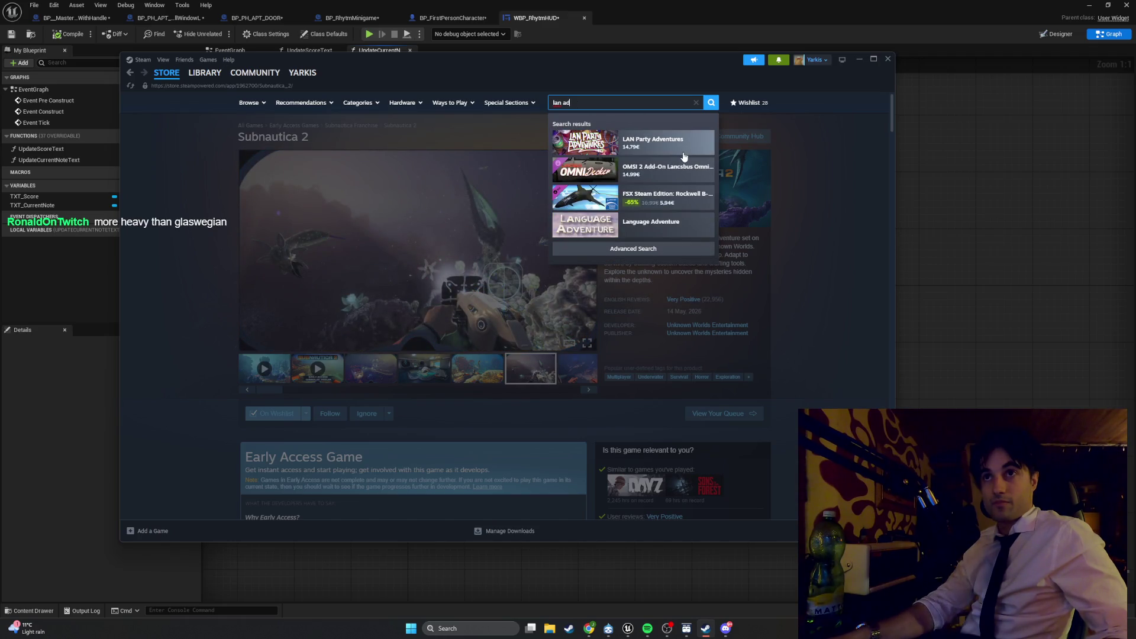
pyautogui.click(678, 154)
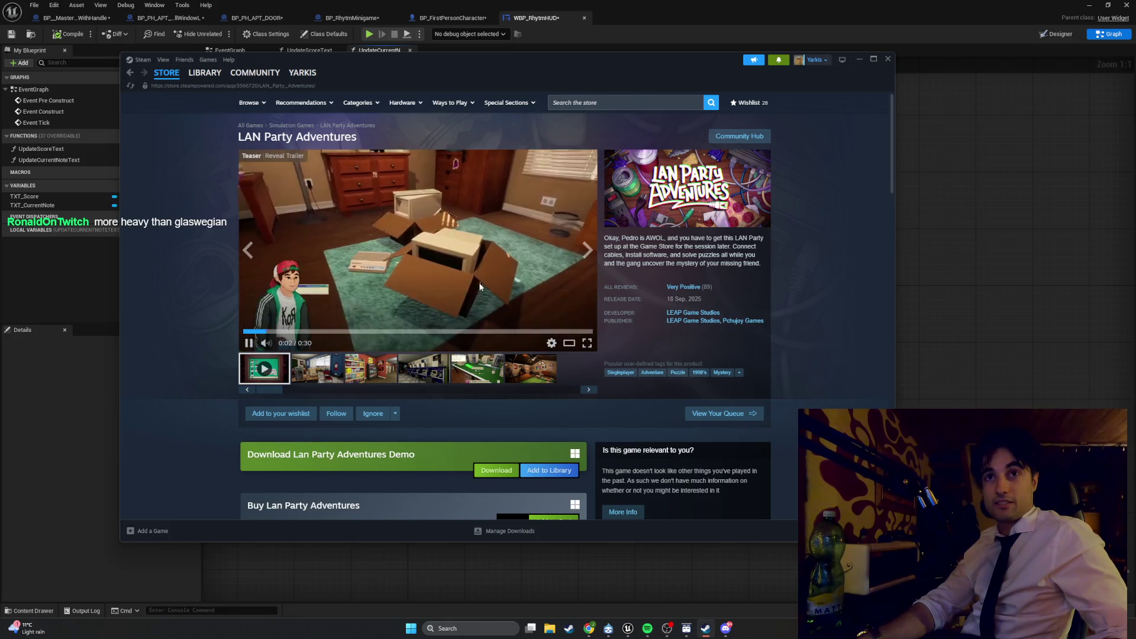
pyautogui.click(582, 342)
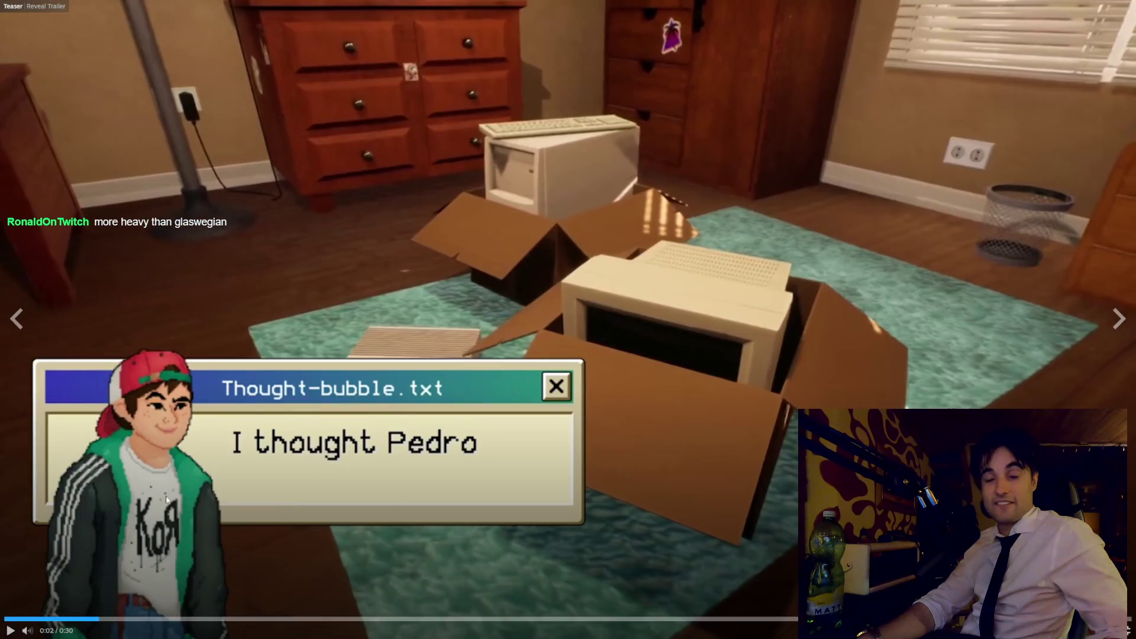
# Step: Restart, pause and resume the full-screen LAN Party Adventures trailer, then exit fullscreen
pyautogui.click(31, 619)
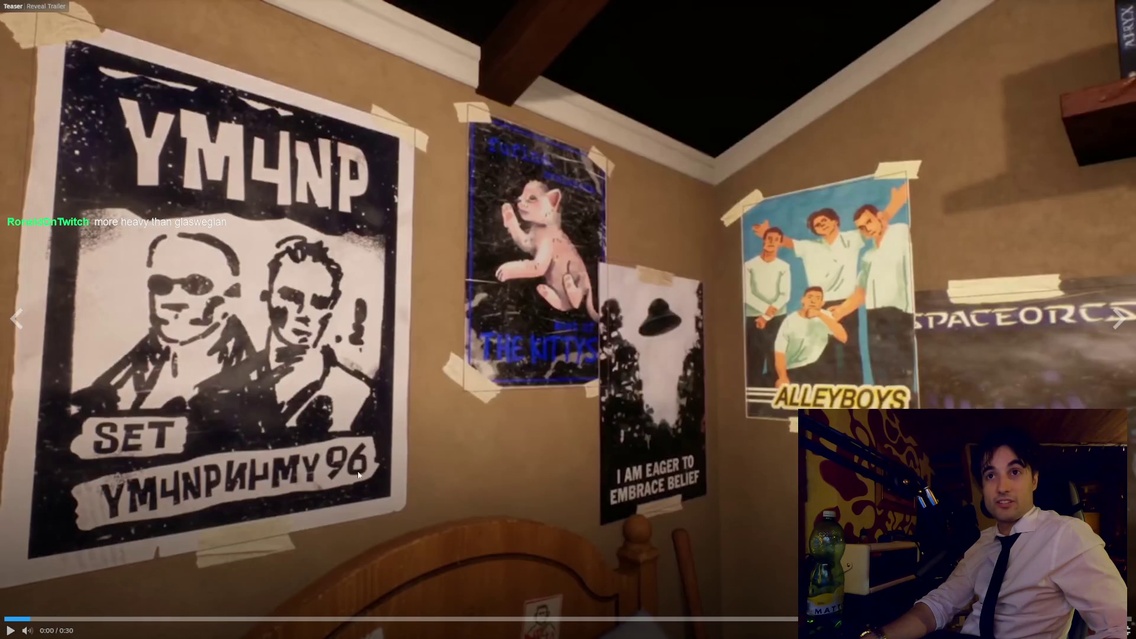
pyautogui.click(928, 362)
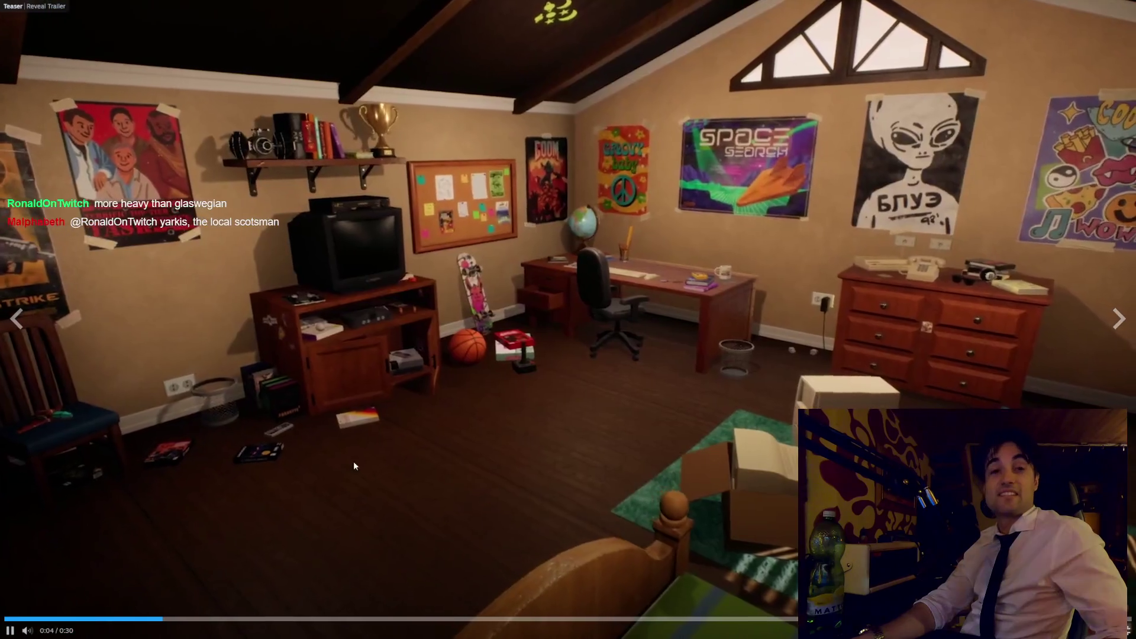
pyautogui.click(535, 229)
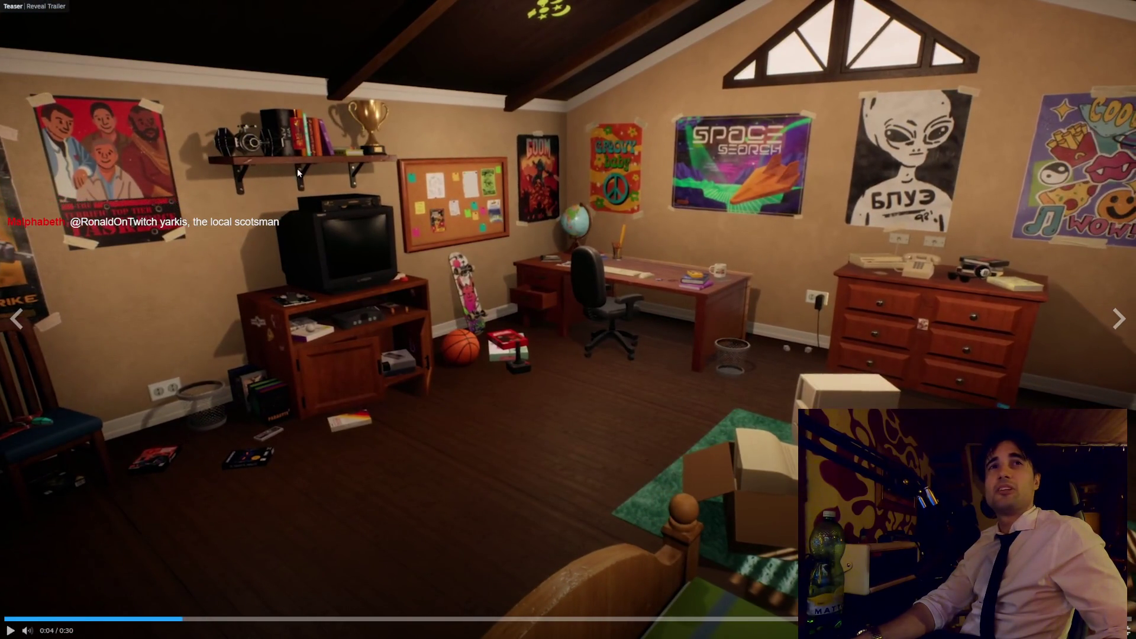
pyautogui.click(729, 289)
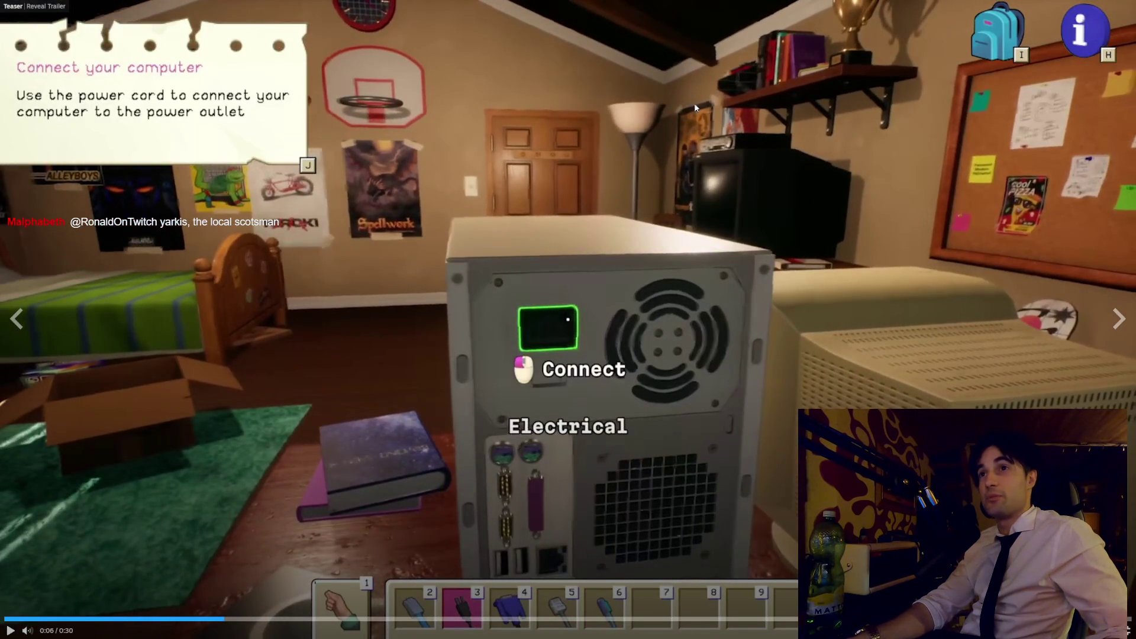
pyautogui.click(642, 170)
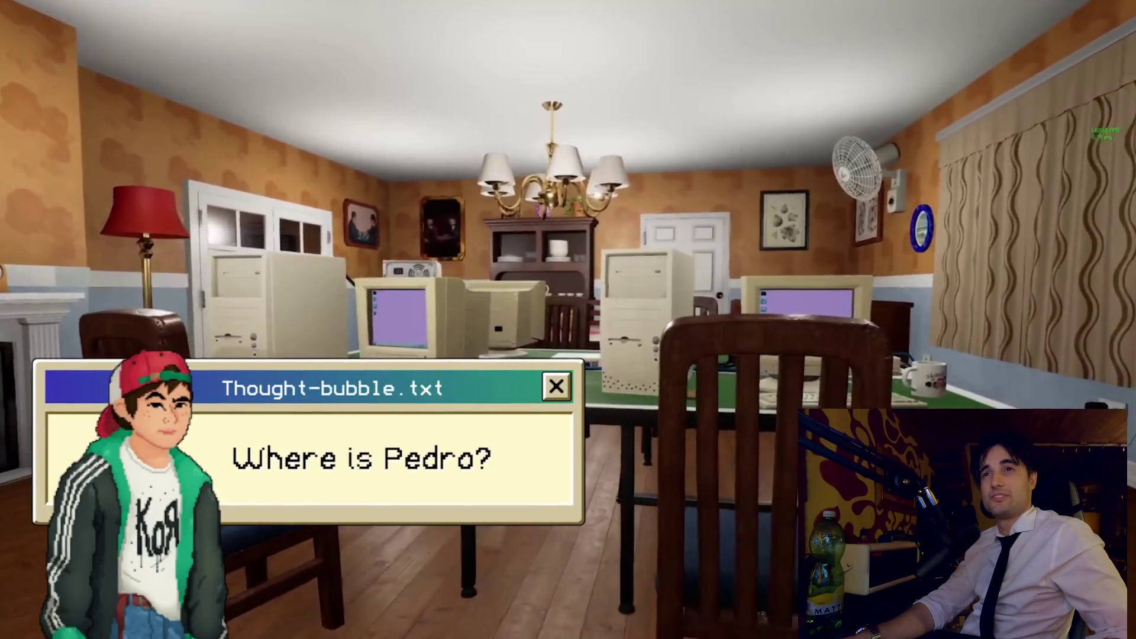
pyautogui.press('Escape')
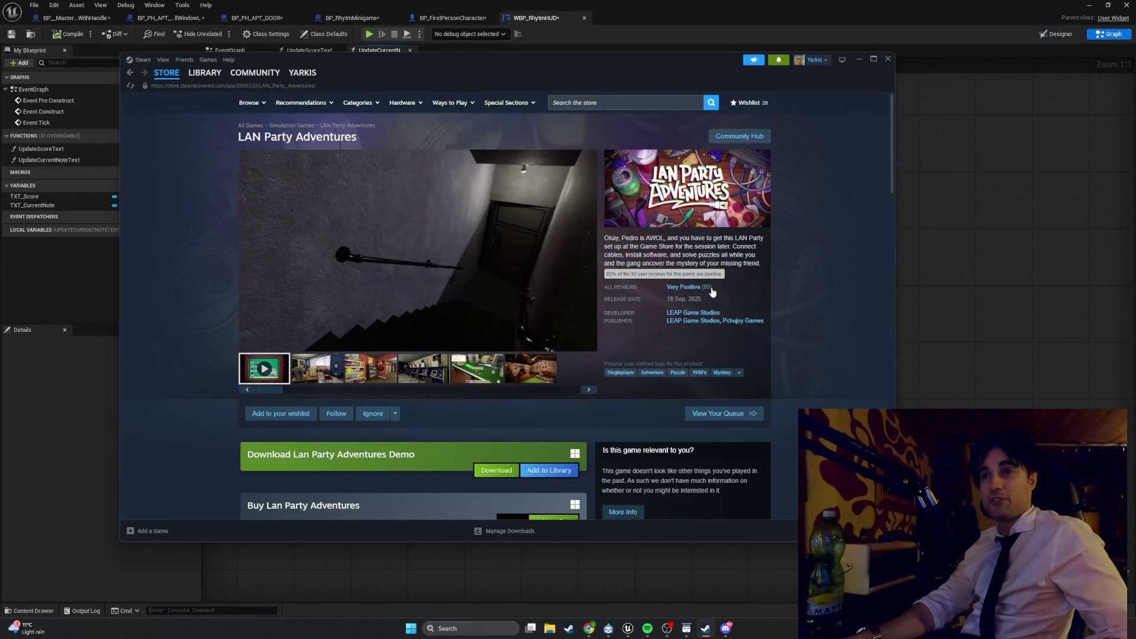
pyautogui.moveTo(362, 137)
pyautogui.mouseDown()
pyautogui.moveTo(243, 125)
pyautogui.moveTo(189, 142)
pyautogui.mouseUp()
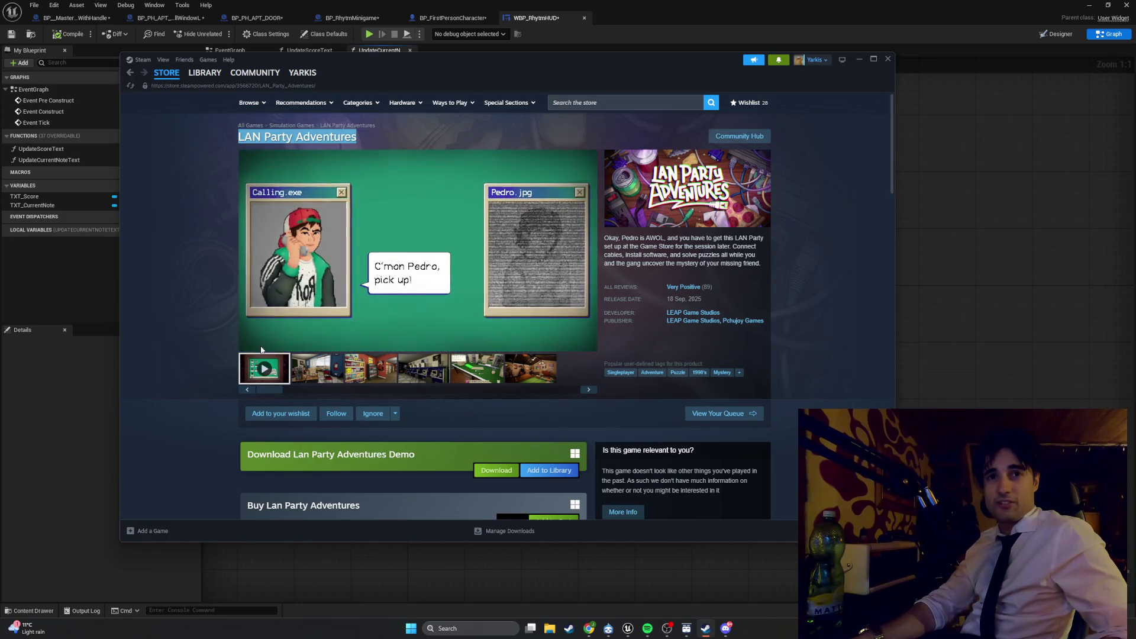
pyautogui.scroll(-5, 479, 295)
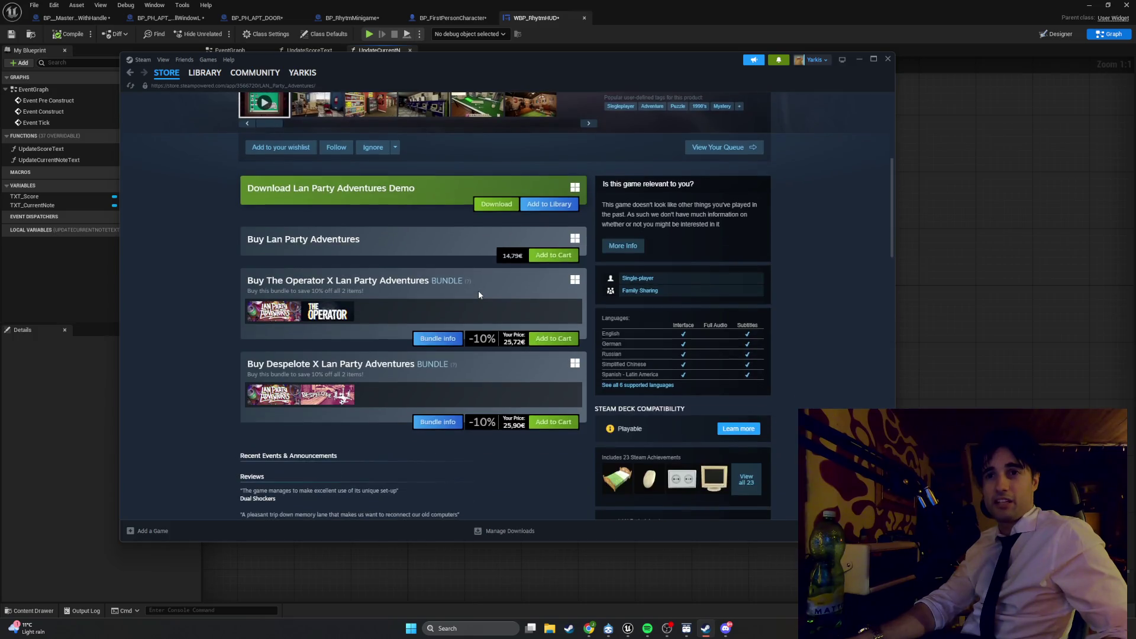
pyautogui.scroll(-1, 479, 295)
pyautogui.scroll(7, 479, 295)
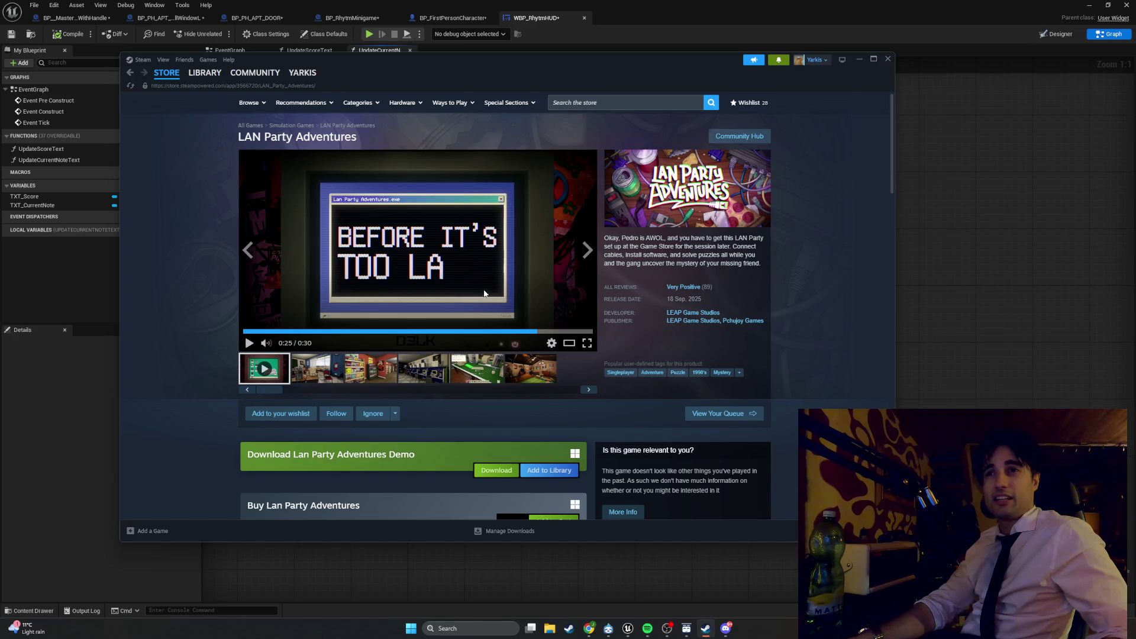
pyautogui.moveTo(670, 302); pyautogui.dragTo(685, 302)
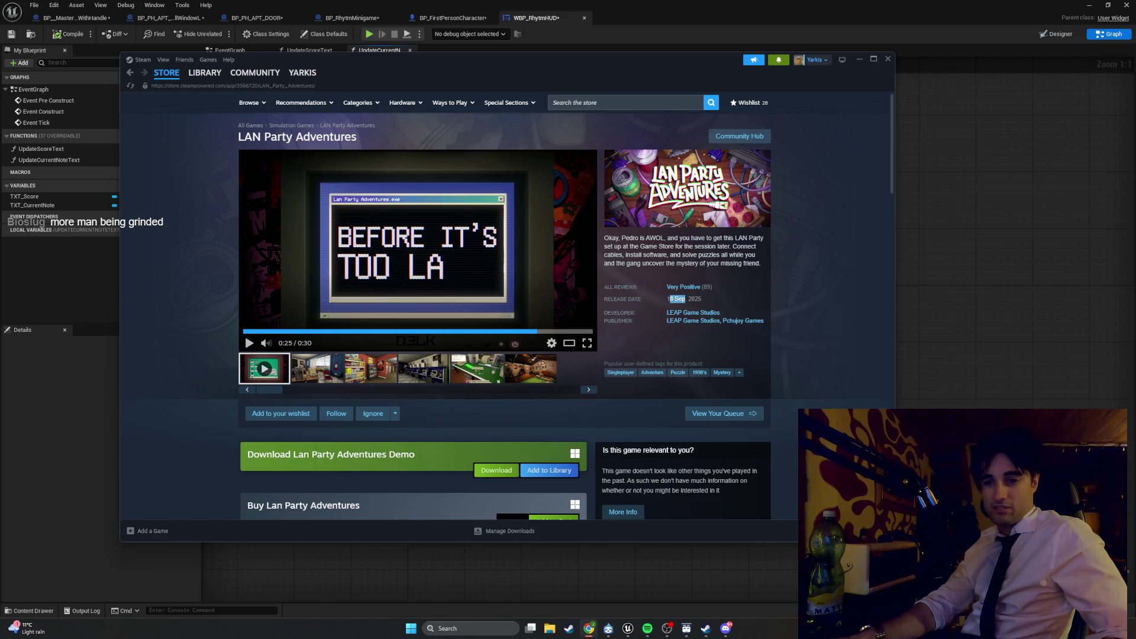
pyautogui.click(589, 629)
# Step: Search SteamDB for 'LAN Party Adventures' and open its app page
pyautogui.click(482, 212)
pyautogui.write('LAN Party Adventures')
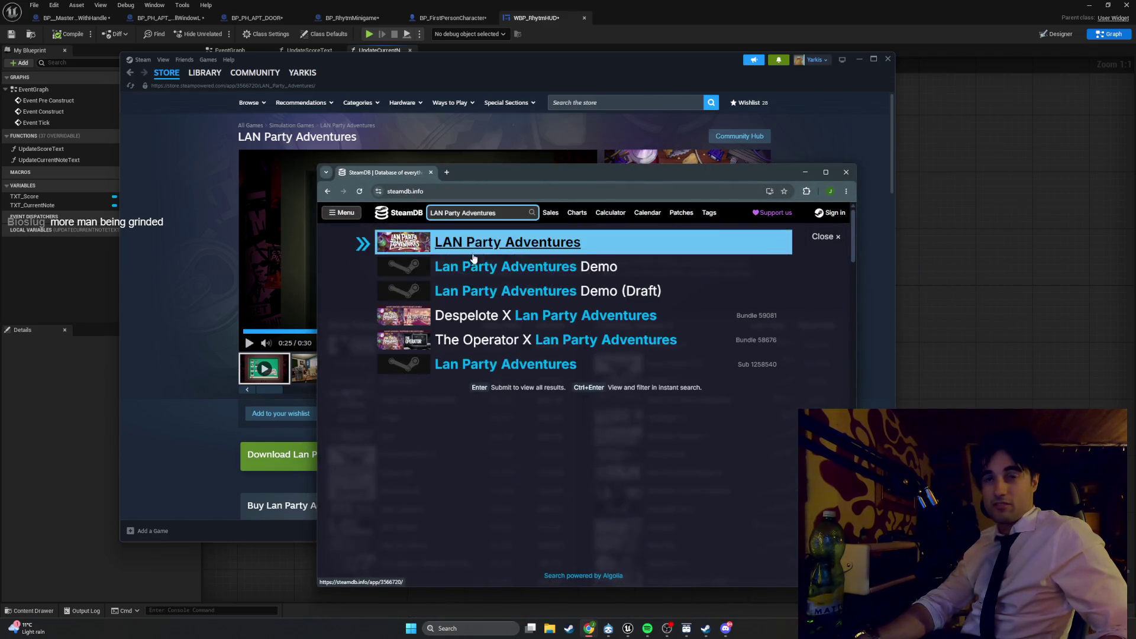
pyautogui.click(474, 255)
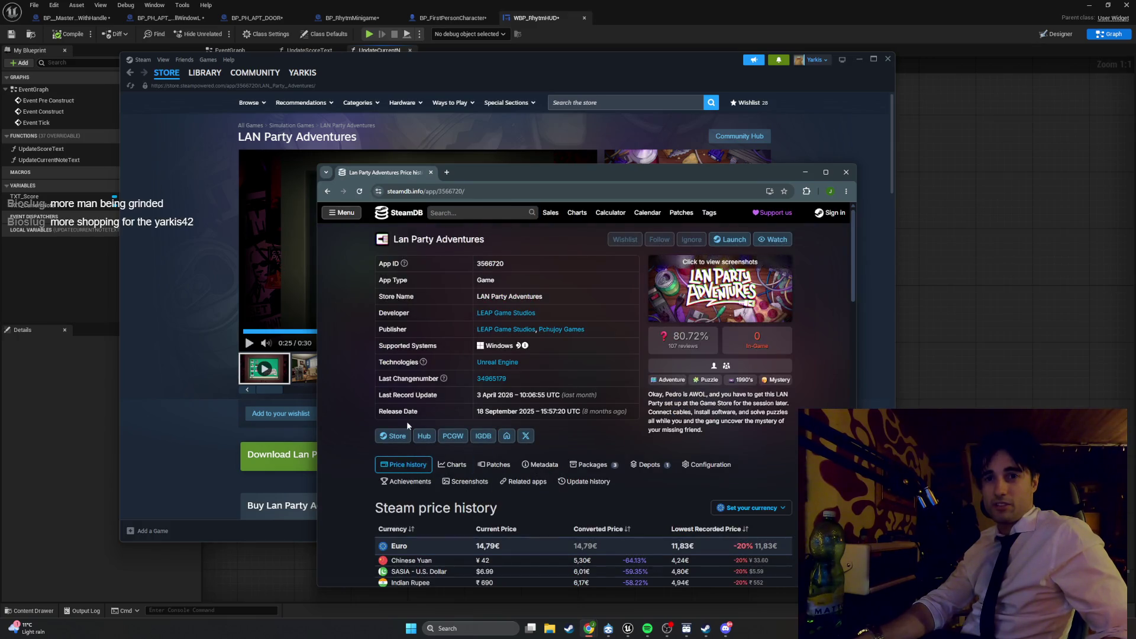
pyautogui.scroll(-2, 408, 426)
pyautogui.scroll(2, 432, 438)
pyautogui.scroll(-2, 470, 453)
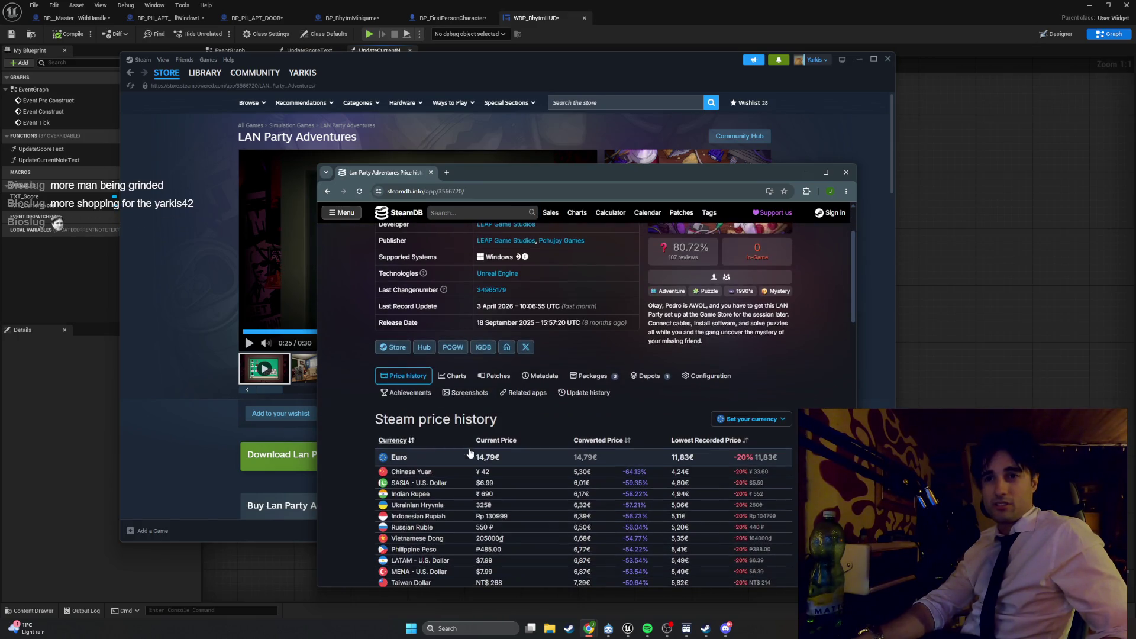
# Step: Highlight the 14,79€ Euro current price, then move and maximize the SteamDB window
pyautogui.moveTo(471, 453); pyautogui.dragTo(504, 460)
pyautogui.moveTo(752, 178)
pyautogui.mouseDown()
pyautogui.moveTo(962, 496)
pyautogui.moveTo(967, 539)
pyautogui.moveTo(1098, 186)
pyautogui.moveTo(1100, 147)
pyautogui.mouseUp()
pyautogui.scroll(-2, 432, 267)
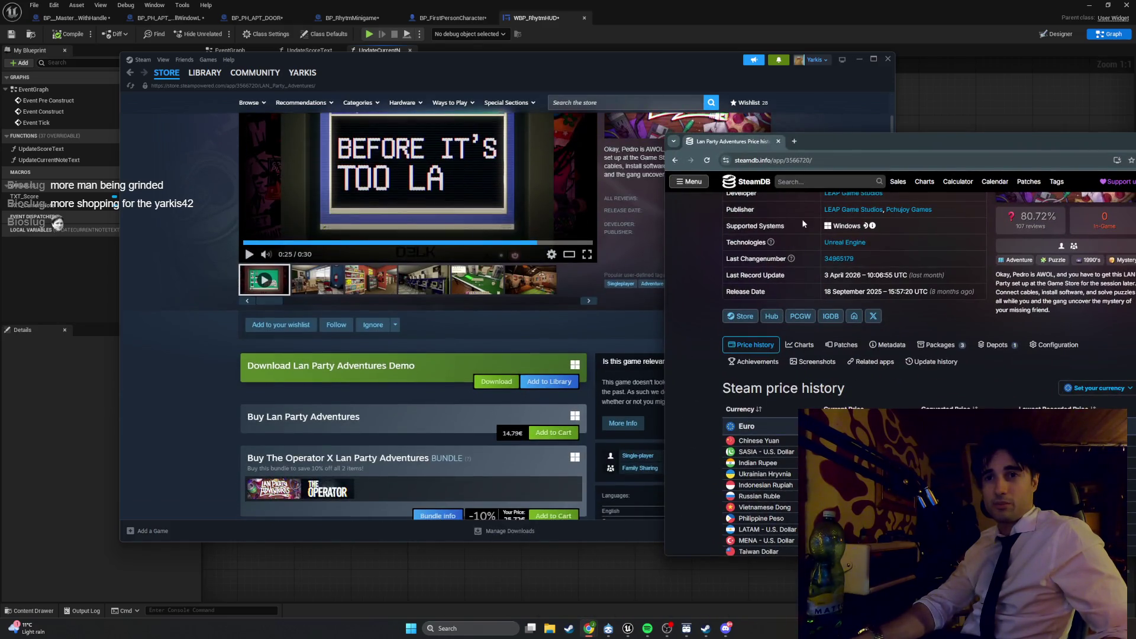
pyautogui.doubleClick(830, 153)
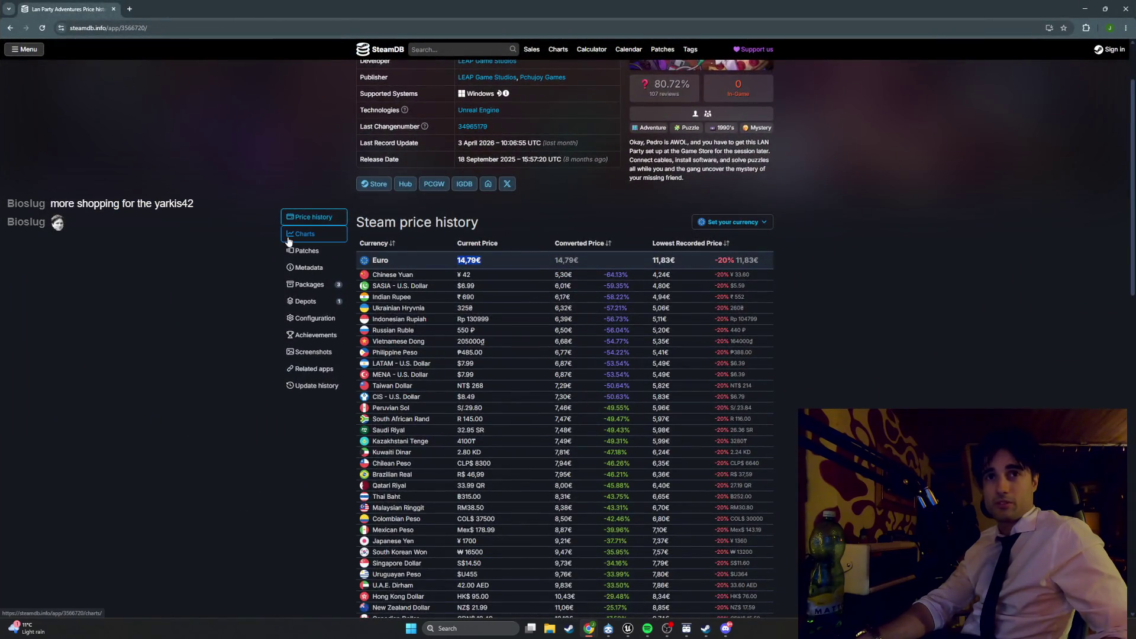
# Step: Open the game's player charts and highlight the 2.2k and 2.5k owner estimates
pyautogui.click(302, 234)
pyautogui.moveTo(703, 395); pyautogui.dragTo(681, 393)
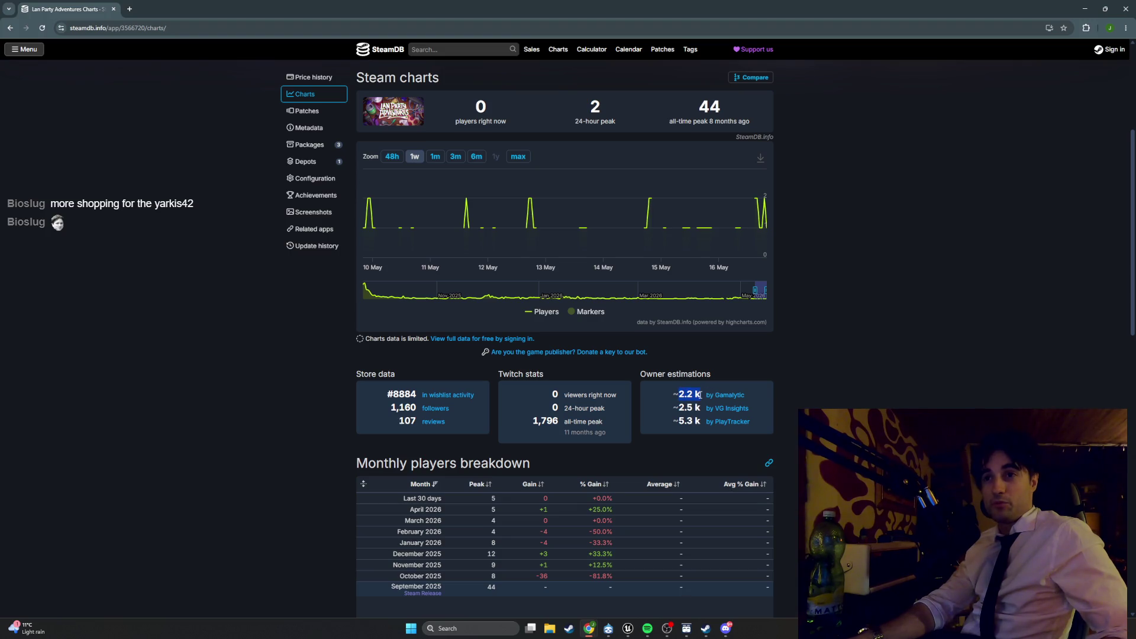
pyautogui.moveTo(689, 398); pyautogui.dragTo(690, 409)
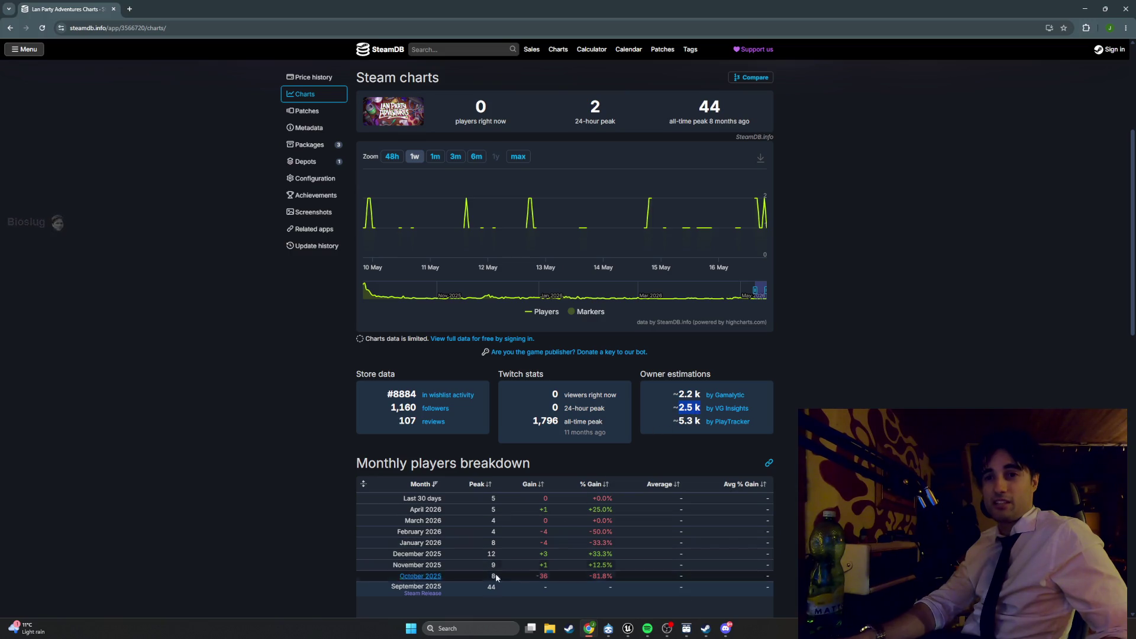
# Step: Launch Calculator, enter 2,500, then return to the Steam price history
pyautogui.click(466, 628)
pyautogui.write('calculator')
pyautogui.press('Return')
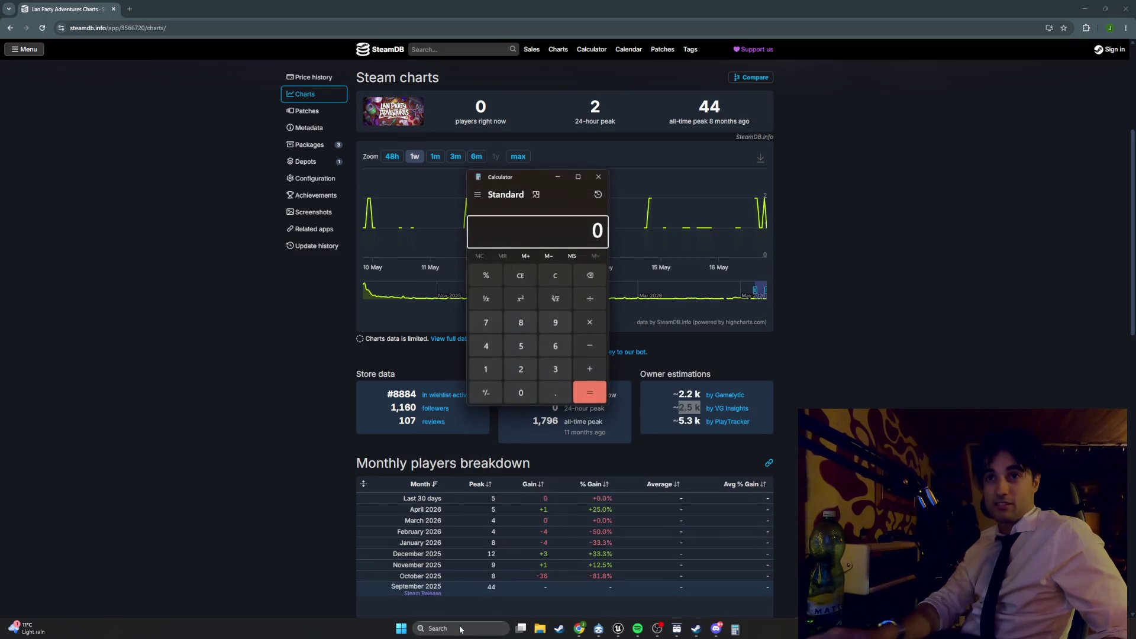
pyautogui.click(514, 368)
pyautogui.click(520, 345)
pyautogui.doubleClick(521, 393)
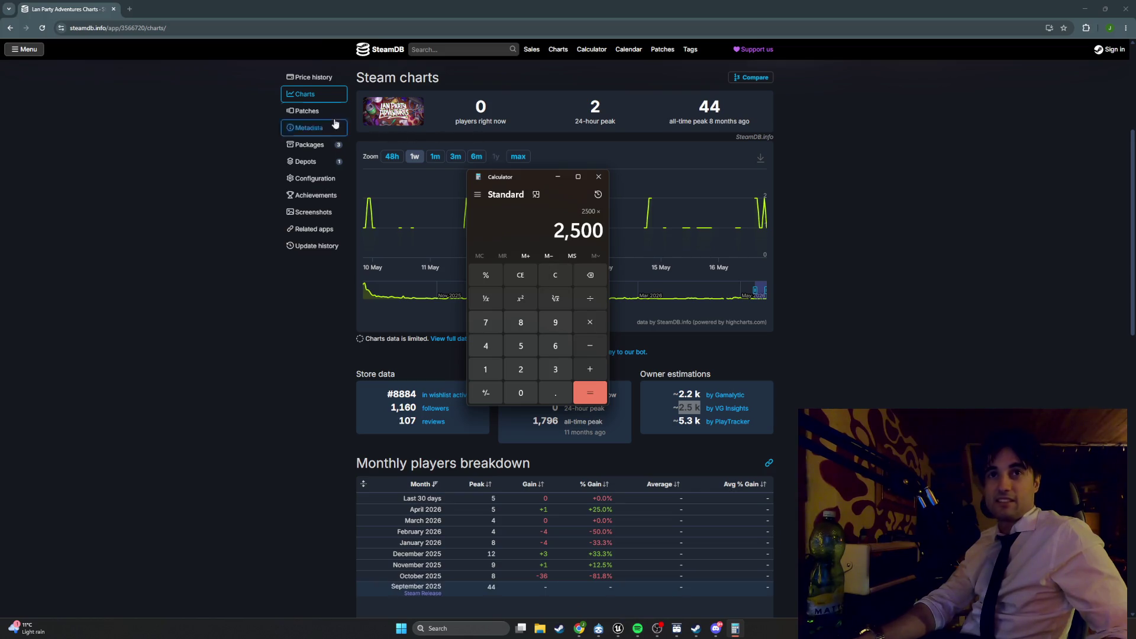
pyautogui.click(310, 79)
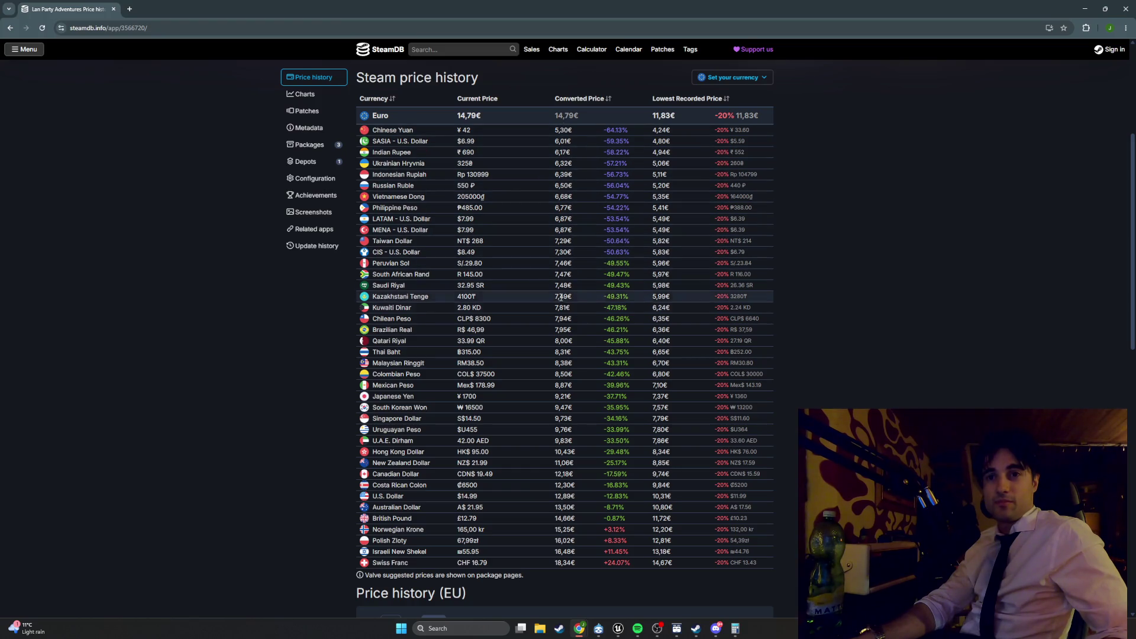
# Step: Highlight the 14,79€ Euro price and the Swiss Franc converted price
pyautogui.doubleClick(464, 116)
pyautogui.moveTo(555, 563); pyautogui.dragTo(563, 564)
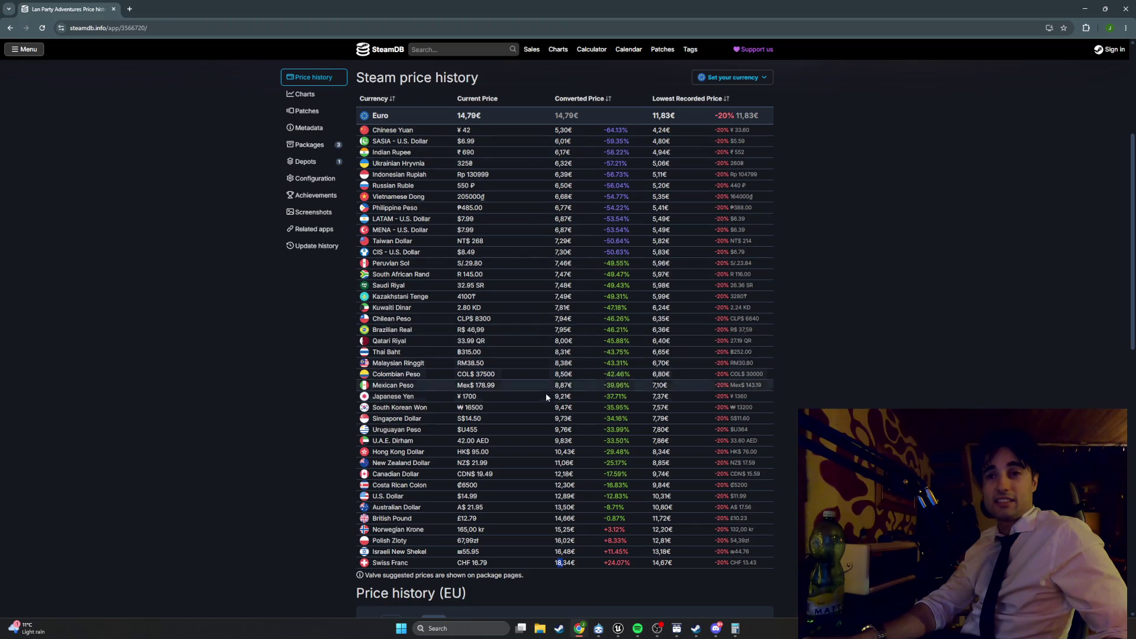
pyautogui.scroll(-2, 547, 414)
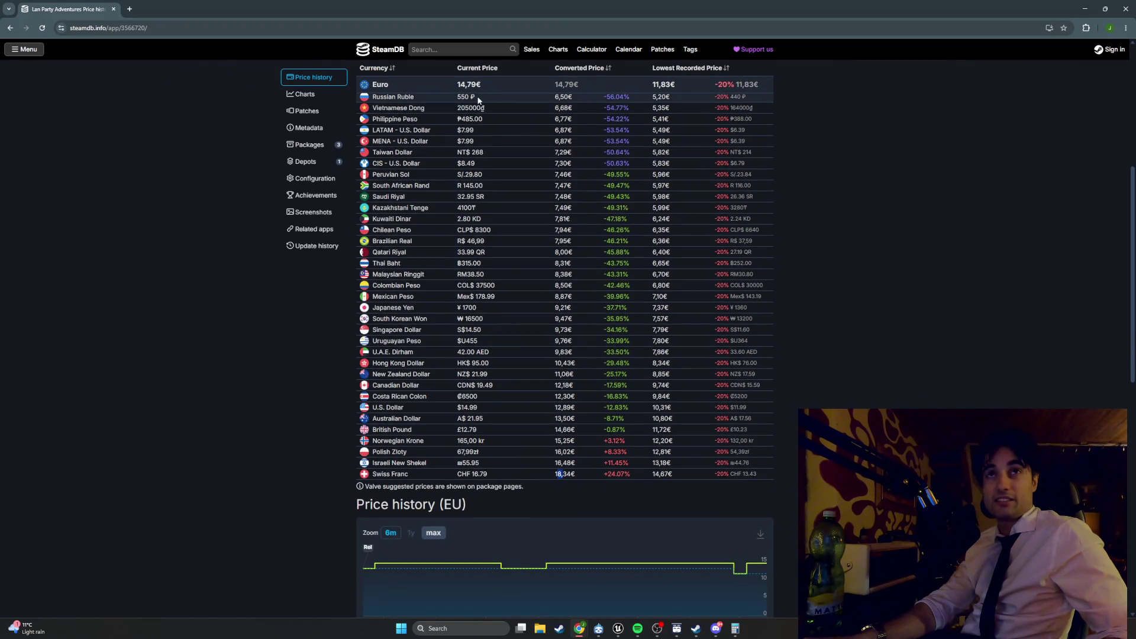
# Step: Reset the calculator and enter 25,000, correcting a mistaken 8 along the way
pyautogui.moveTo(700, 590)
pyautogui.click(734, 628)
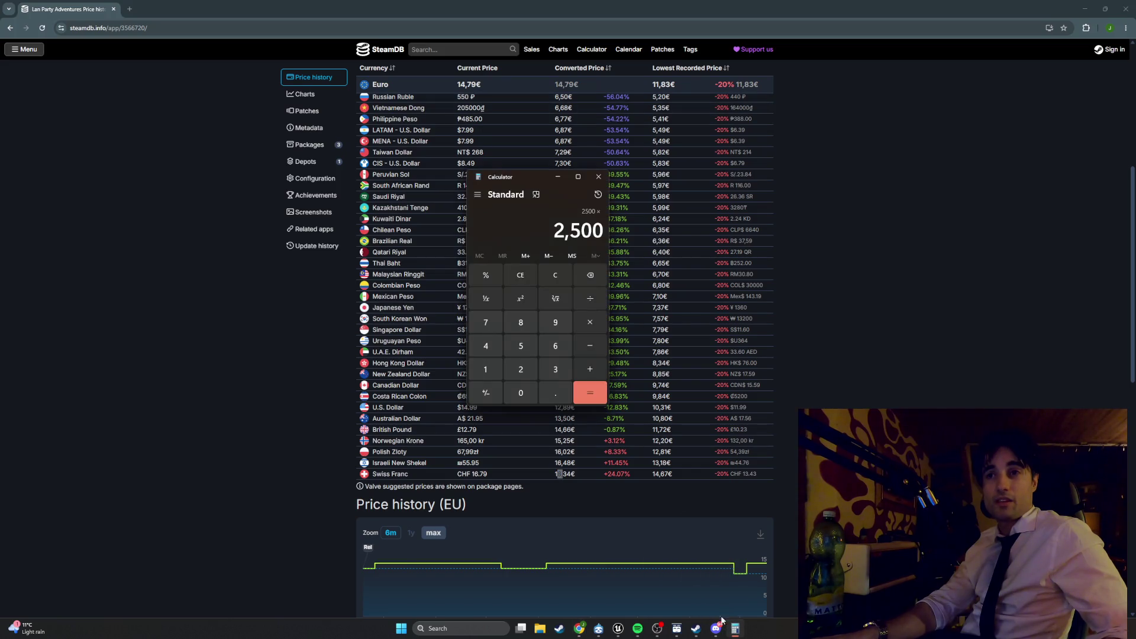
pyautogui.click(521, 392)
pyautogui.click(514, 324)
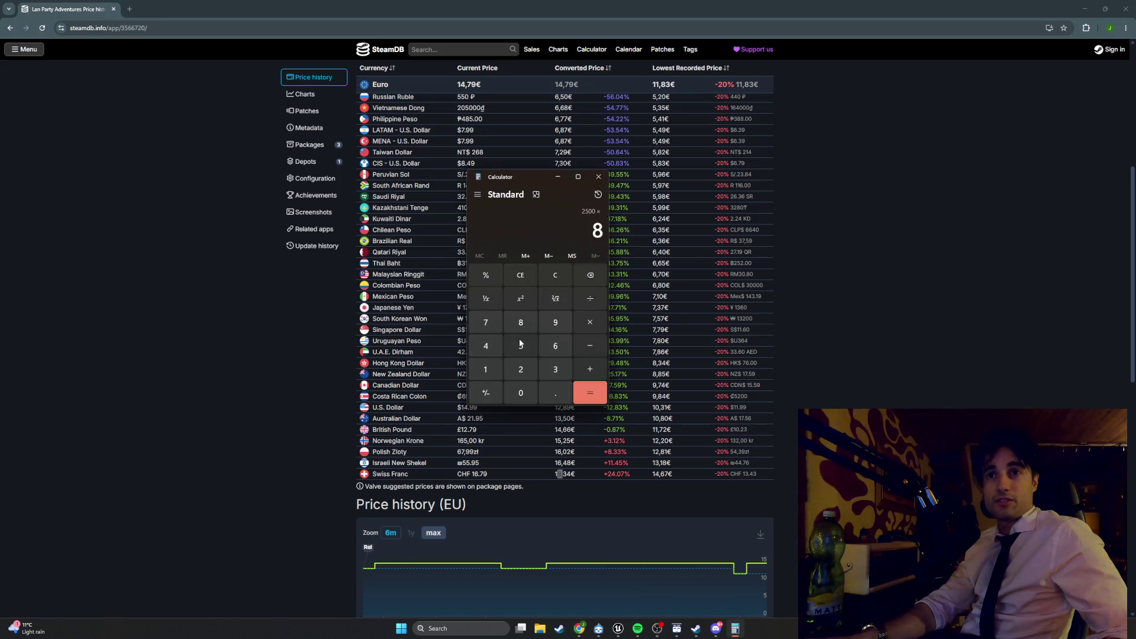
pyautogui.click(515, 277)
pyautogui.click(525, 369)
pyautogui.click(522, 350)
pyautogui.click(525, 395)
pyautogui.click(525, 395)
pyautogui.click(525, 395)
pyautogui.click(555, 275)
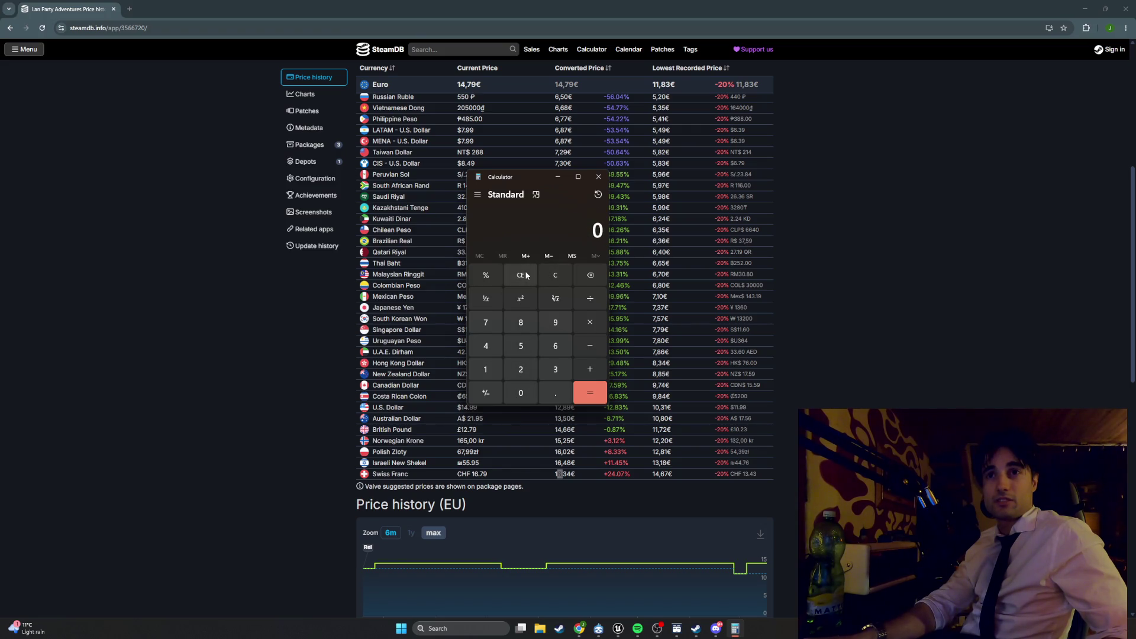
pyautogui.click(524, 371)
pyautogui.write('5,000')
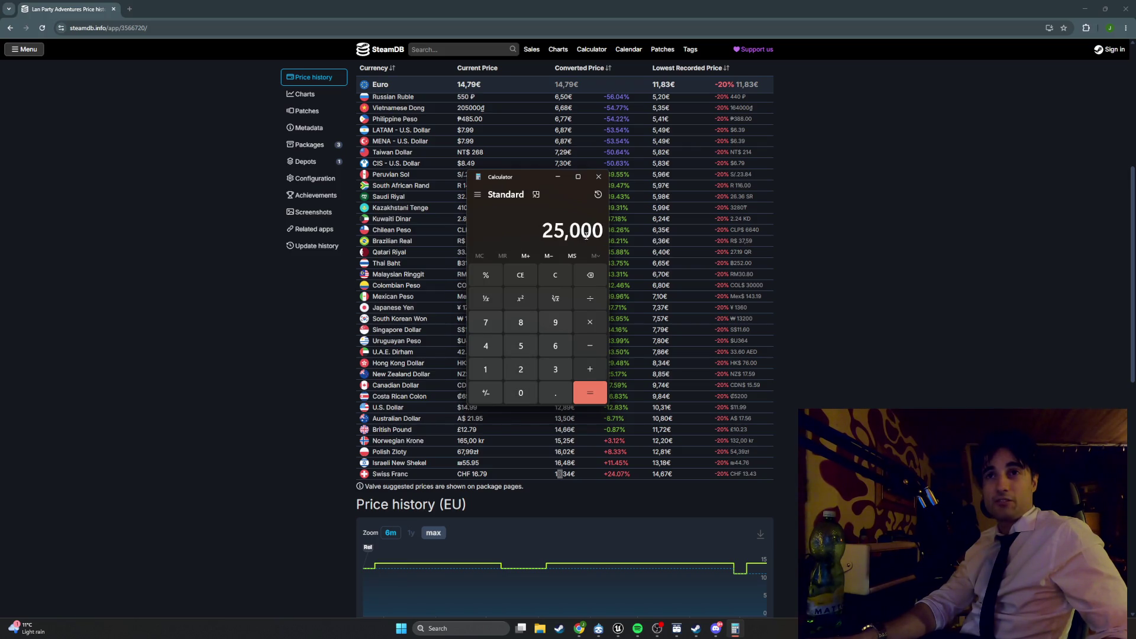
# Step: Divide 25,000 by 100 to get 250
pyautogui.click(590, 302)
pyautogui.click(486, 369)
pyautogui.click(521, 392)
pyautogui.click(521, 393)
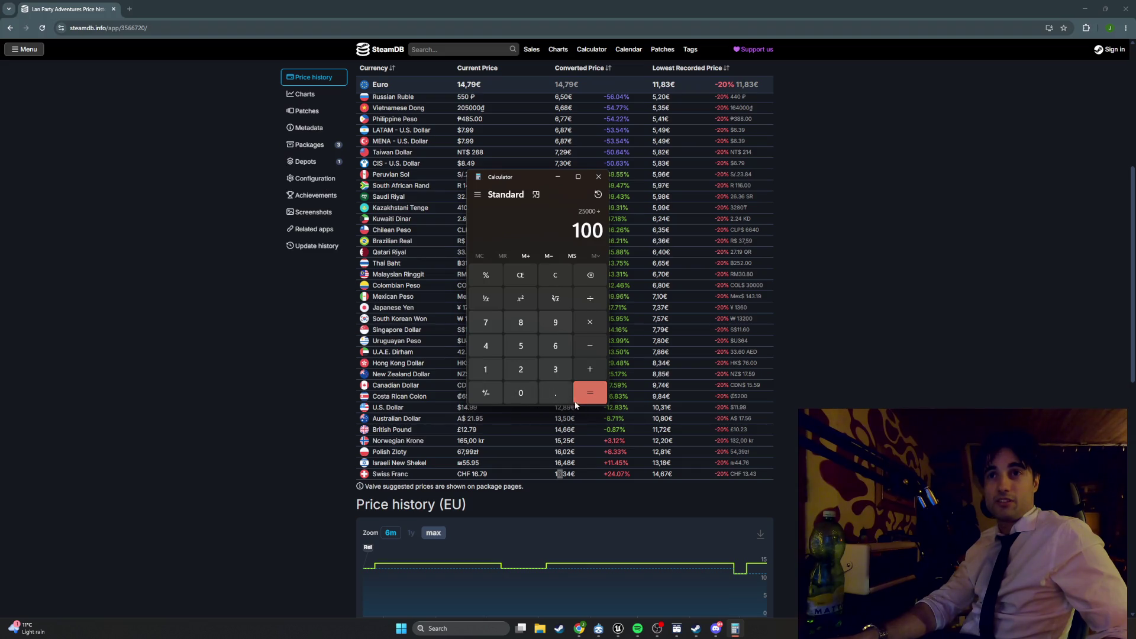
pyautogui.click(590, 393)
# Step: Multiply 250 by 30 in the calculator
pyautogui.click(590, 324)
pyautogui.click(555, 369)
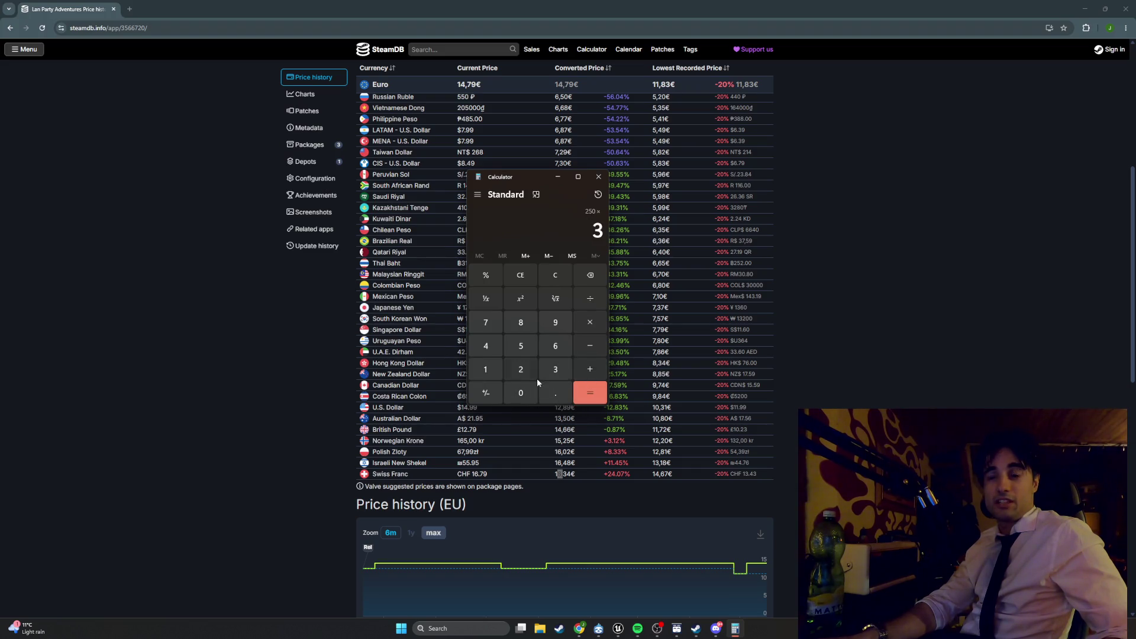
pyautogui.click(615, 395)
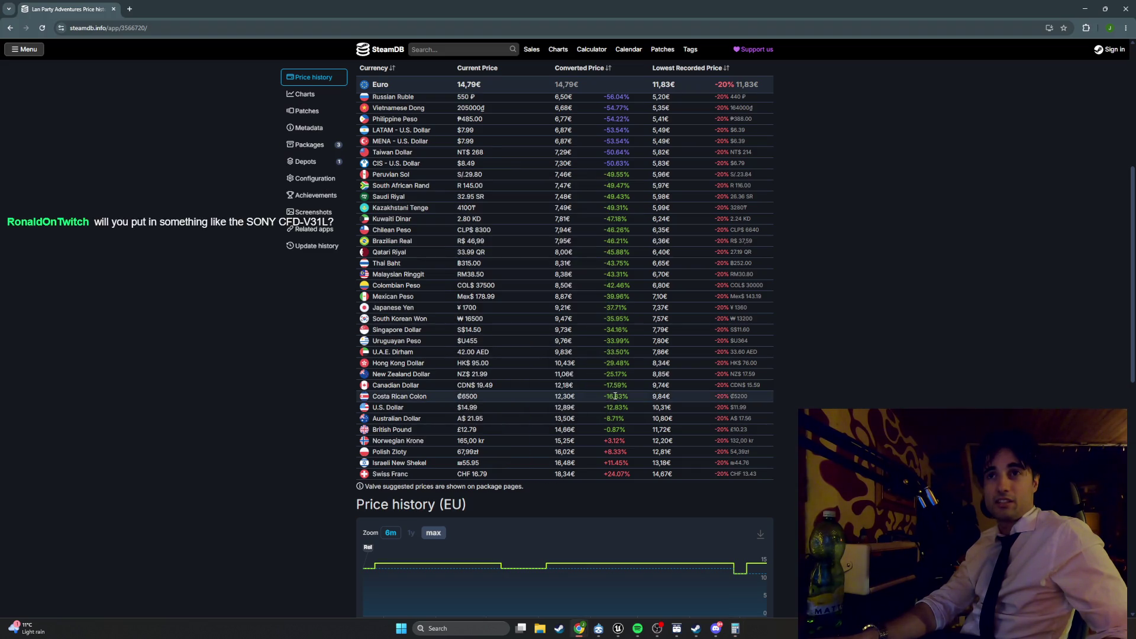
pyautogui.click(735, 629)
pyautogui.click(593, 399)
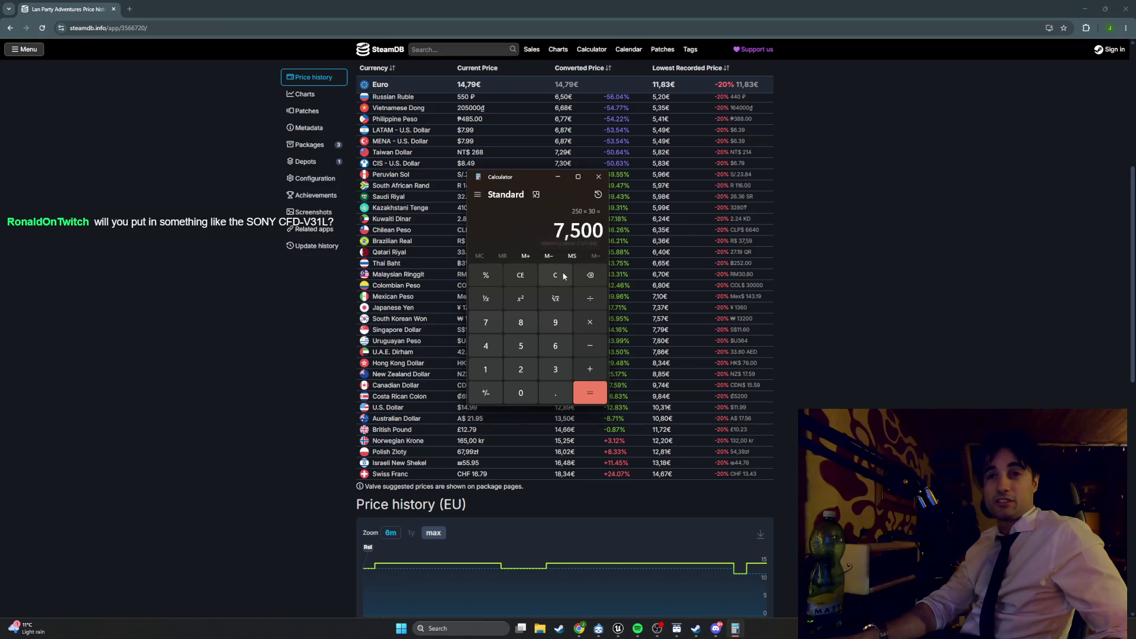
# Step: Enter 17,000, close Calculator, and bring back Steam's LAN Party Adventures store page
pyautogui.click(497, 361)
pyautogui.click(495, 331)
pyautogui.click(519, 393)
pyautogui.click(518, 391)
pyautogui.click(518, 391)
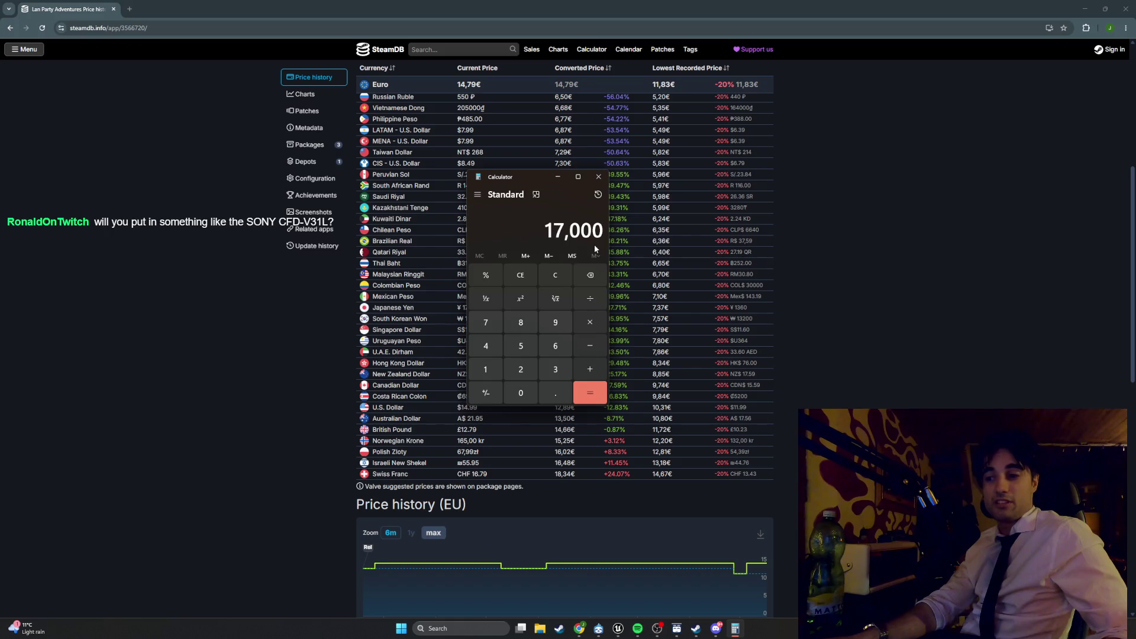
pyautogui.click(598, 177)
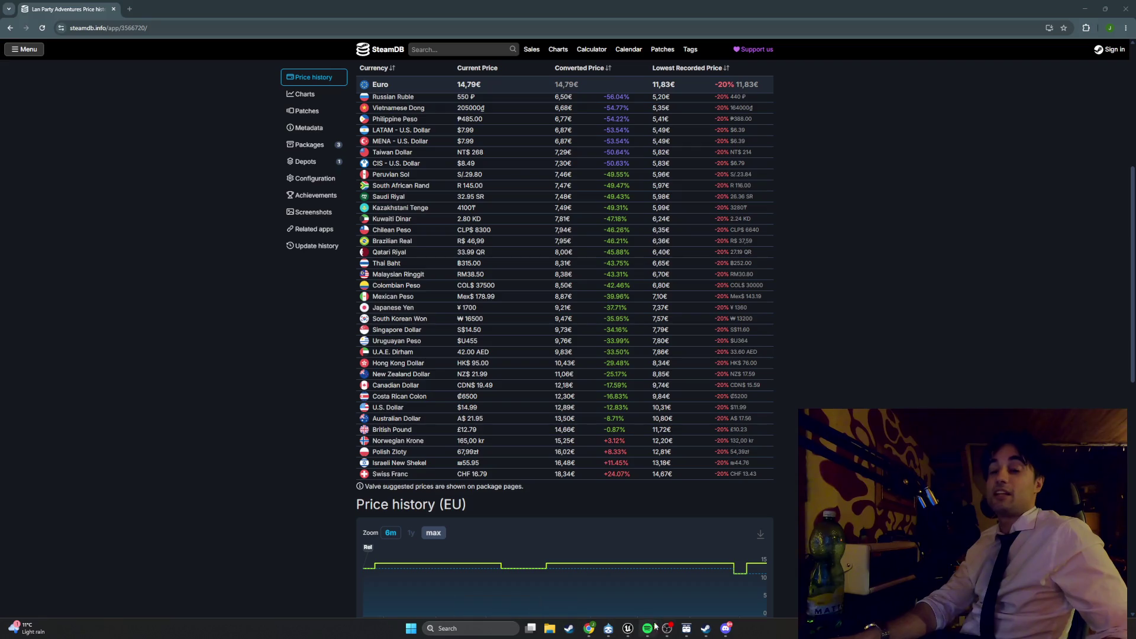
pyautogui.click(706, 629)
pyautogui.scroll(3, 626, 480)
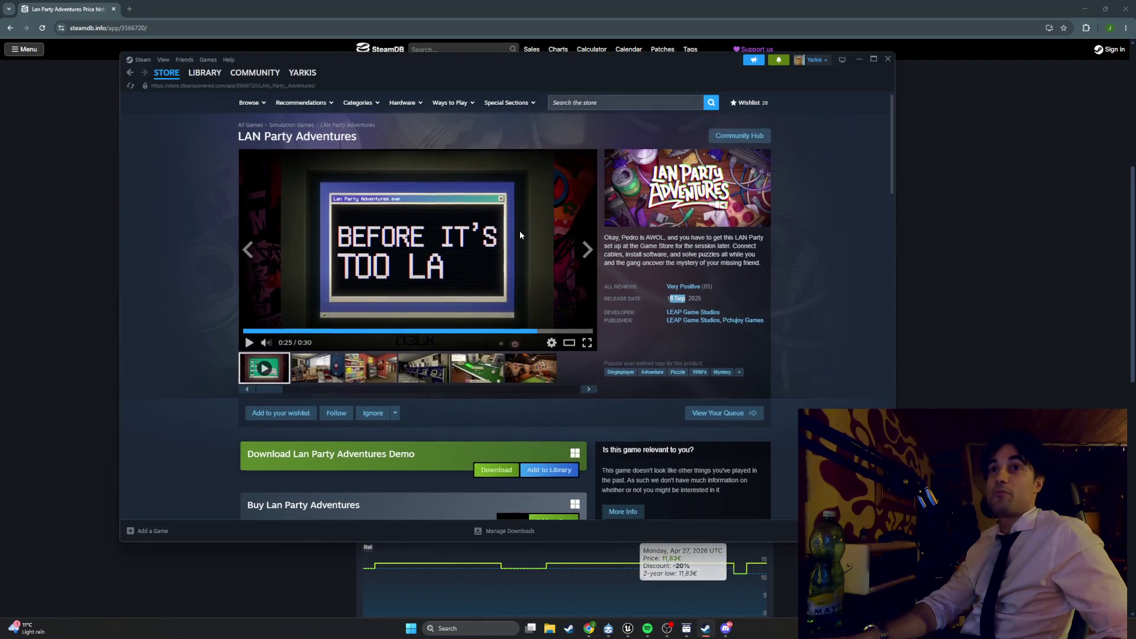
pyautogui.click(284, 330)
pyautogui.click(249, 343)
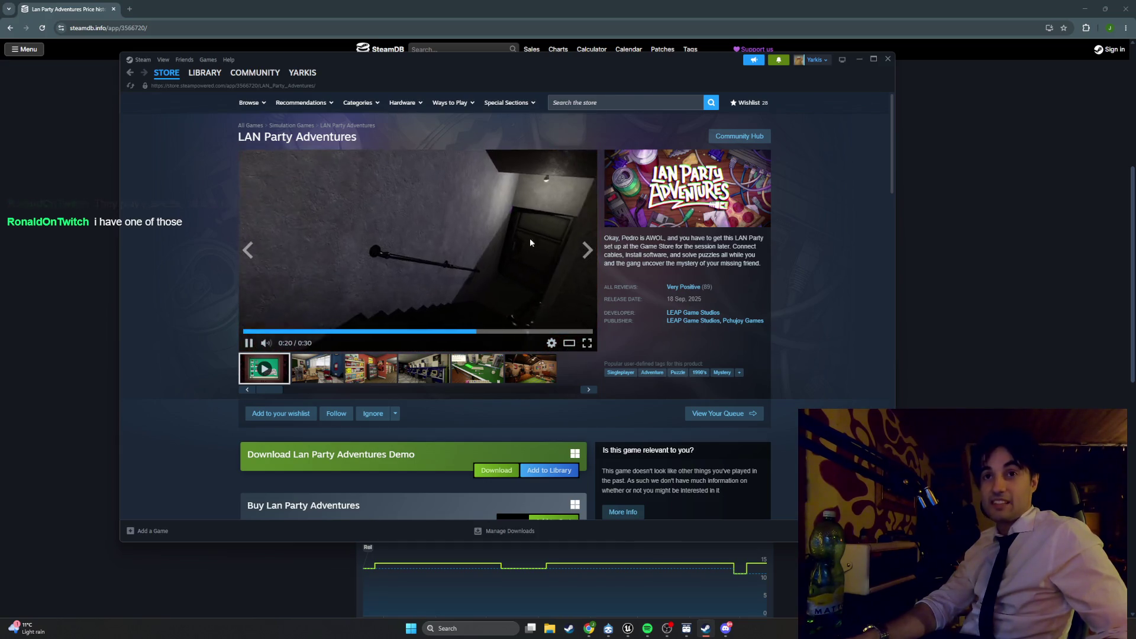
pyautogui.click(555, 289)
pyautogui.click(589, 345)
pyautogui.click(532, 267)
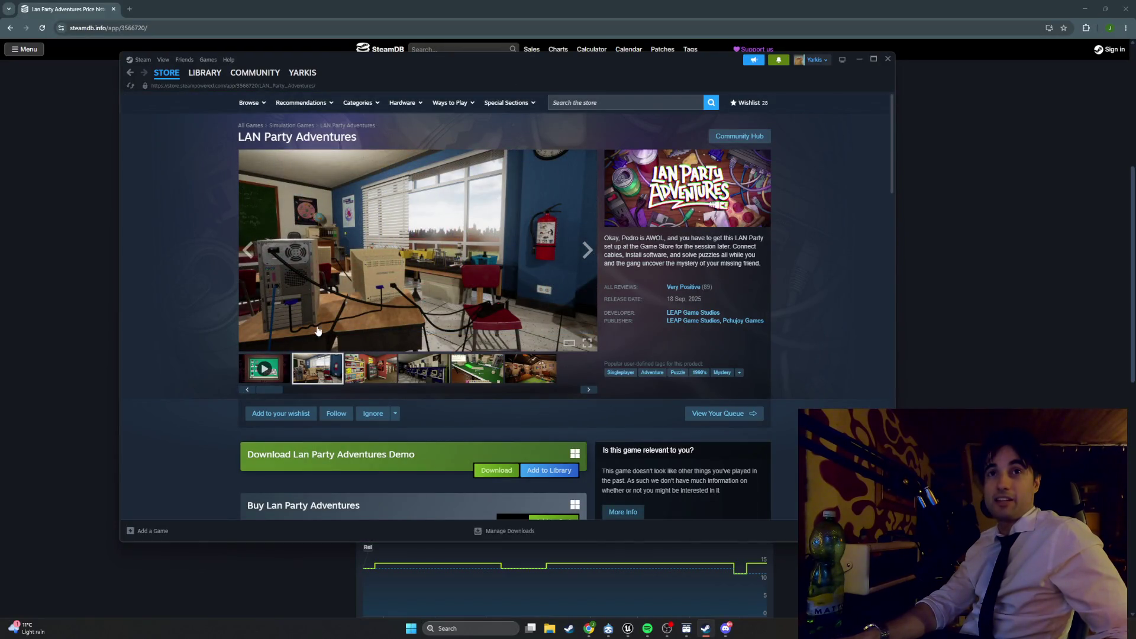
pyautogui.scroll(-3, 495, 329)
pyautogui.scroll(-10, 494, 329)
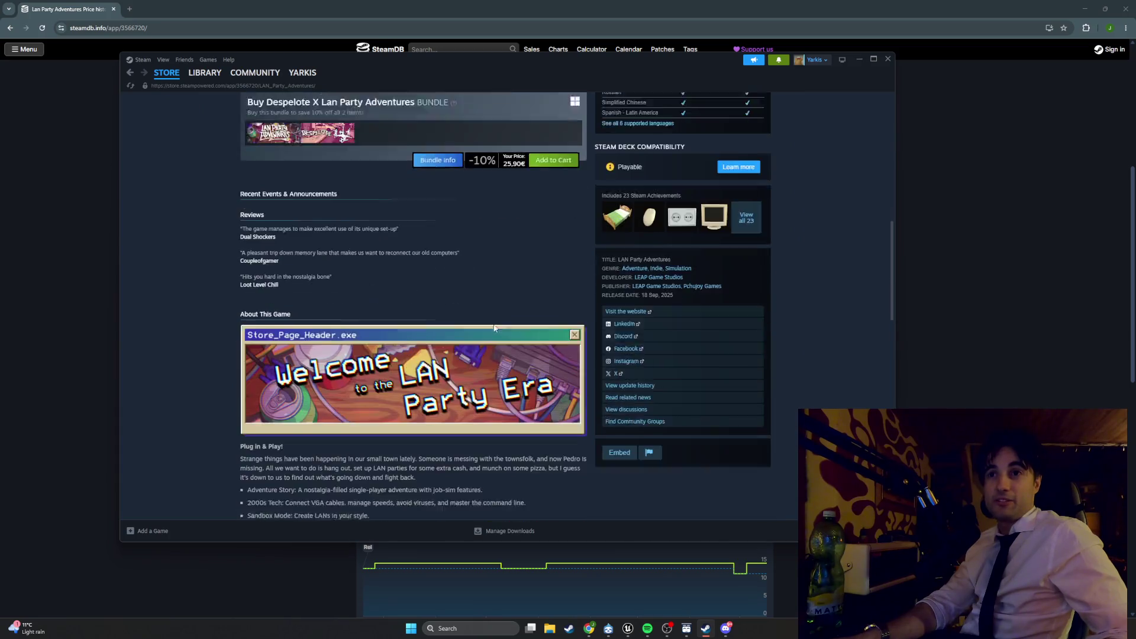
pyautogui.scroll(-5, 491, 318)
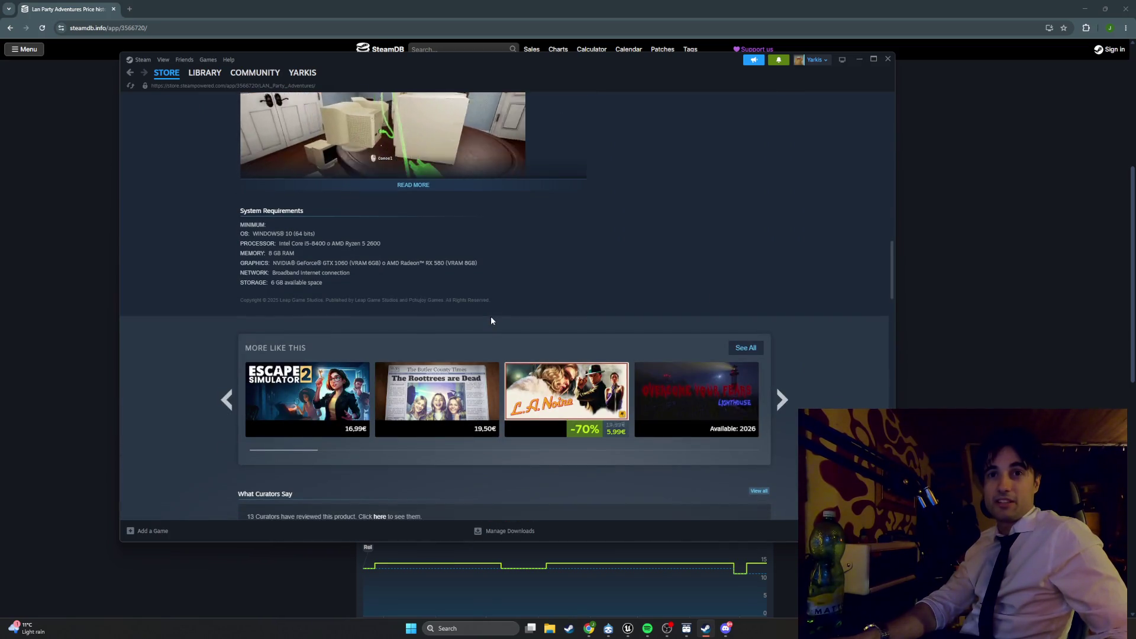
pyautogui.scroll(-15, 491, 321)
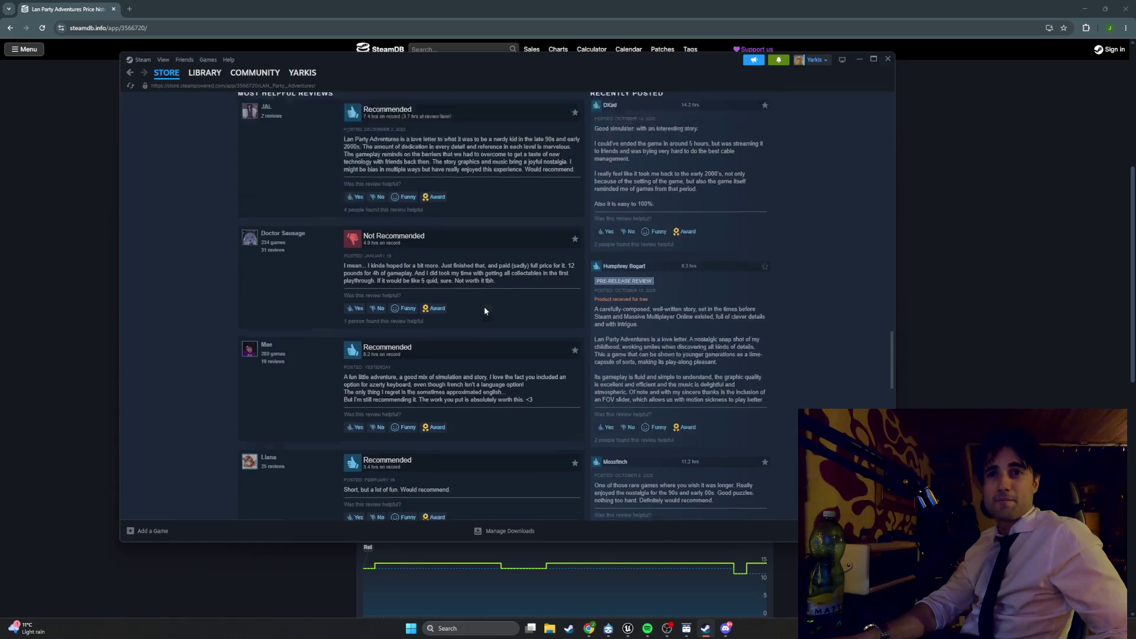
pyautogui.scroll(-10, 485, 312)
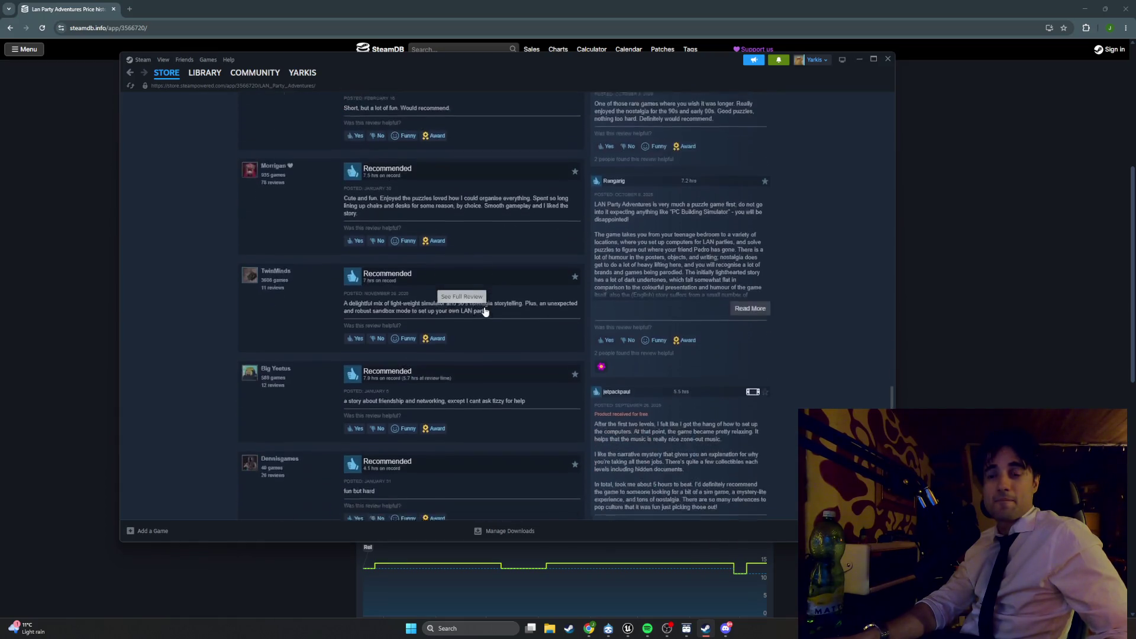
pyautogui.scroll(-4, 484, 311)
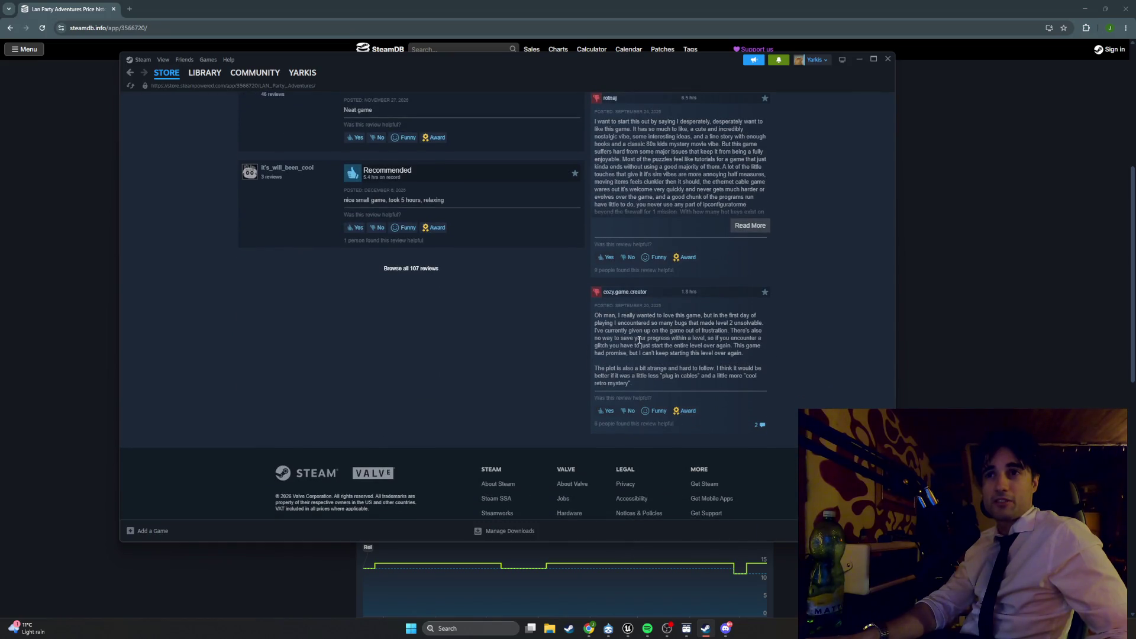
pyautogui.scroll(20, 636, 340)
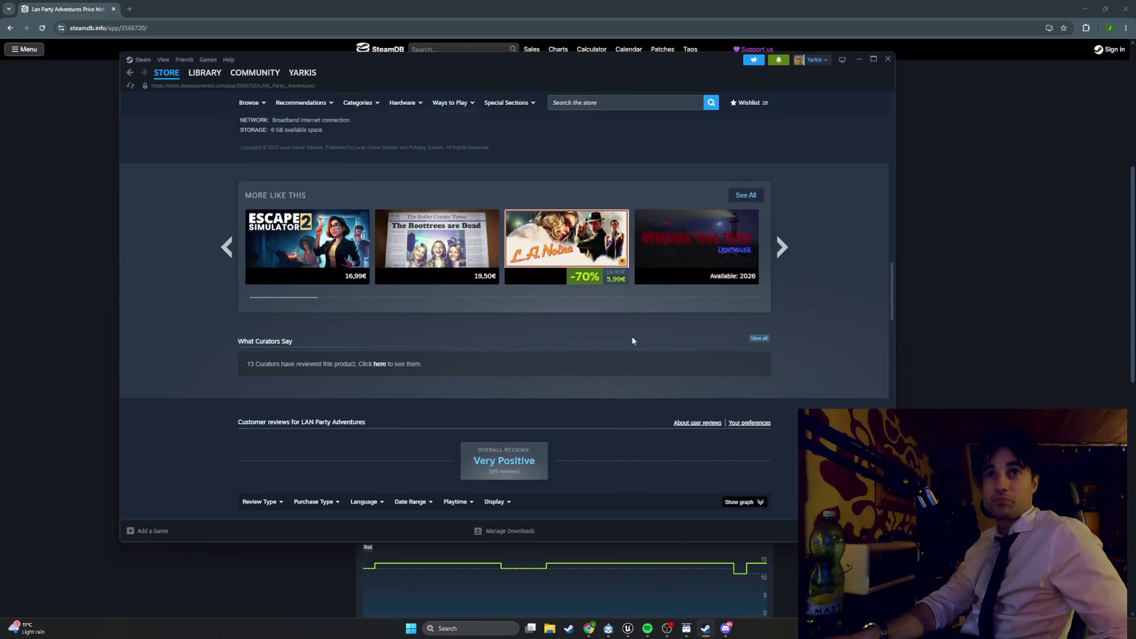
pyautogui.scroll(15, 632, 341)
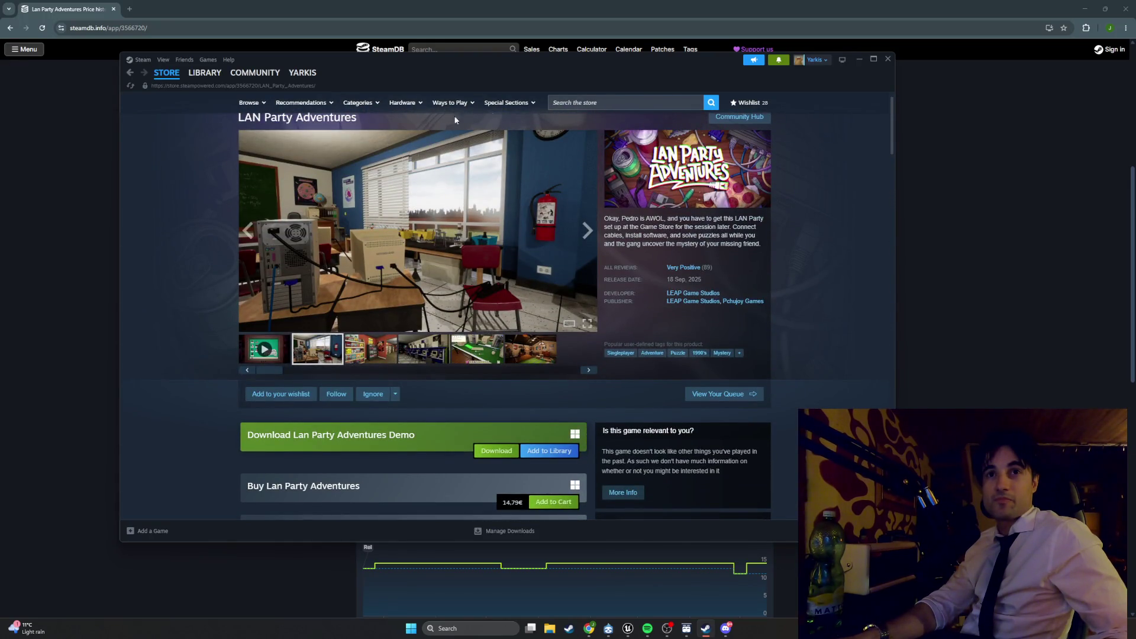
pyautogui.click(858, 60)
# Step: Play 2Pac's Hit 'Em Up from the gangsta shiet playlist, minimize Spotify, and switch to Unreal Engine
pyautogui.click(647, 628)
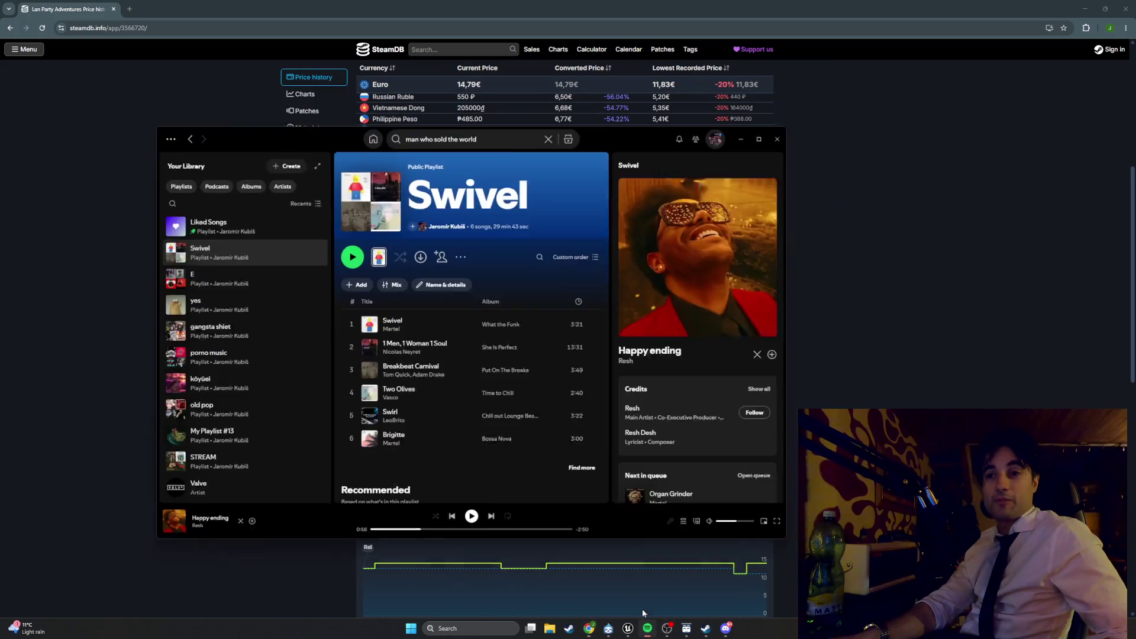
pyautogui.click(175, 306)
pyautogui.click(328, 298)
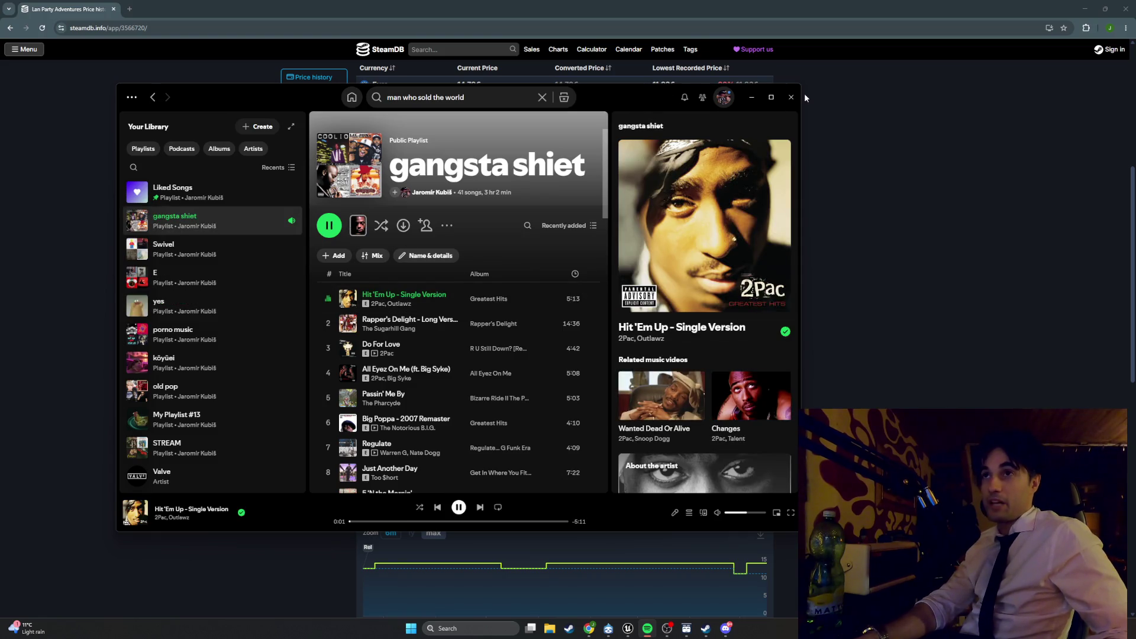
pyautogui.click(752, 98)
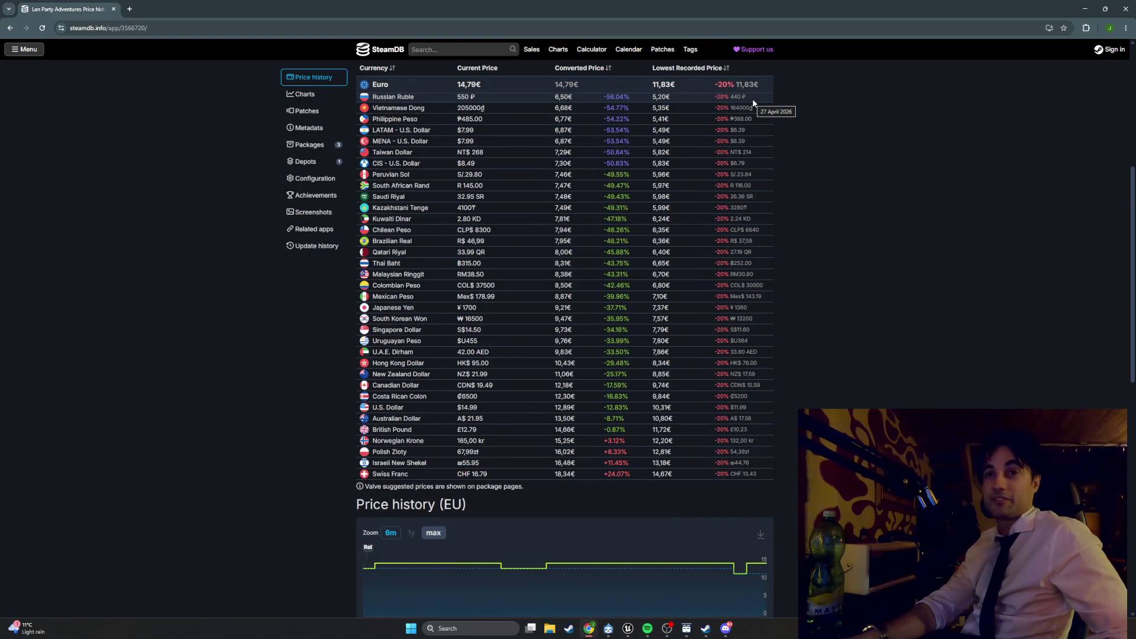
pyautogui.hotkey('alt', 'Tab')
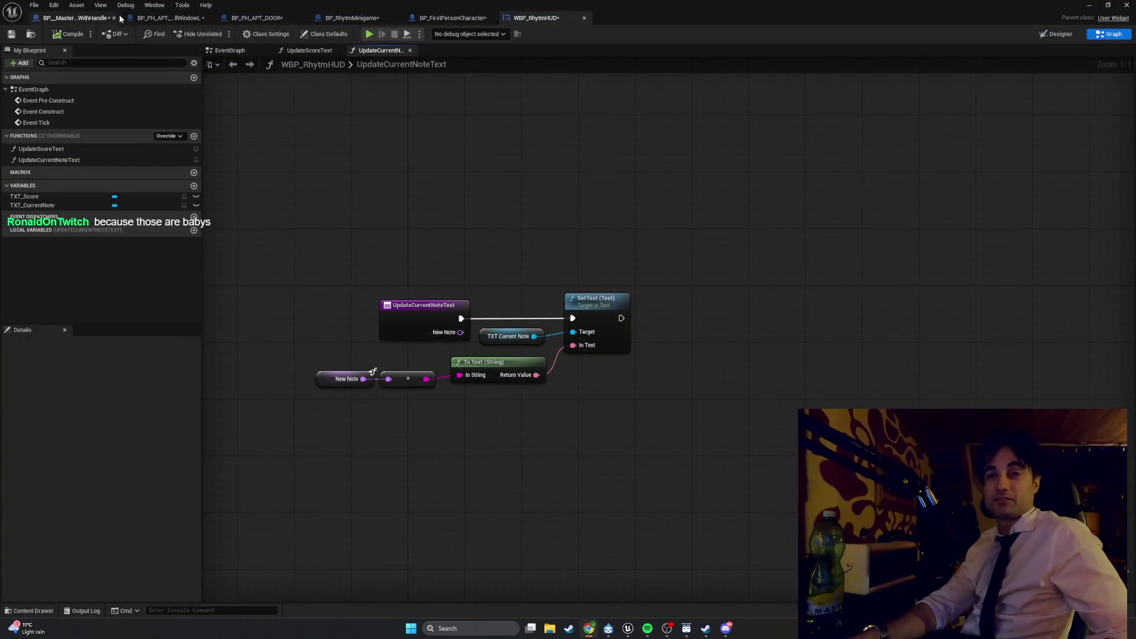
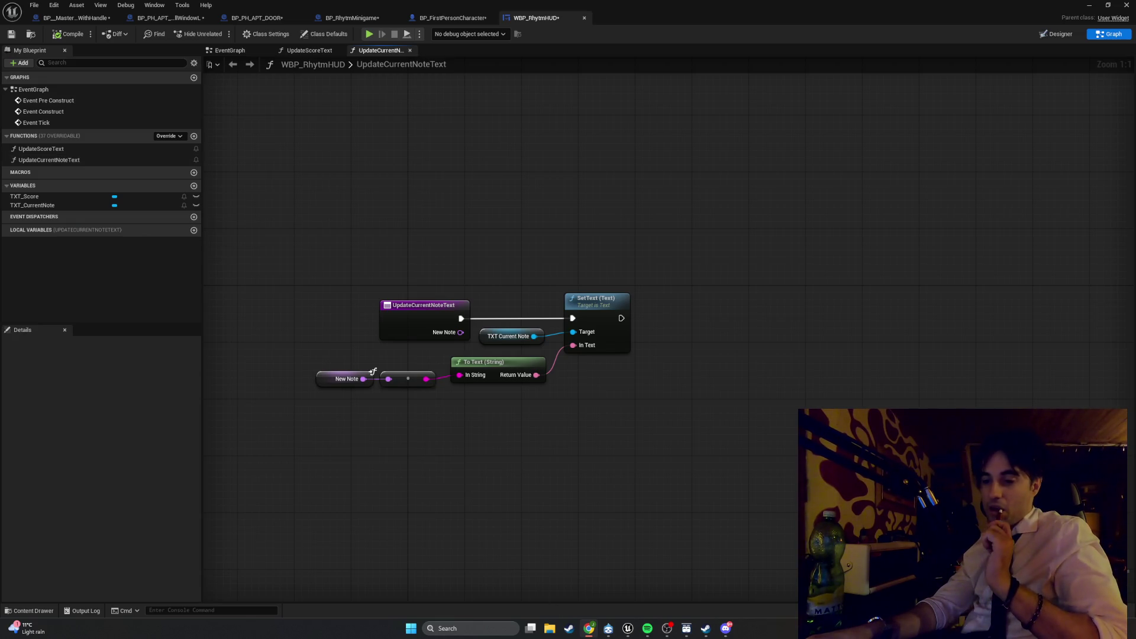
# Step: Switch to BP_RhytmMinigame and open its UpdateCurrentNoteByTime function graph, panning to inspect it
pyautogui.click(453, 17)
pyautogui.click(352, 18)
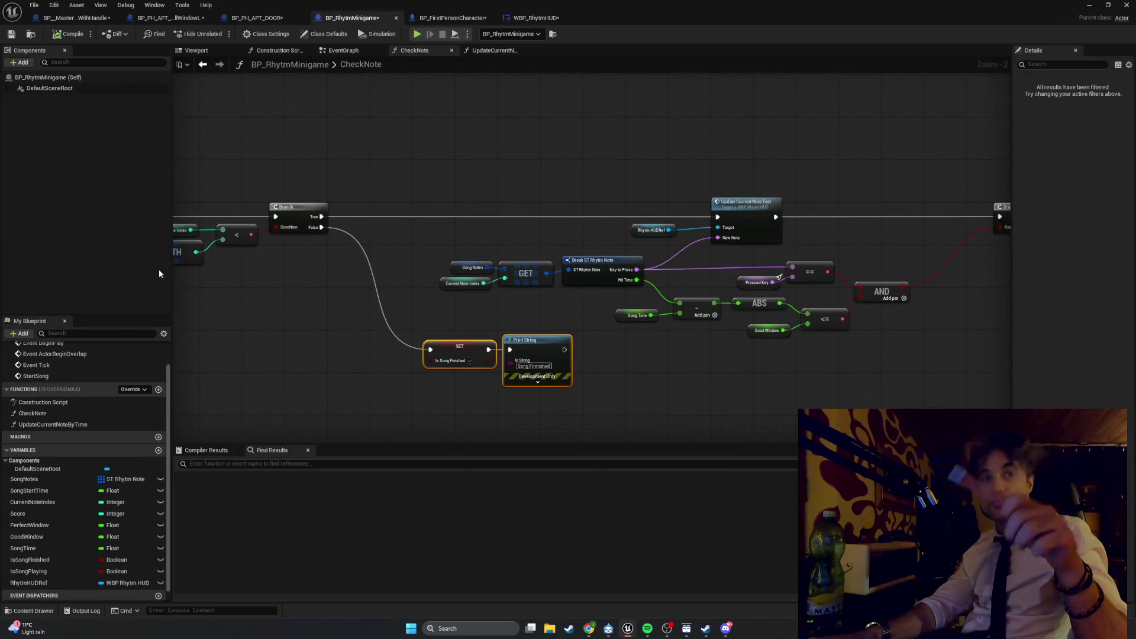
pyautogui.doubleClick(88, 424)
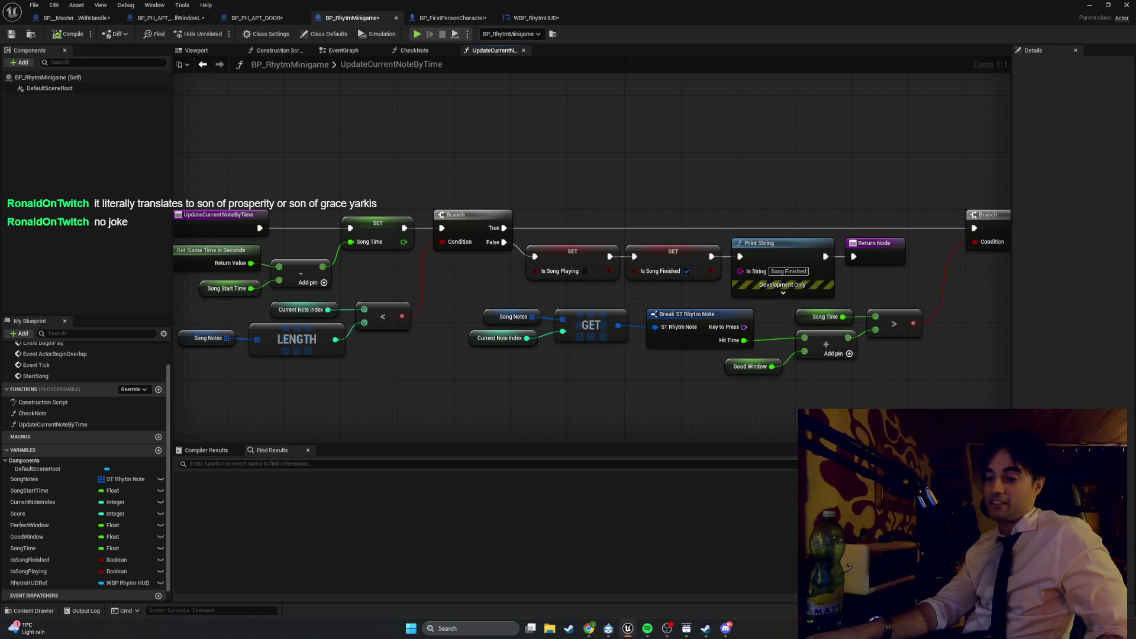
pyautogui.hotkey('alt', 'Tab')
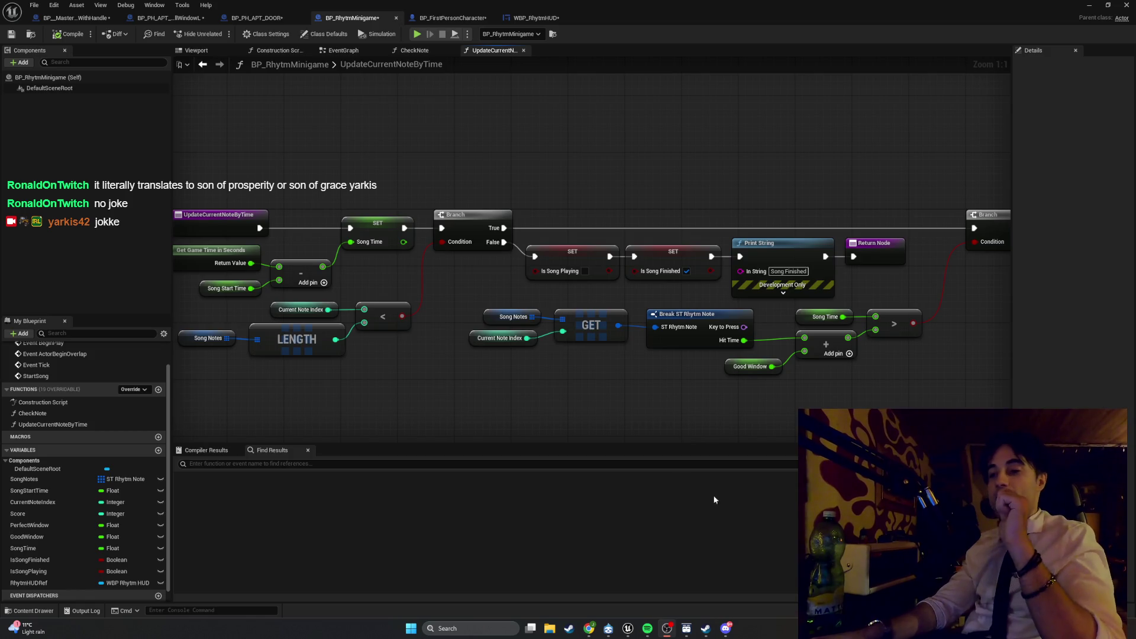
pyautogui.hotkey('alt', 'Tab')
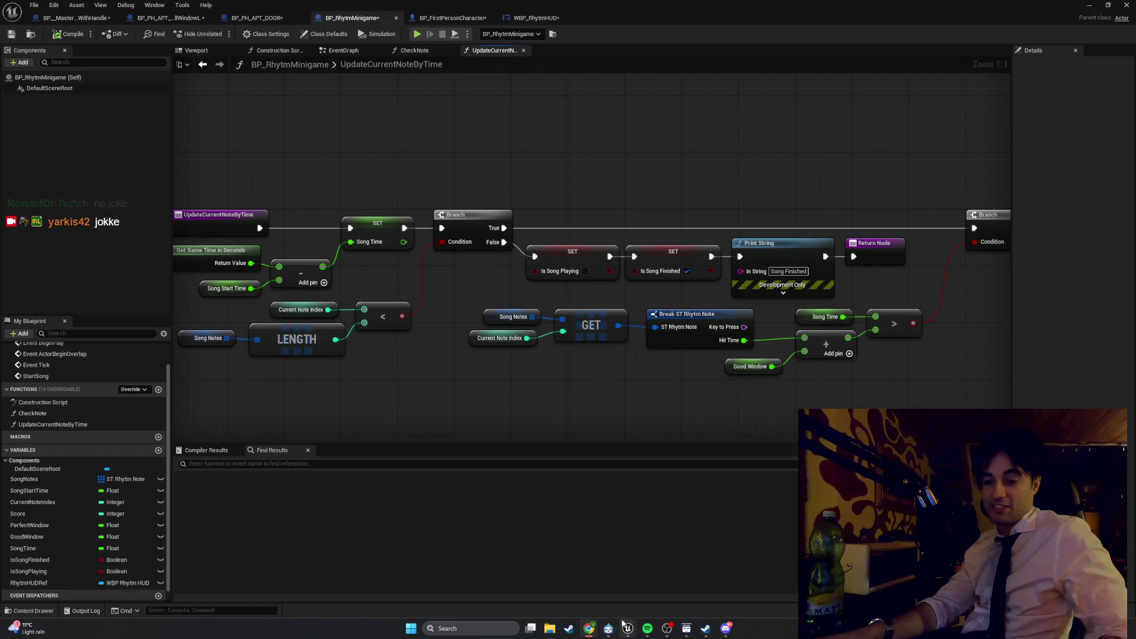
pyautogui.moveTo(527, 394); pyautogui.dragTo(486, 422)
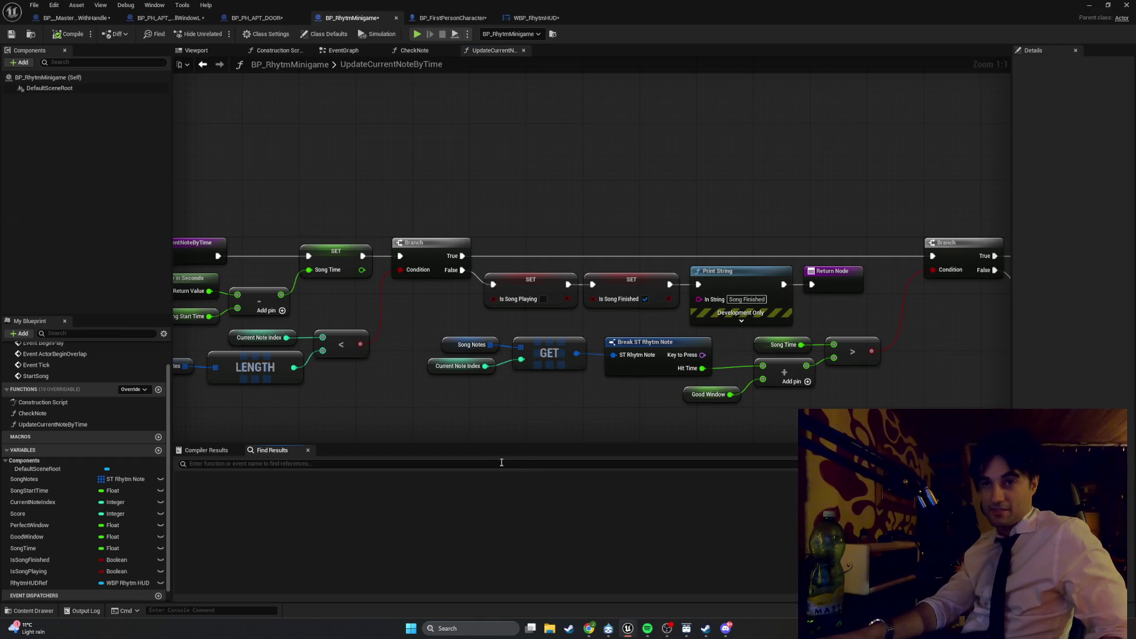
pyautogui.moveTo(514, 429)
pyautogui.mouseDown()
pyautogui.moveTo(367, 420)
pyautogui.moveTo(352, 407)
pyautogui.mouseUp()
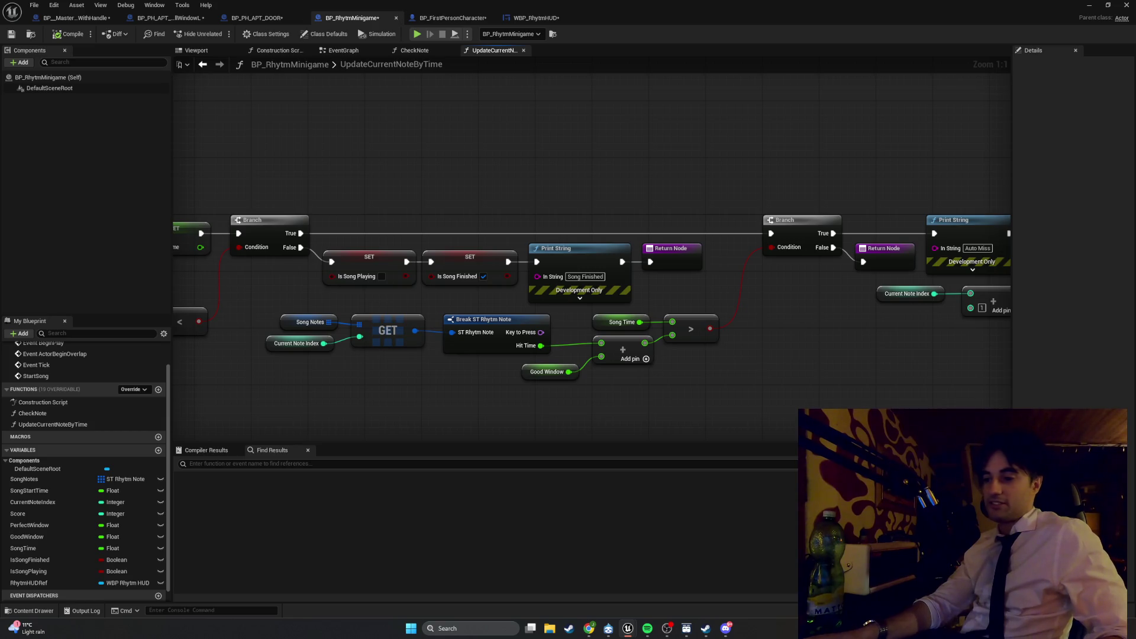
# Step: Survey the graph and move the lower row of note lookup nodes further down
pyautogui.moveTo(640, 389); pyautogui.dragTo(503, 365)
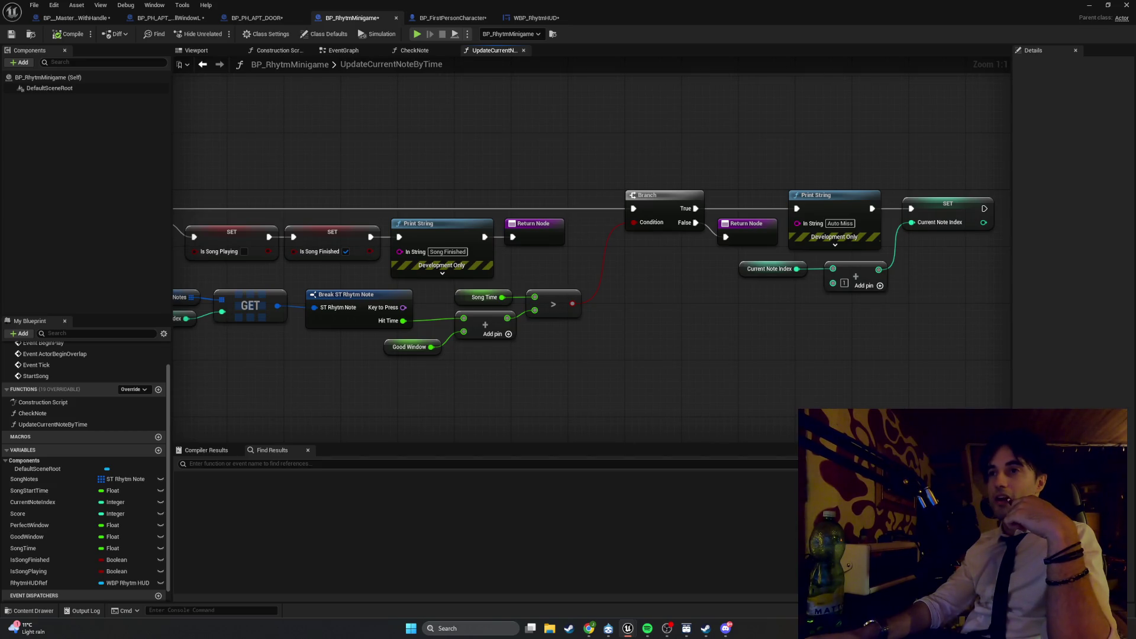
pyautogui.moveTo(612, 328); pyautogui.dragTo(776, 324)
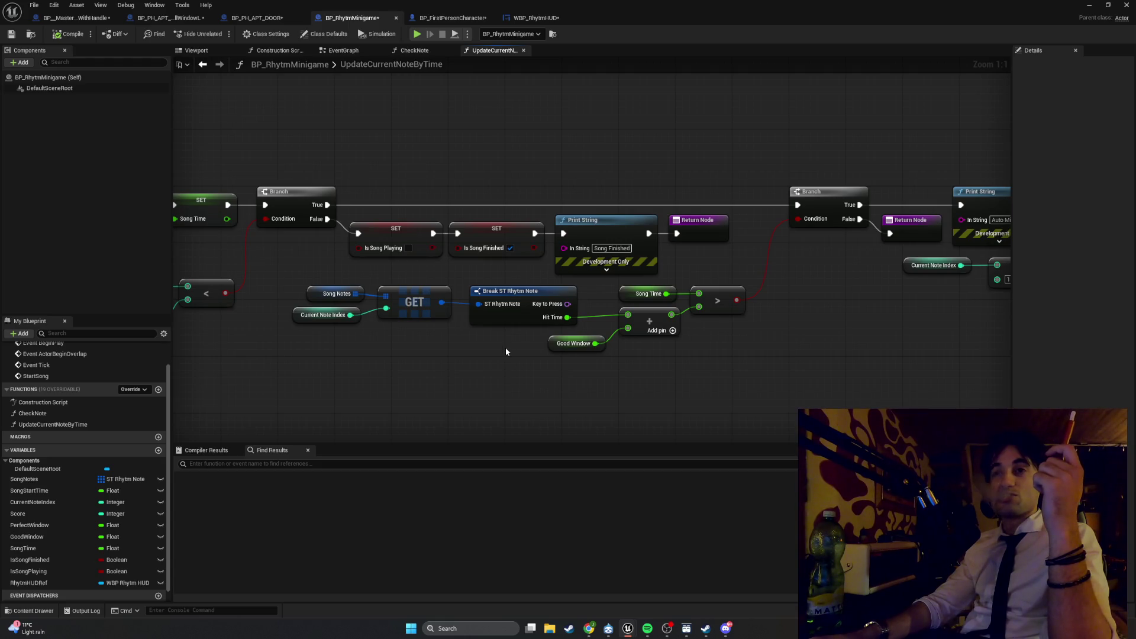
pyautogui.moveTo(505, 349); pyautogui.dragTo(624, 352)
pyautogui.moveTo(834, 340)
pyautogui.mouseDown()
pyautogui.moveTo(731, 302)
pyautogui.moveTo(417, 283)
pyautogui.mouseUp()
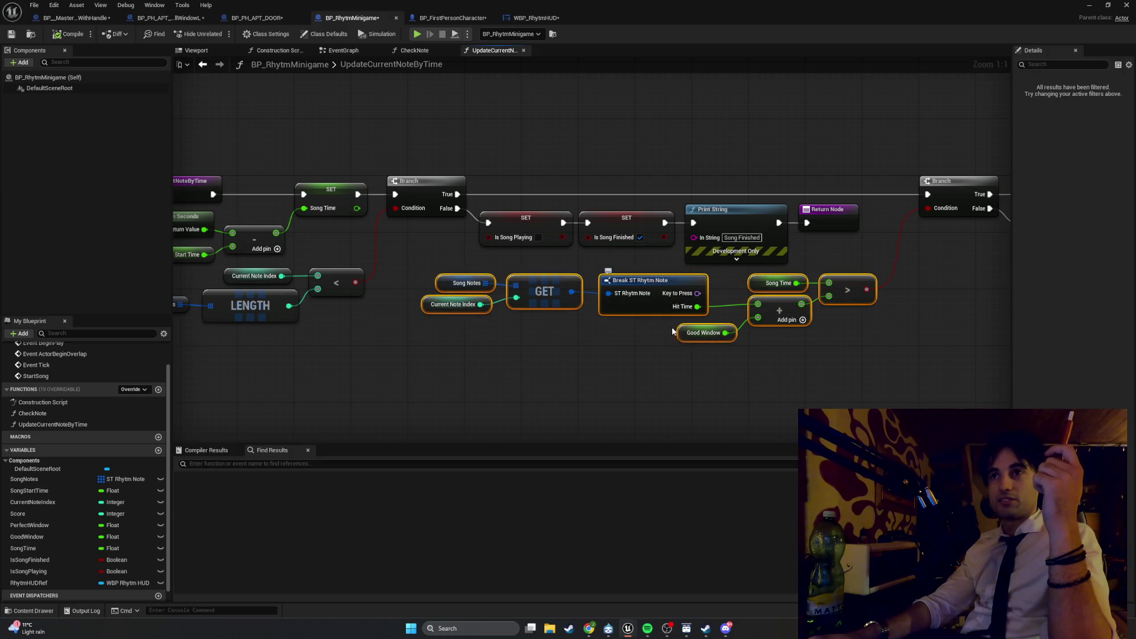
pyautogui.click(664, 375)
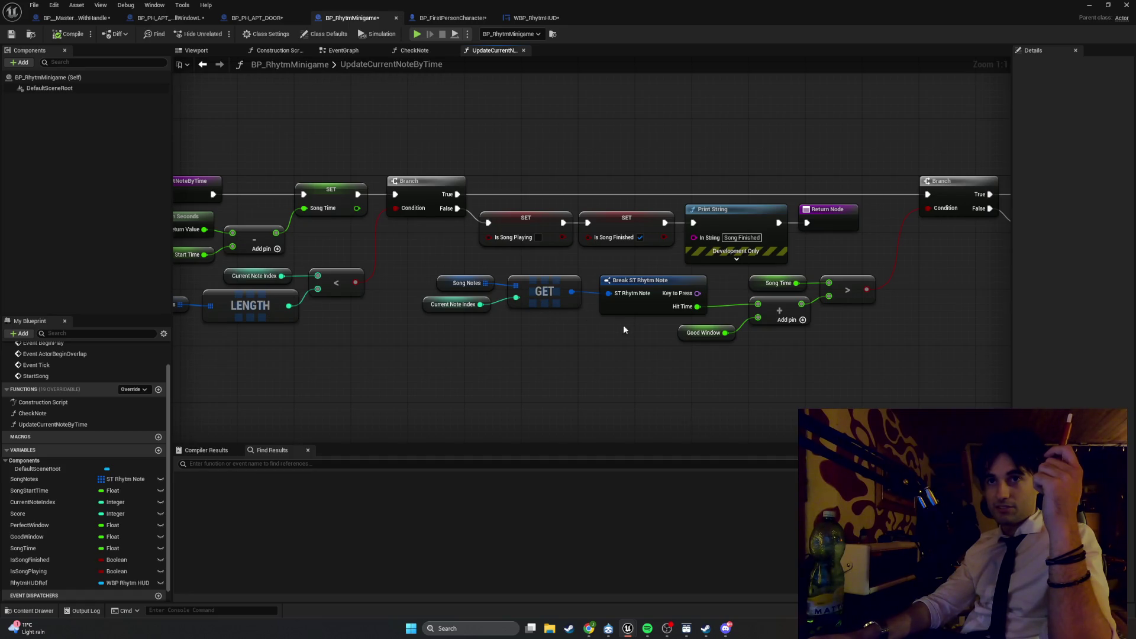
pyautogui.moveTo(623, 325)
pyautogui.mouseDown()
pyautogui.moveTo(474, 343)
pyautogui.moveTo(261, 299)
pyautogui.mouseUp()
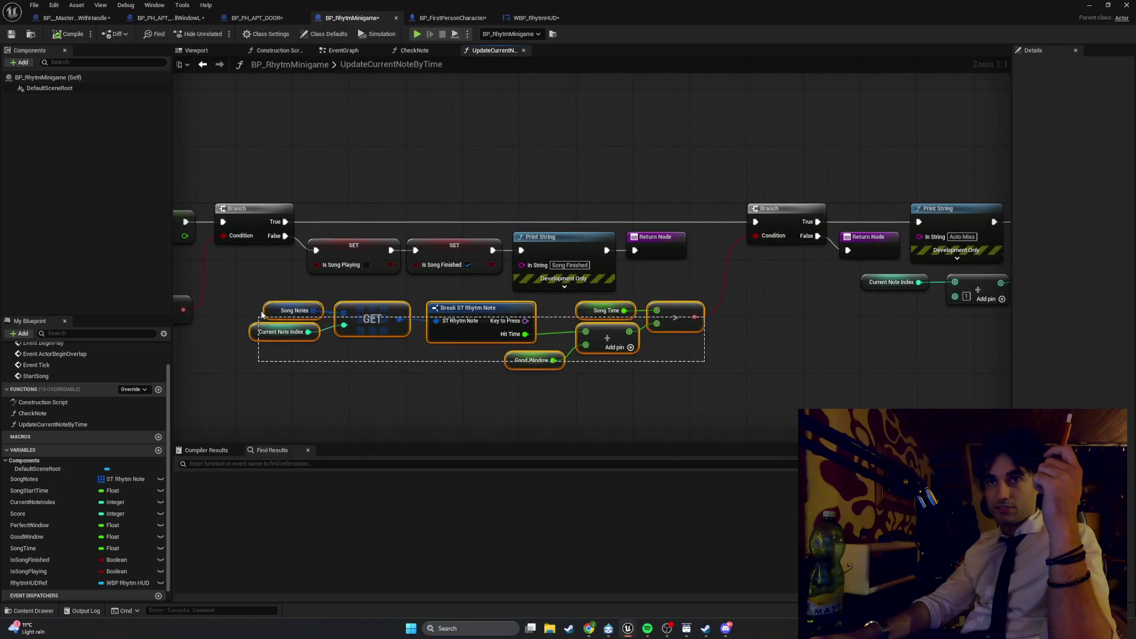
pyautogui.moveTo(462, 364); pyautogui.dragTo(470, 296)
pyautogui.moveTo(499, 240); pyautogui.dragTo(504, 367)
# Step: Push the SET, Print String and Return nodes down and reset the Break ST Rhytm Note node
pyautogui.moveTo(642, 160); pyautogui.dragTo(314, 243)
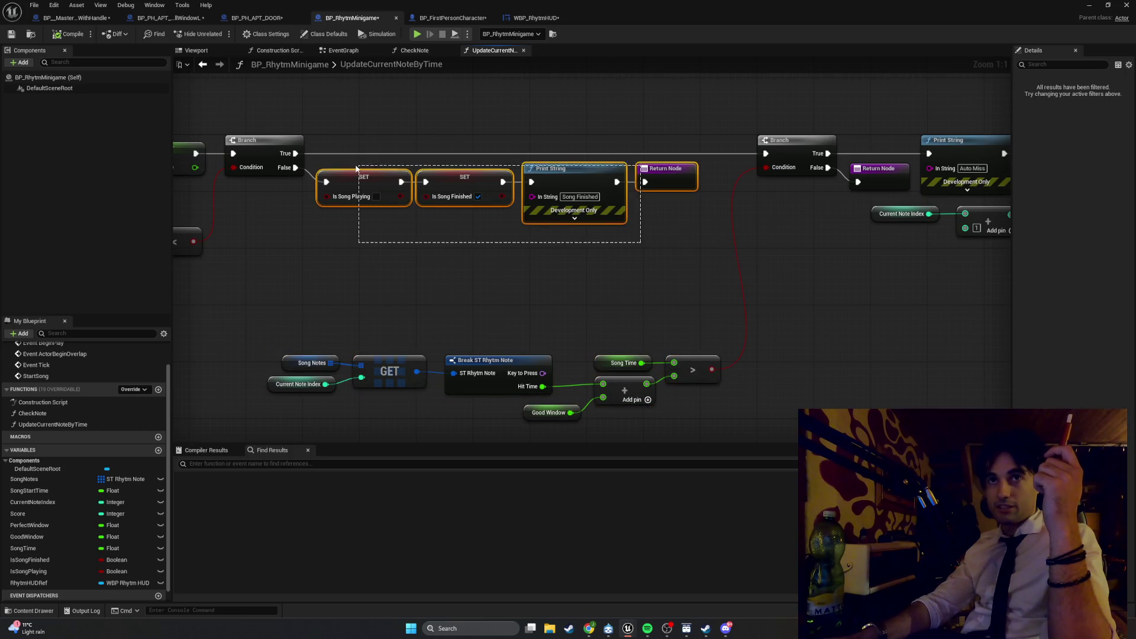
pyautogui.moveTo(351, 197); pyautogui.dragTo(351, 286)
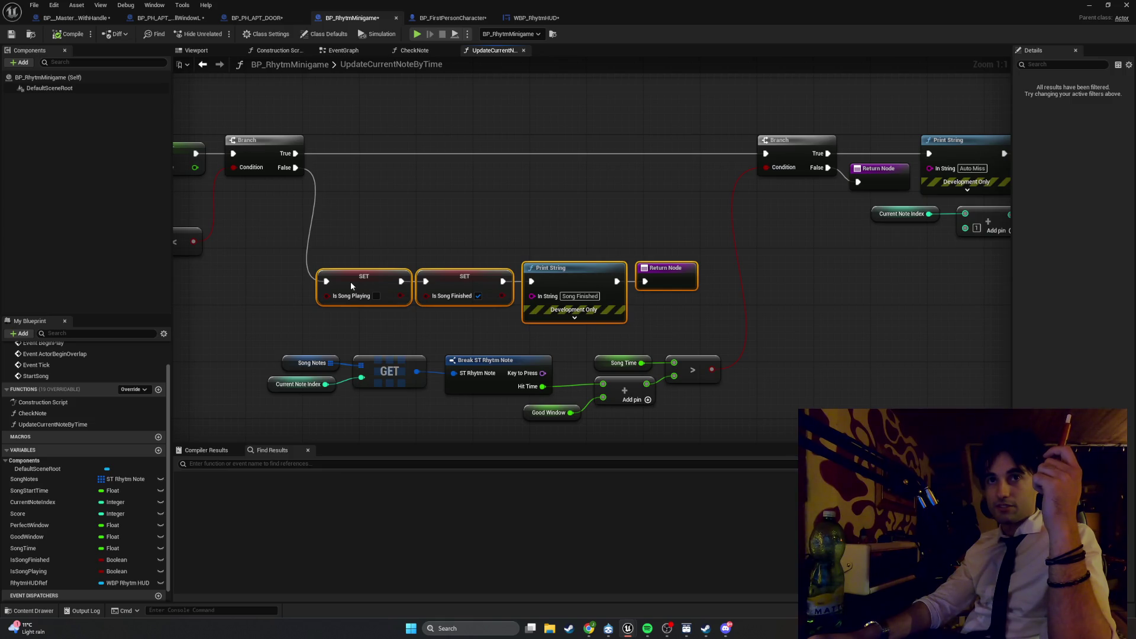
pyautogui.moveTo(350, 286); pyautogui.dragTo(351, 420)
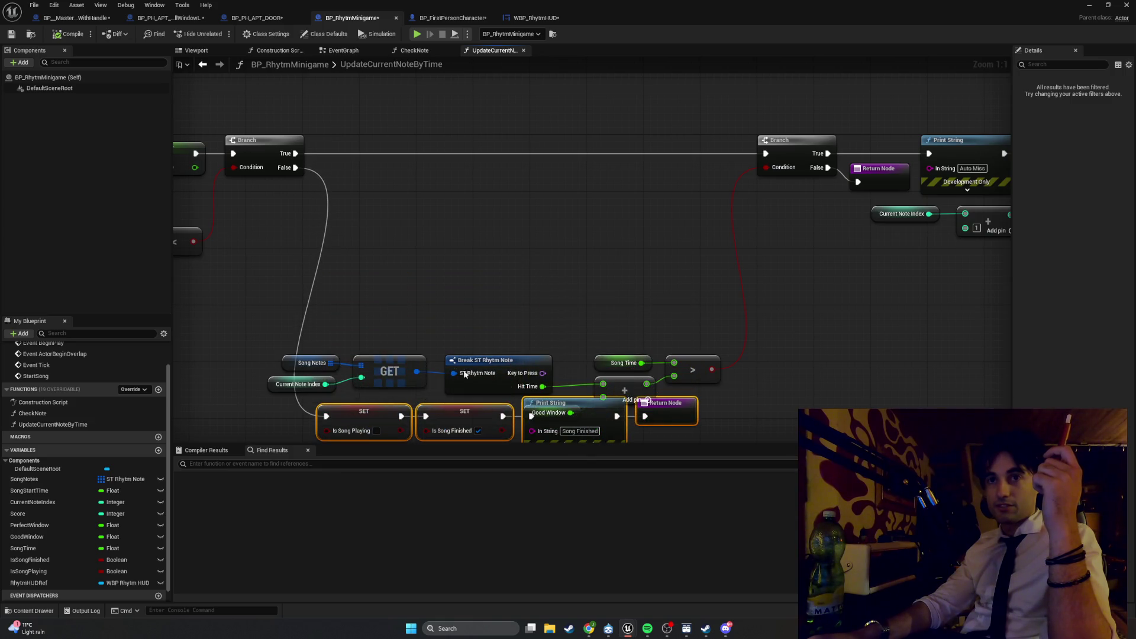
pyautogui.moveTo(482, 361)
pyautogui.mouseDown()
pyautogui.moveTo(488, 273)
pyautogui.moveTo(483, 365)
pyautogui.mouseUp()
pyautogui.moveTo(740, 265)
pyautogui.mouseDown()
pyautogui.moveTo(559, 218)
pyautogui.moveTo(377, 222)
pyautogui.mouseUp()
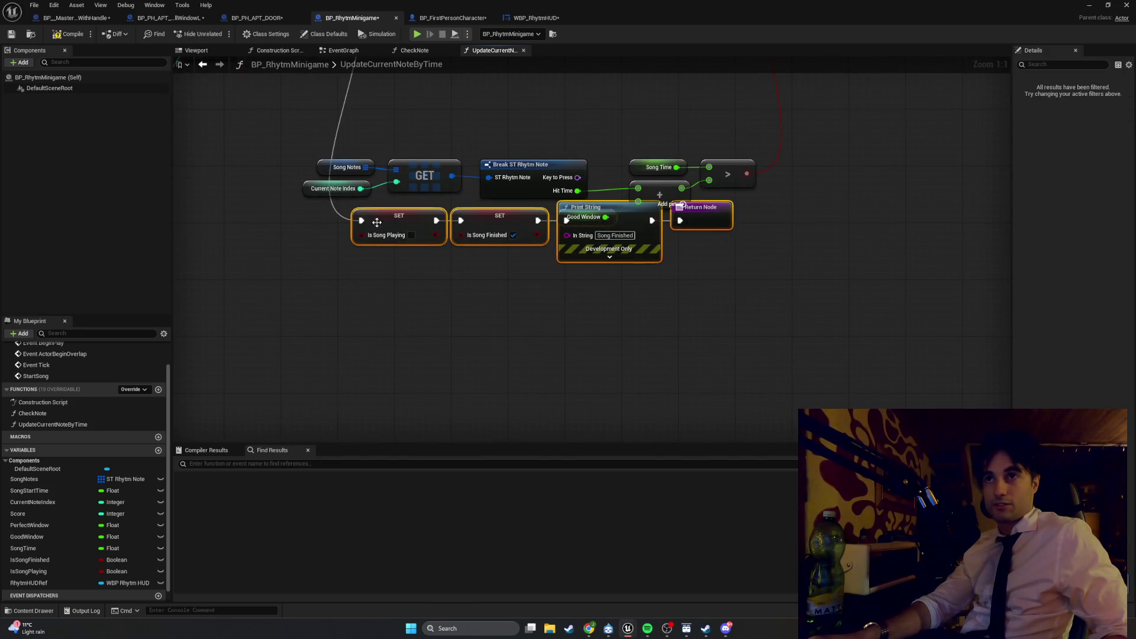
# Step: Place the SET, Print String and Return nodes below the lookup row and raise the lookup group
pyautogui.click(432, 245)
pyautogui.moveTo(740, 331)
pyautogui.mouseDown()
pyautogui.moveTo(334, 229)
pyautogui.moveTo(350, 224)
pyautogui.moveTo(350, 237)
pyautogui.mouseUp()
pyautogui.moveTo(501, 218); pyautogui.dragTo(508, 268)
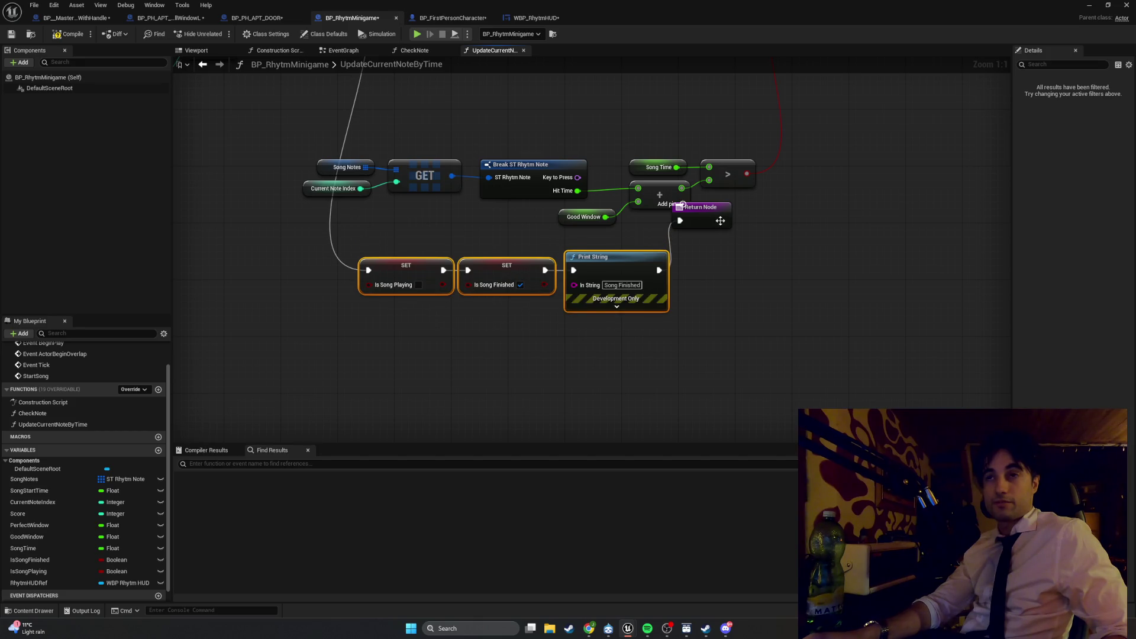
pyautogui.moveTo(720, 221); pyautogui.dragTo(717, 270)
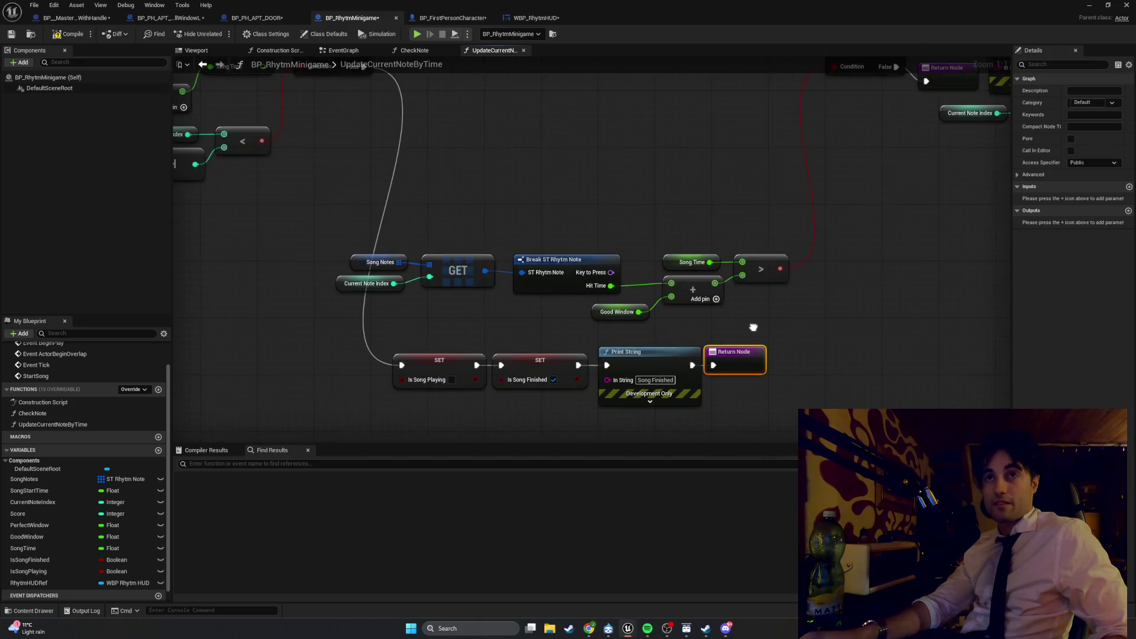
pyautogui.moveTo(825, 361)
pyautogui.mouseDown()
pyautogui.moveTo(536, 304)
pyautogui.moveTo(353, 288)
pyautogui.mouseUp()
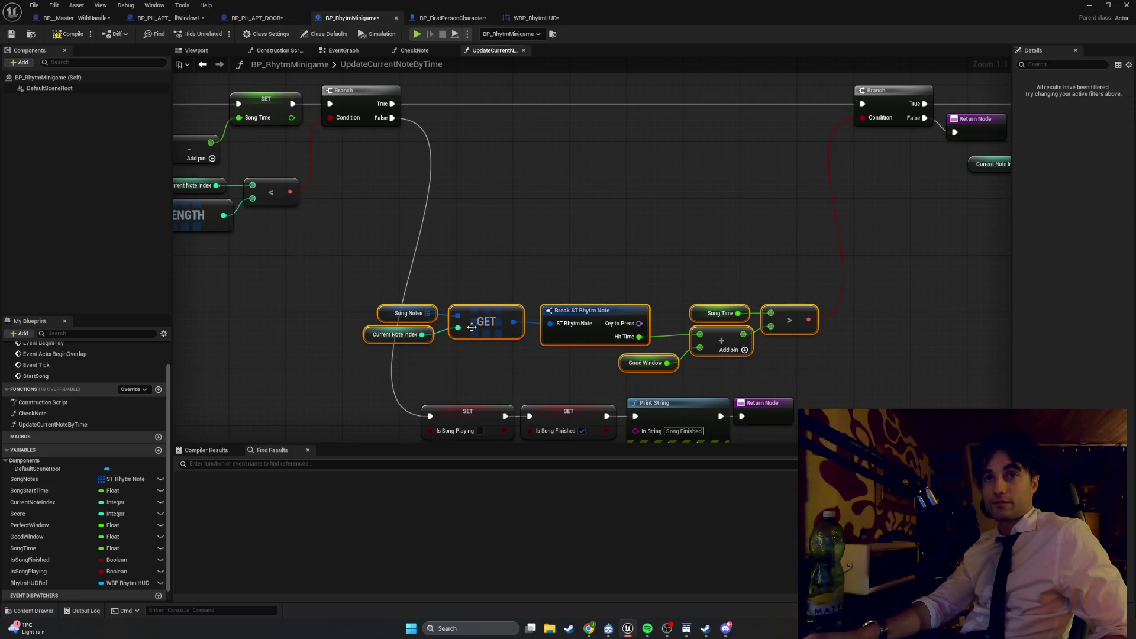
pyautogui.moveTo(471, 328)
pyautogui.mouseDown()
pyautogui.moveTo(514, 249)
pyautogui.moveTo(474, 192)
pyautogui.mouseUp()
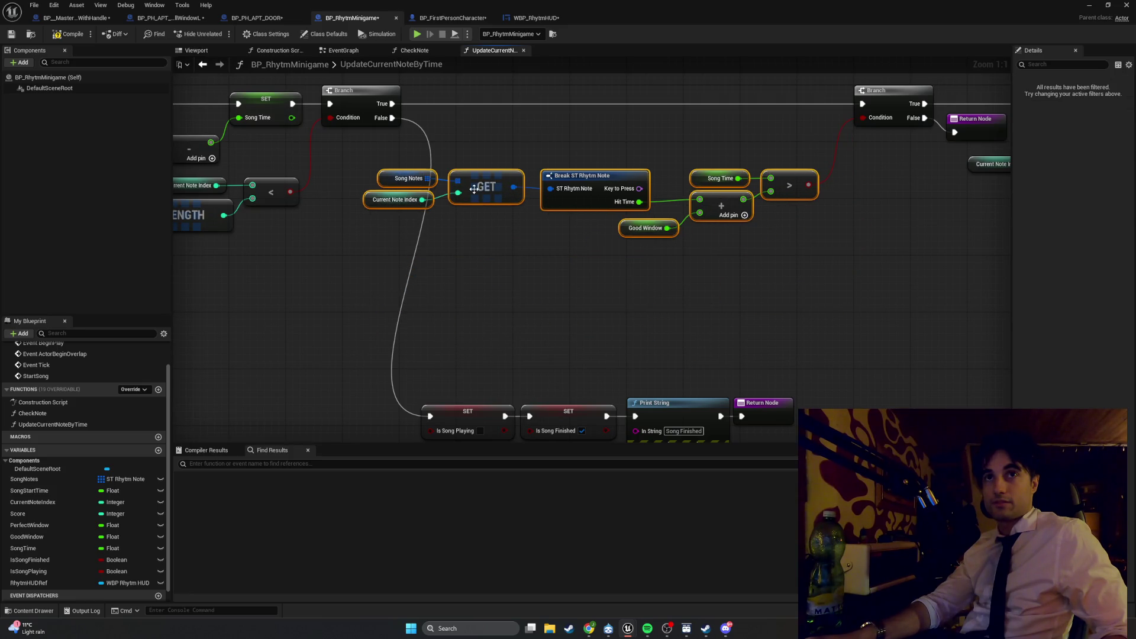
# Step: Space out the right-hand Branch group and settle the song-finished nodes under the lookup row
pyautogui.scroll(-5, 474, 189)
pyautogui.scroll(2, 612, 278)
pyautogui.moveTo(787, 282); pyautogui.dragTo(433, 132)
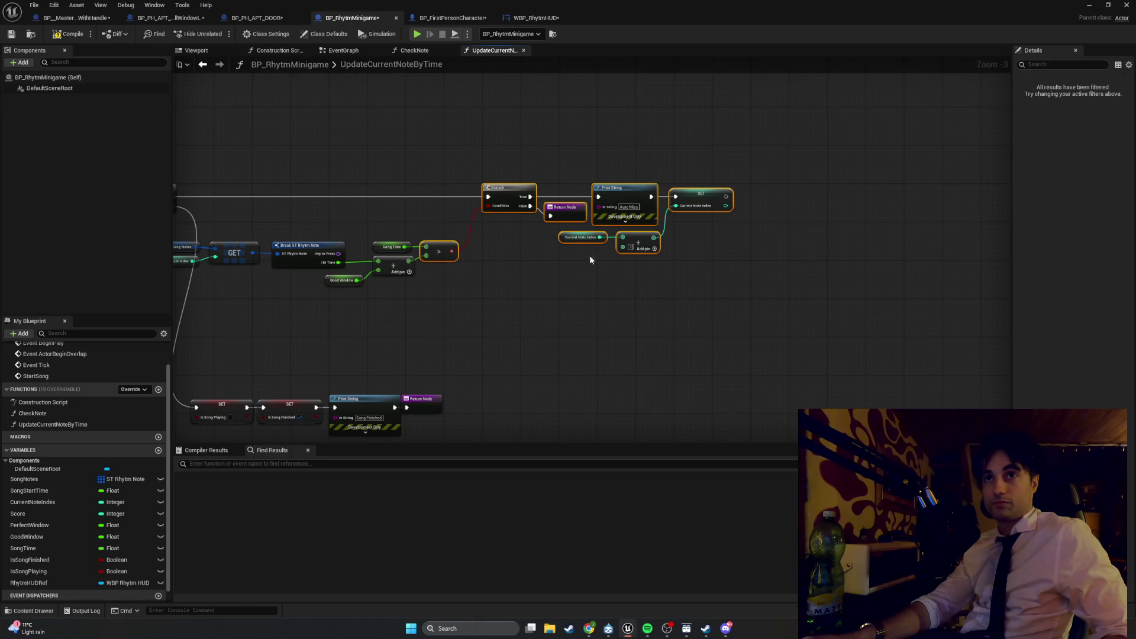
pyautogui.moveTo(736, 299)
pyautogui.mouseDown()
pyautogui.moveTo(495, 171)
pyautogui.moveTo(516, 198)
pyautogui.moveTo(556, 197)
pyautogui.mouseUp()
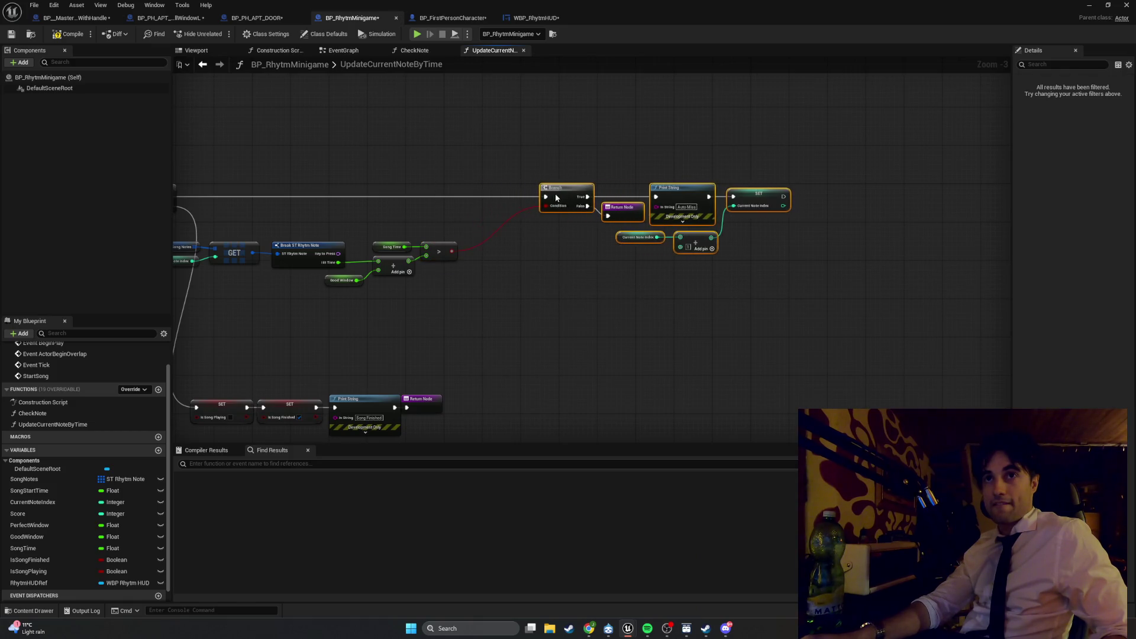
pyautogui.moveTo(633, 289); pyautogui.dragTo(320, 240)
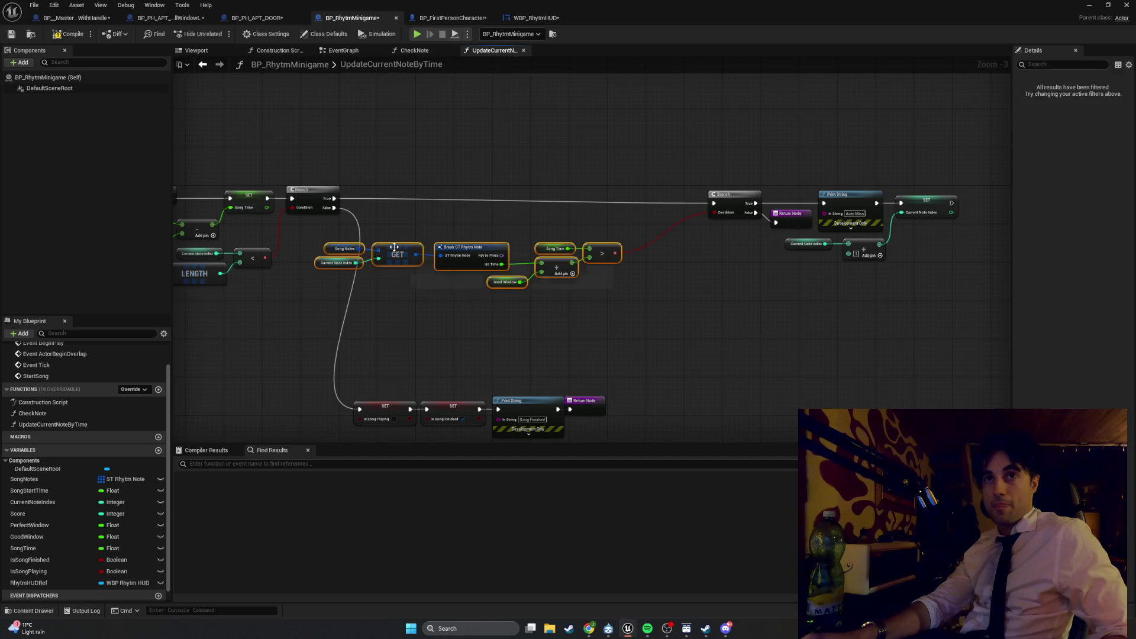
pyautogui.moveTo(394, 247); pyautogui.dragTo(462, 250)
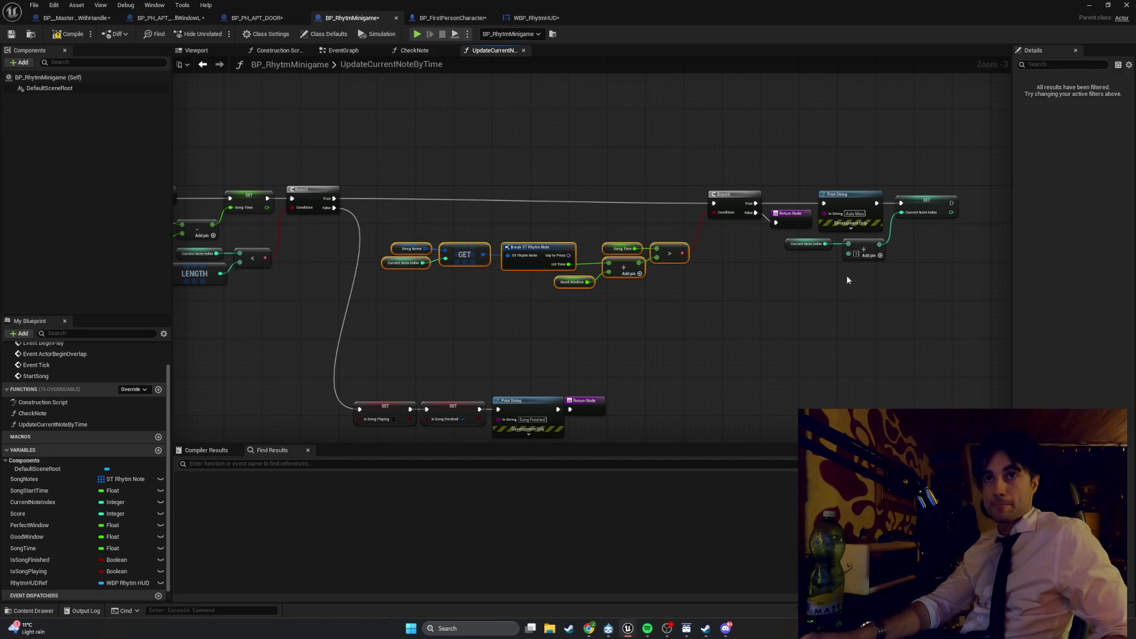
pyautogui.moveTo(846, 279)
pyautogui.mouseDown()
pyautogui.moveTo(707, 165)
pyautogui.moveTo(729, 198)
pyautogui.mouseUp()
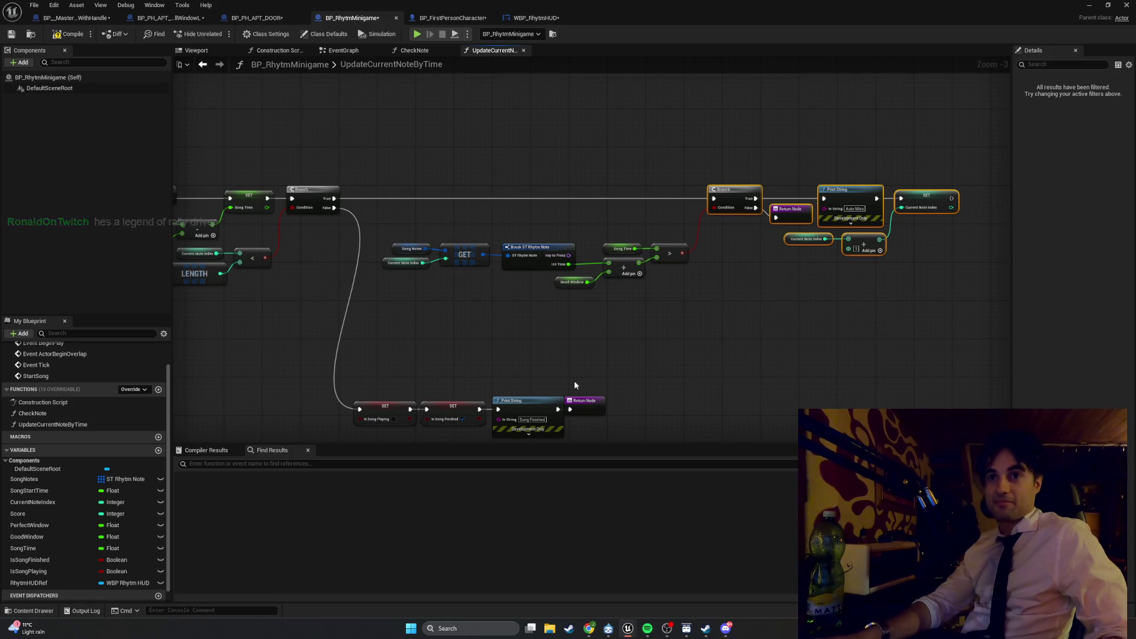
pyautogui.moveTo(632, 427)
pyautogui.mouseDown()
pyautogui.moveTo(362, 397)
pyautogui.moveTo(430, 303)
pyautogui.mouseUp()
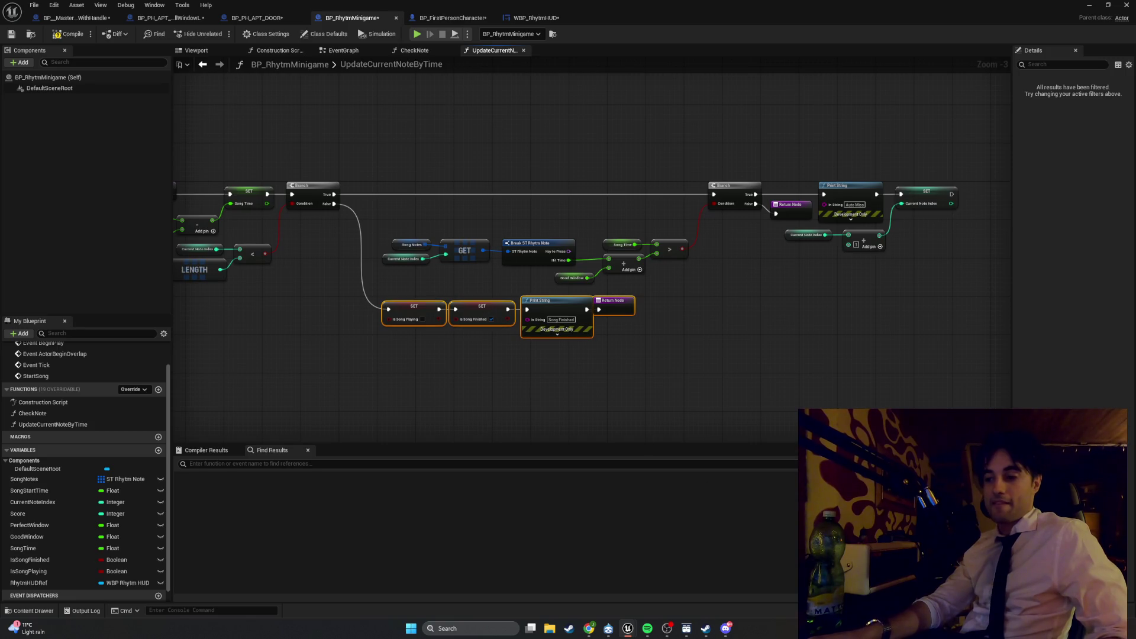
pyautogui.scroll(3, 452, 216)
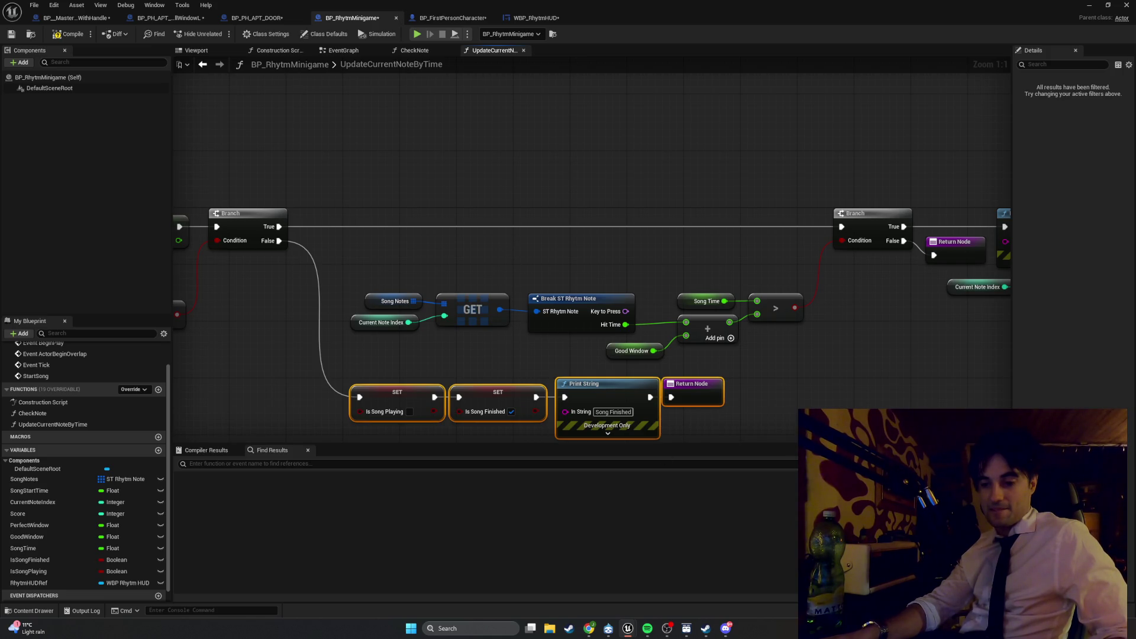
# Step: Add a Rhytm HUDRef getter and call Update Current Note Text from it
pyautogui.click(28, 583)
pyautogui.click(517, 272)
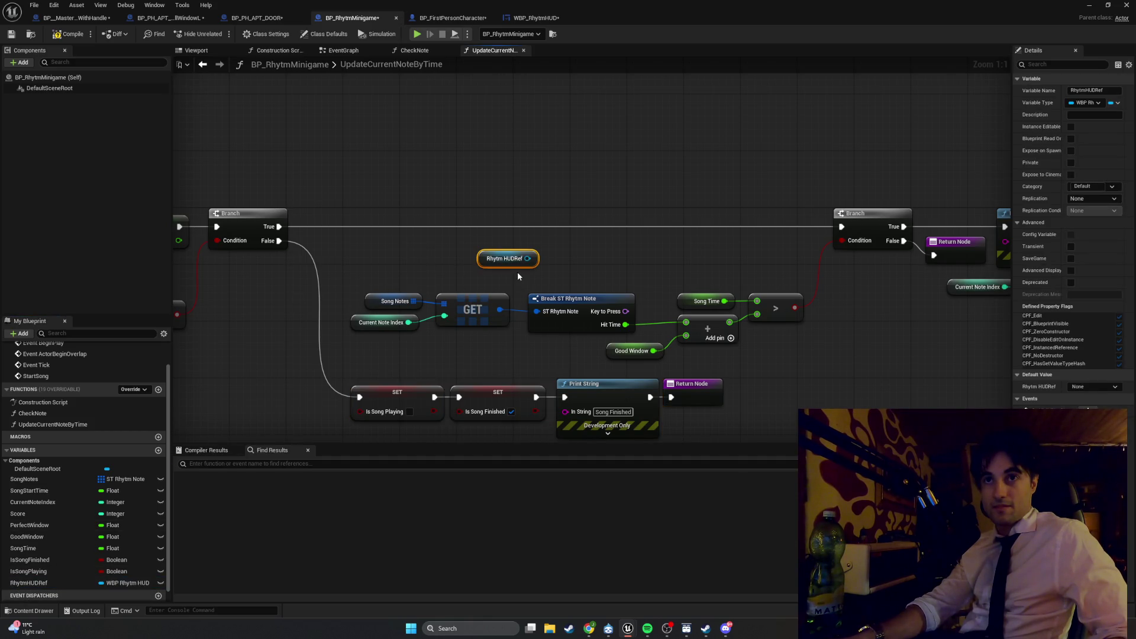
pyautogui.moveTo(527, 258); pyautogui.dragTo(603, 242)
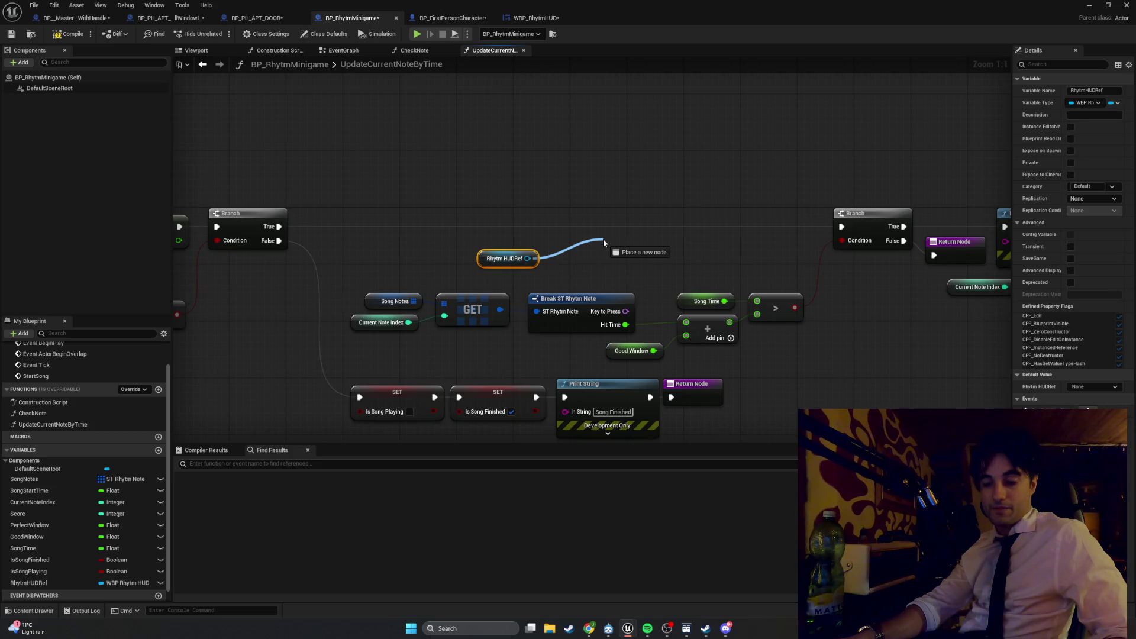
pyautogui.moveTo(603, 242); pyautogui.dragTo(604, 242)
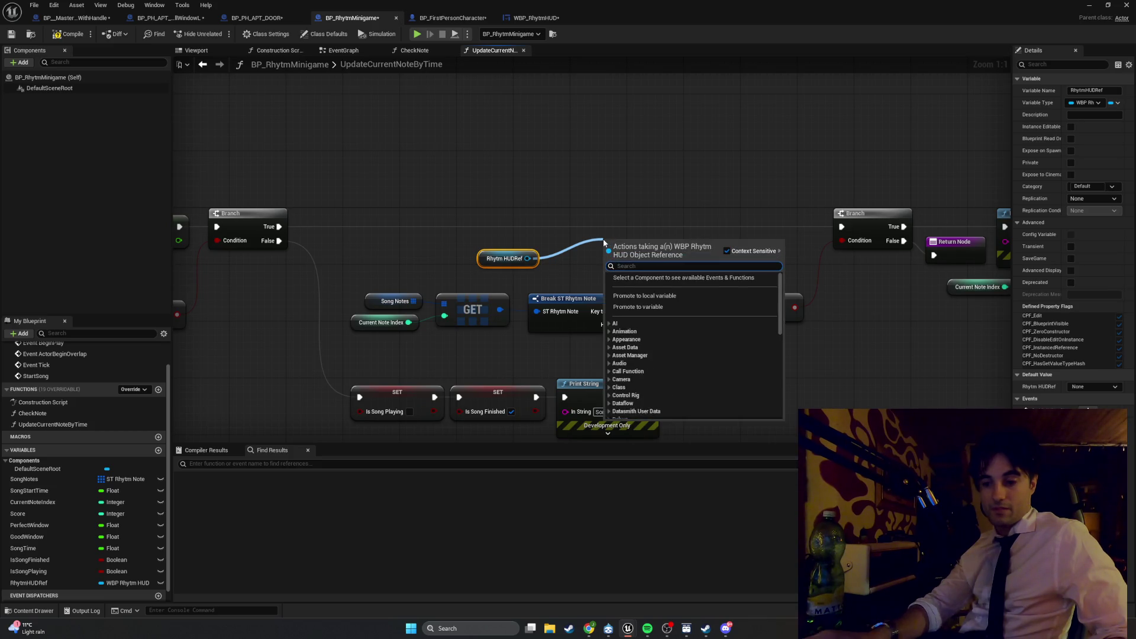
pyautogui.write('upda')
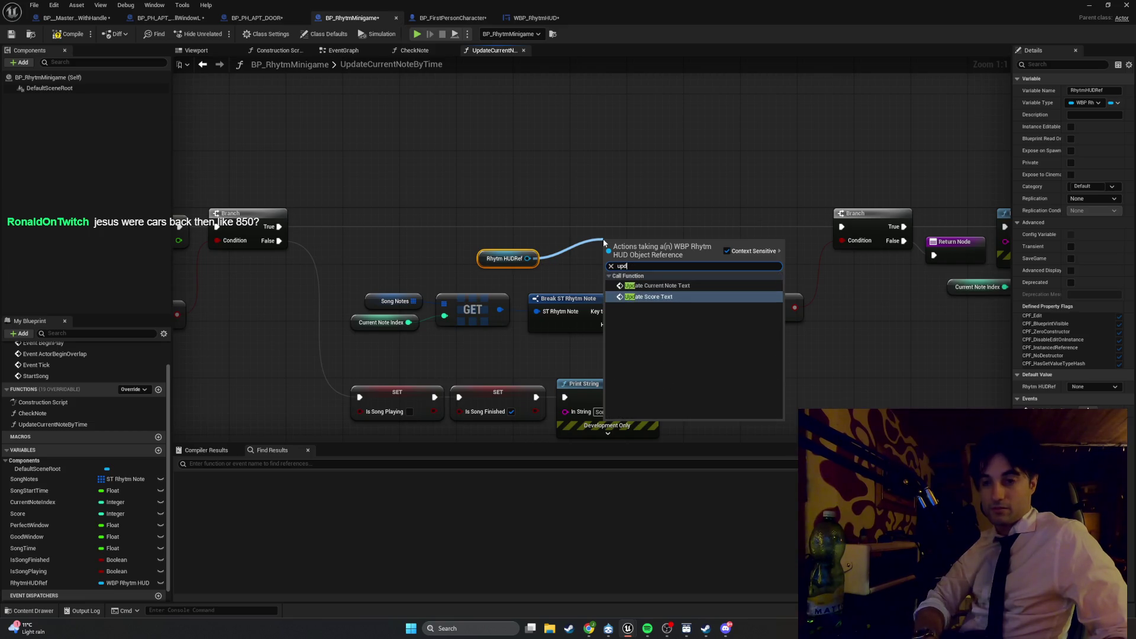
pyautogui.press('Return')
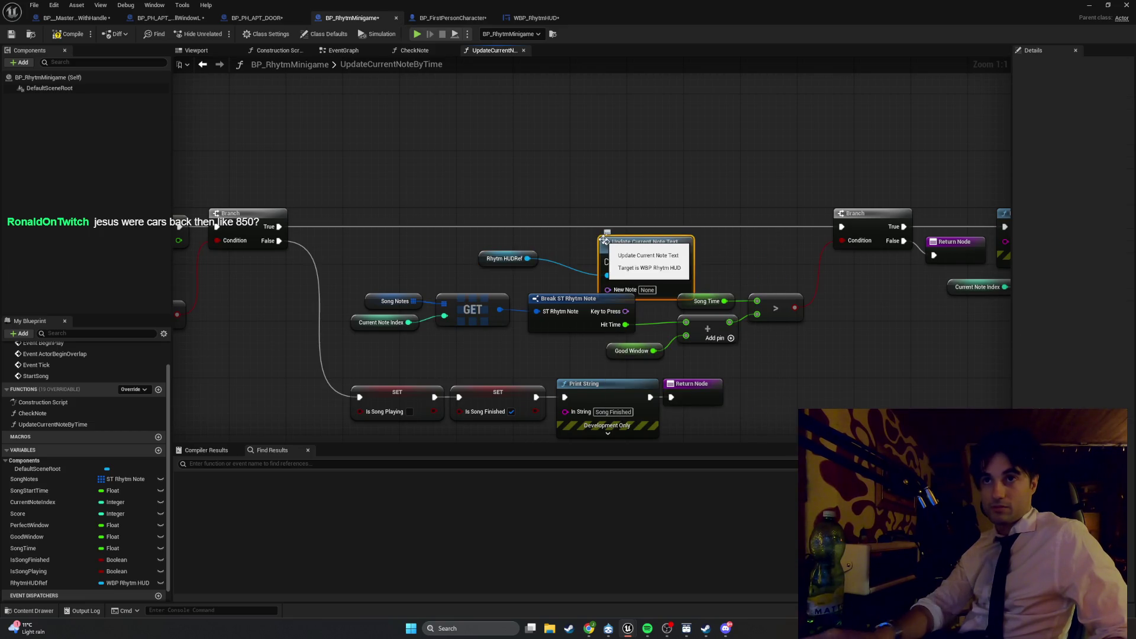
# Step: Place the call between the two Branches and route the True execution through it to the next Branch
pyautogui.moveTo(617, 244); pyautogui.dragTo(585, 219)
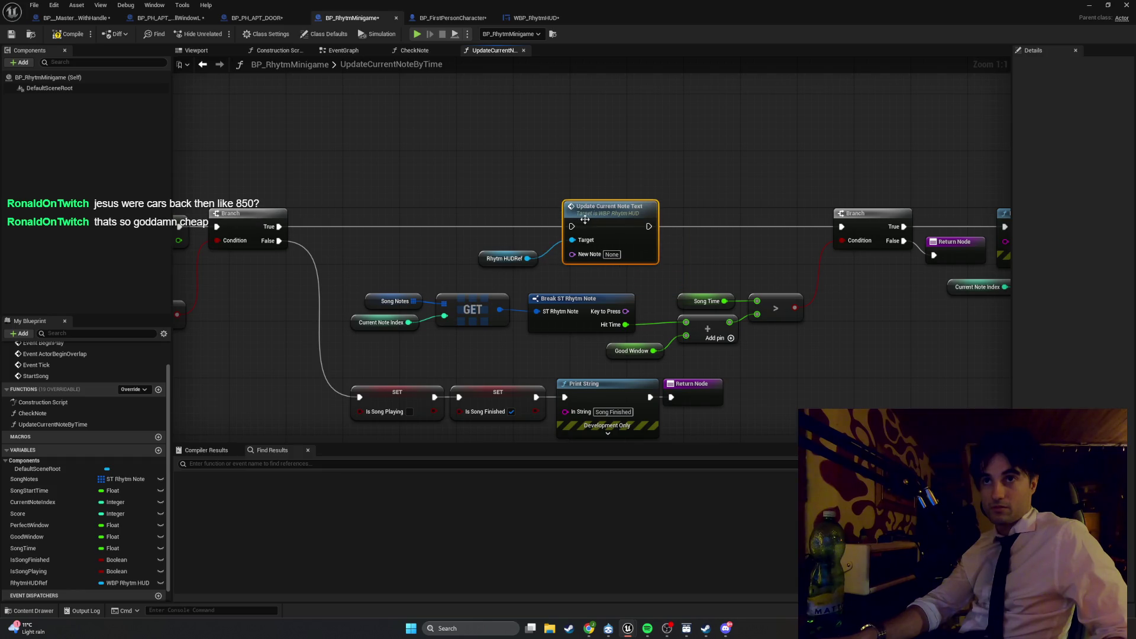
pyautogui.moveTo(268, 219); pyautogui.dragTo(572, 227)
pyautogui.moveTo(643, 227); pyautogui.dragTo(839, 226)
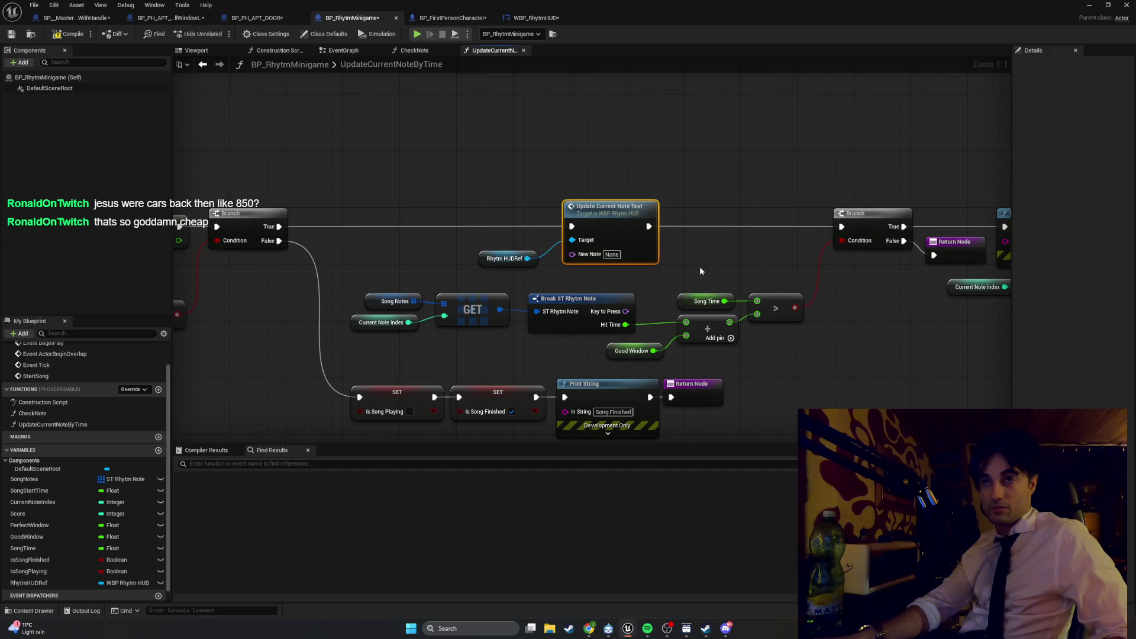
pyautogui.moveTo(665, 251); pyautogui.dragTo(621, 251)
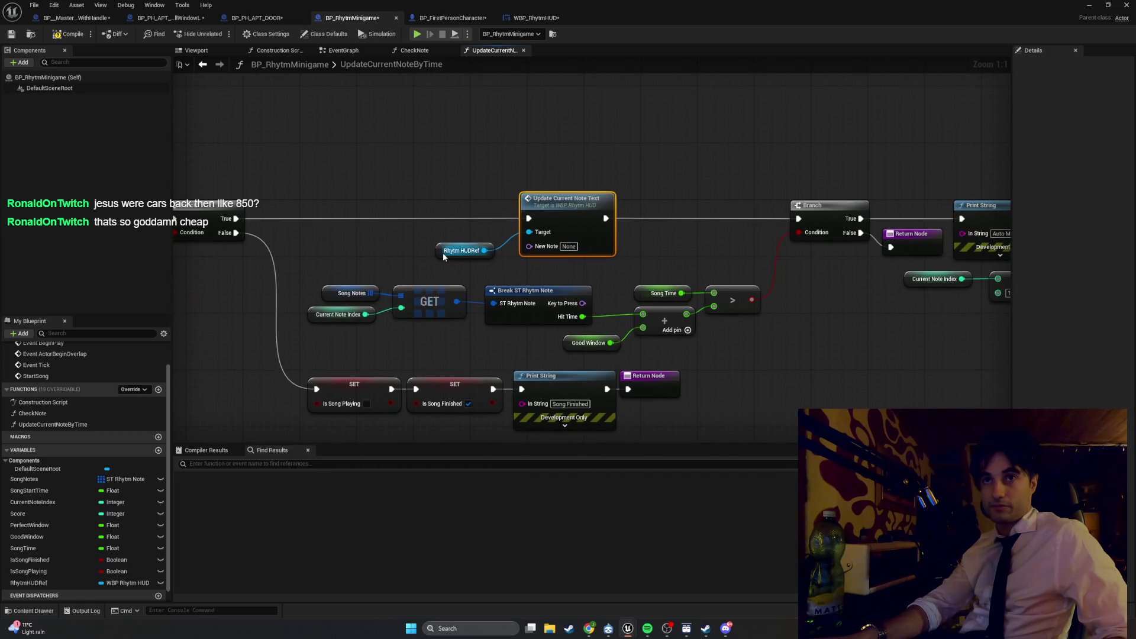
pyautogui.moveTo(443, 253); pyautogui.dragTo(458, 239)
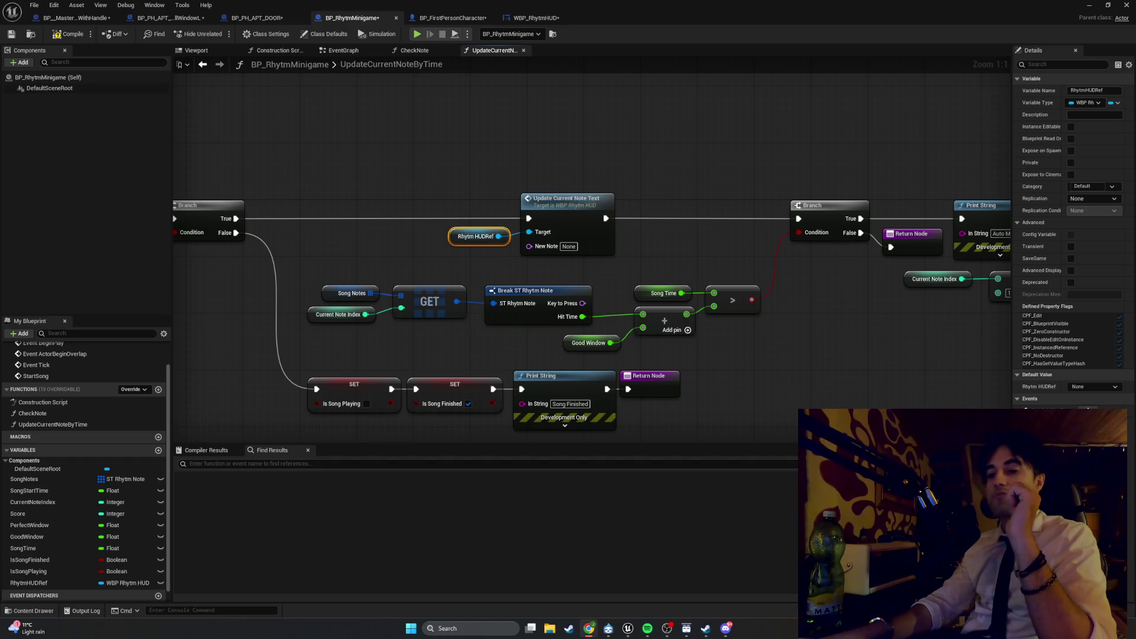
pyautogui.click(414, 51)
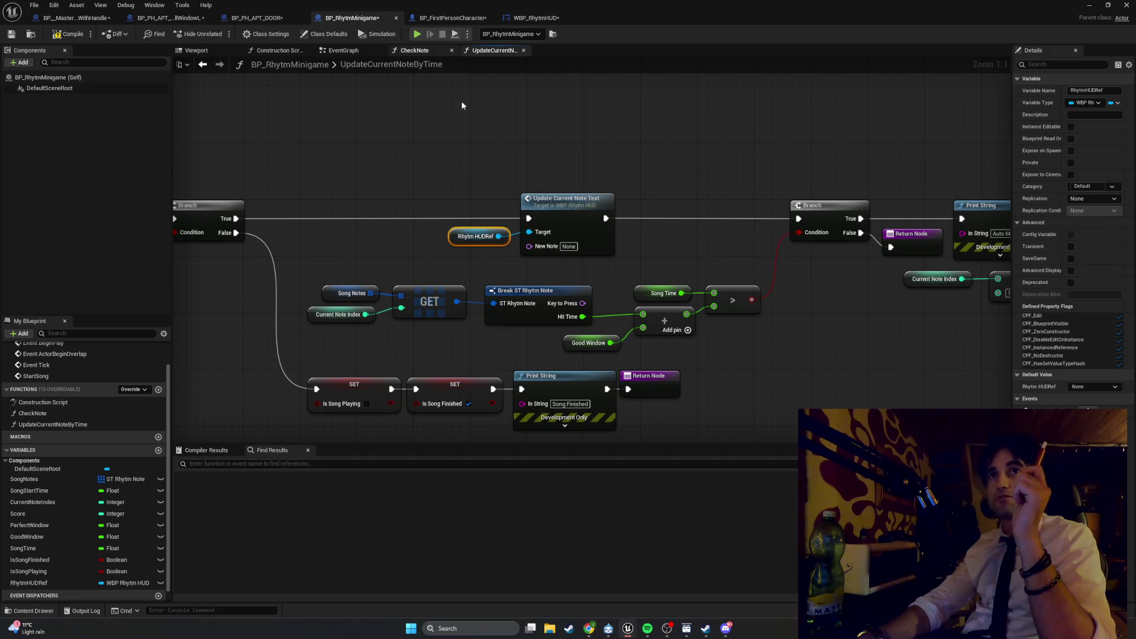
# Step: Delete the Update Current Note Text call and HUDRef, wiring Branch True straight to the next Branch
pyautogui.moveTo(764, 165)
pyautogui.mouseDown()
pyautogui.moveTo(698, 243)
pyautogui.moveTo(568, 241)
pyautogui.mouseUp()
pyautogui.press('Delete')
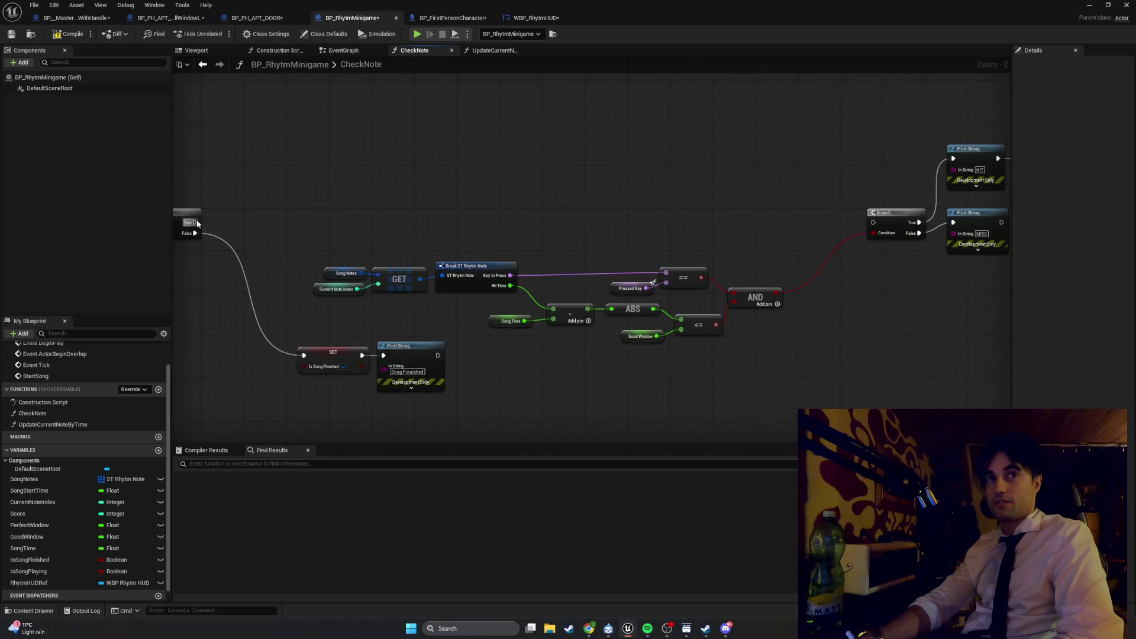
pyautogui.moveTo(198, 224); pyautogui.dragTo(874, 223)
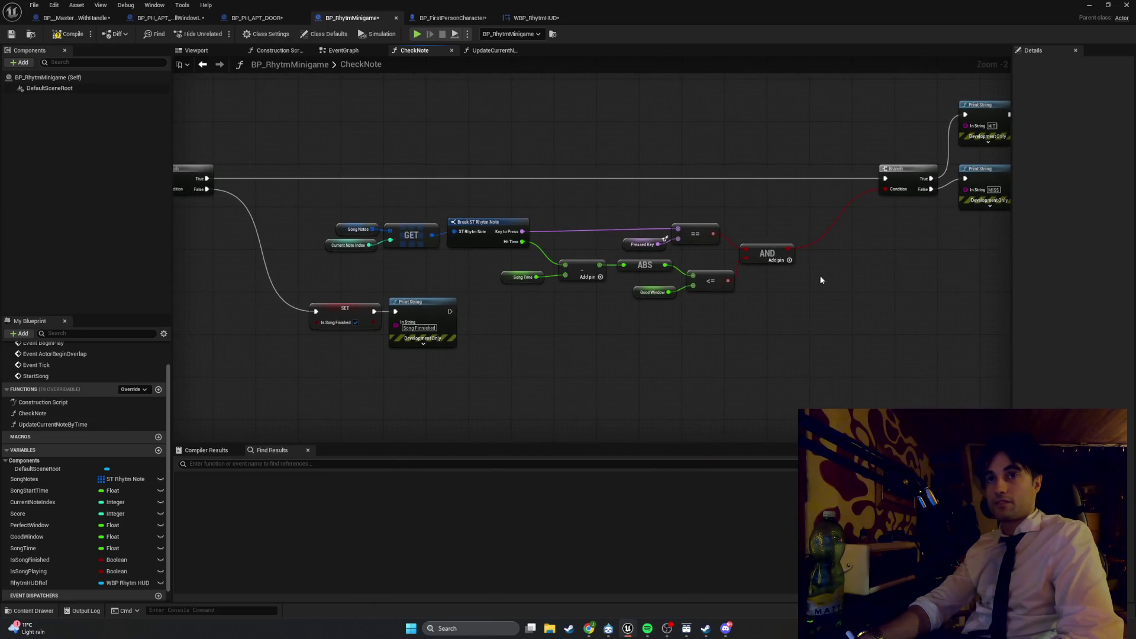
# Step: Tidy CheckNote by moving the comparison logic, SET, Print String and GET nodes up and left
pyautogui.moveTo(818, 275); pyautogui.dragTo(355, 207)
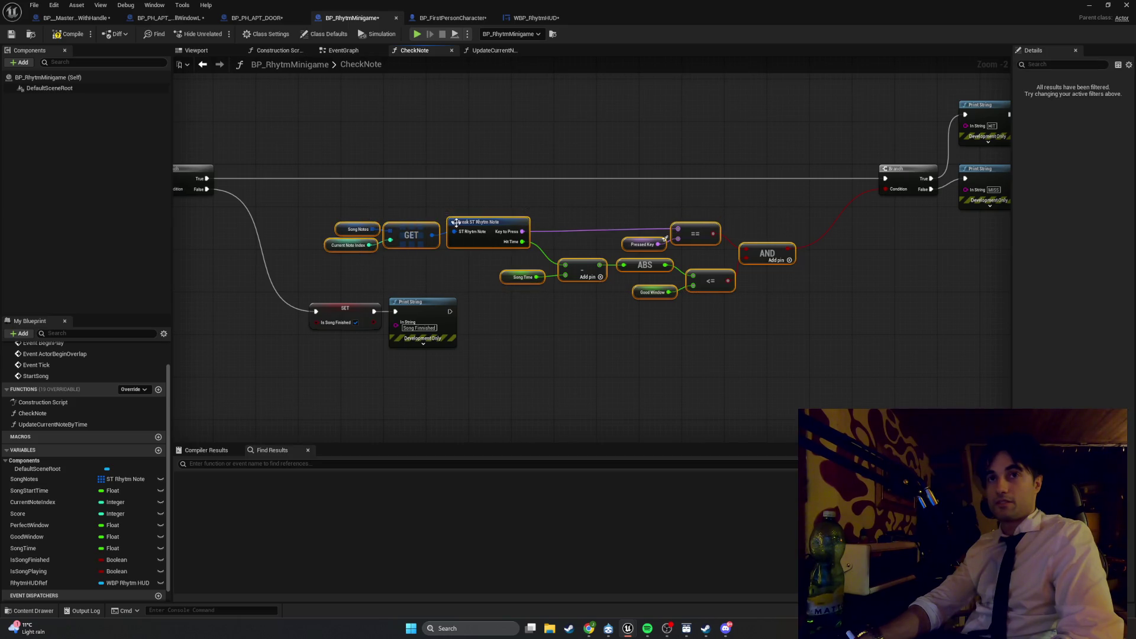
pyautogui.moveTo(456, 223); pyautogui.dragTo(408, 200)
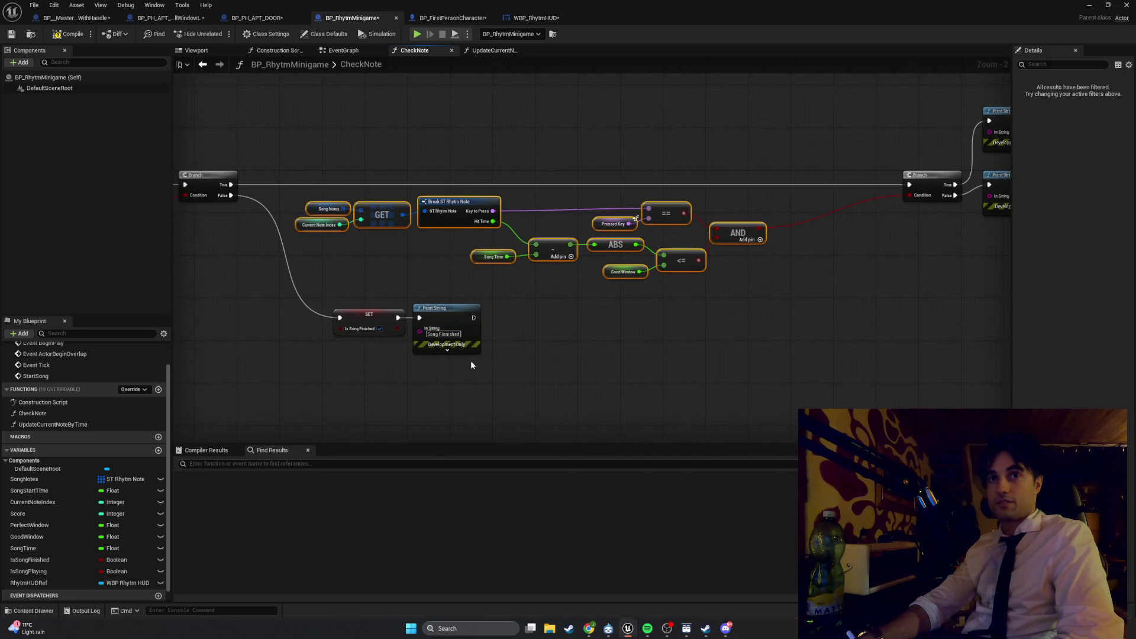
pyautogui.moveTo(470, 360)
pyautogui.mouseDown()
pyautogui.moveTo(351, 308)
pyautogui.moveTo(311, 253)
pyautogui.moveTo(280, 256)
pyautogui.mouseUp()
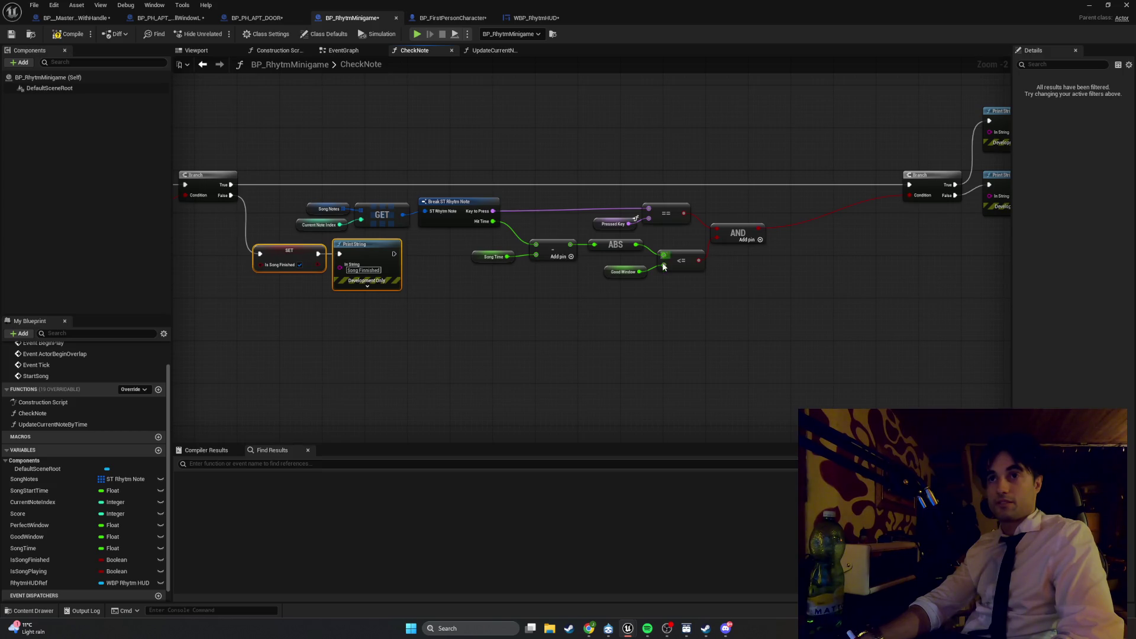
pyautogui.moveTo(750, 275)
pyautogui.mouseDown()
pyautogui.moveTo(419, 189)
pyautogui.moveTo(444, 190)
pyautogui.moveTo(333, 213)
pyautogui.moveTo(422, 225)
pyautogui.moveTo(373, 213)
pyautogui.moveTo(386, 200)
pyautogui.moveTo(397, 211)
pyautogui.moveTo(325, 208)
pyautogui.moveTo(319, 227)
pyautogui.mouseUp()
pyautogui.keyDown('ctrl'); pyautogui.click(386, 205); pyautogui.keyUp('ctrl')
pyautogui.moveTo(386, 208)
pyautogui.mouseDown()
pyautogui.moveTo(349, 202)
pyautogui.moveTo(342, 272)
pyautogui.moveTo(600, 307)
pyautogui.moveTo(893, 280)
pyautogui.moveTo(309, 152)
pyautogui.moveTo(547, 206)
pyautogui.moveTo(426, 222)
pyautogui.moveTo(331, 200)
pyautogui.moveTo(586, 162)
pyautogui.moveTo(795, 174)
pyautogui.moveTo(633, 181)
pyautogui.mouseUp()
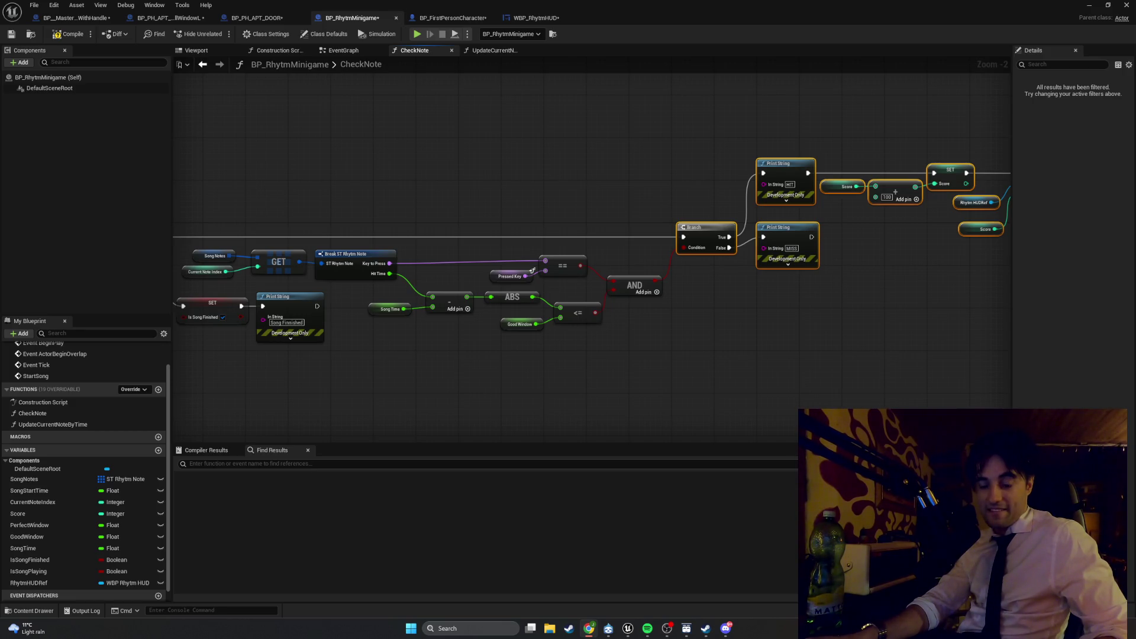
# Step: Browse the stratos image results and read the Lancia Stratos history page
pyautogui.hotkey('alt', 'Tab')
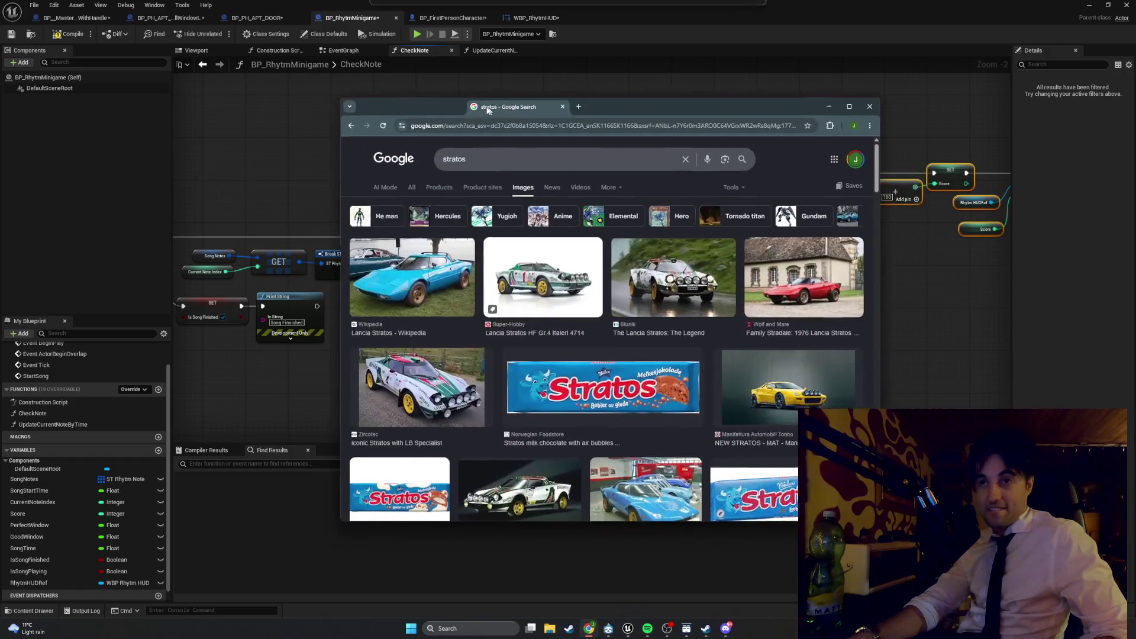
pyautogui.scroll(-3, 416, 379)
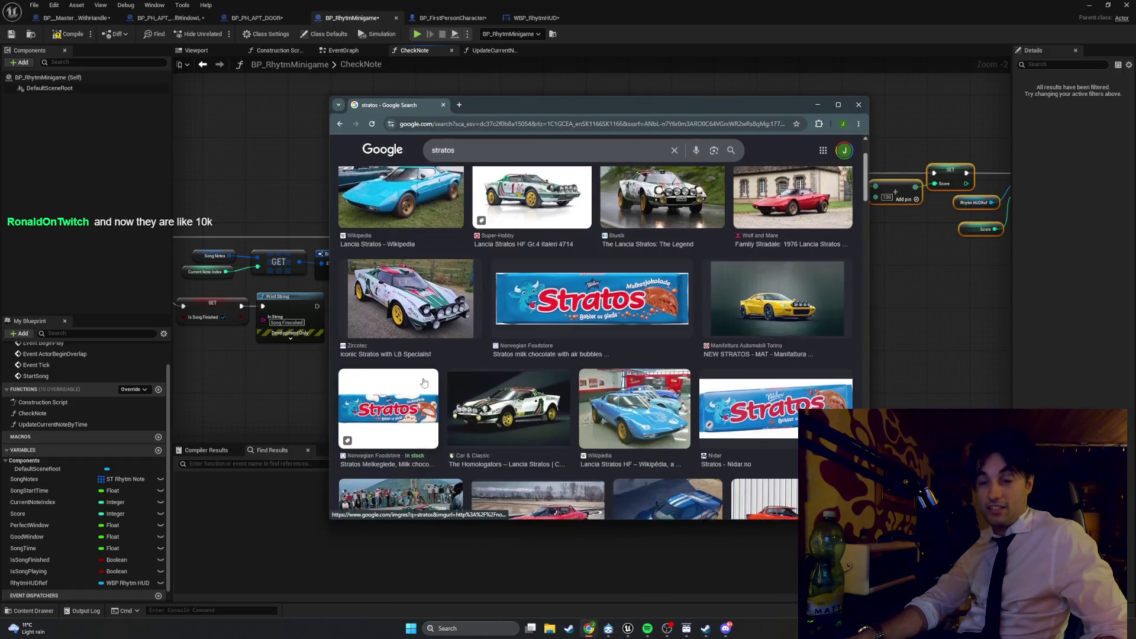
pyautogui.click(422, 427)
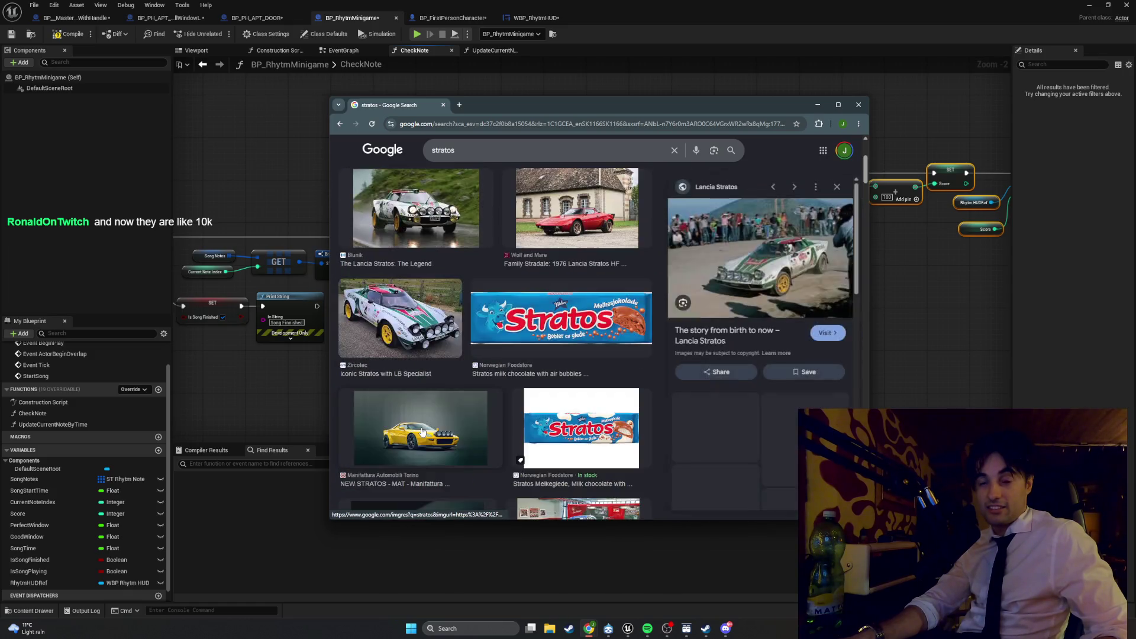
pyautogui.click(771, 280)
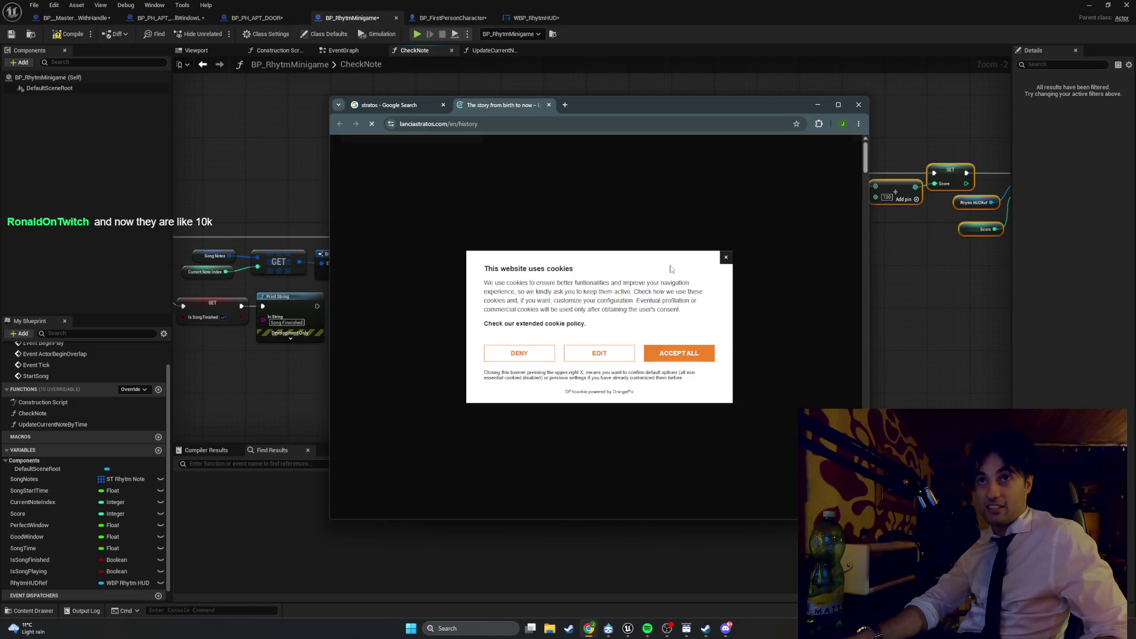
pyautogui.click(679, 350)
pyautogui.scroll(-15, 555, 226)
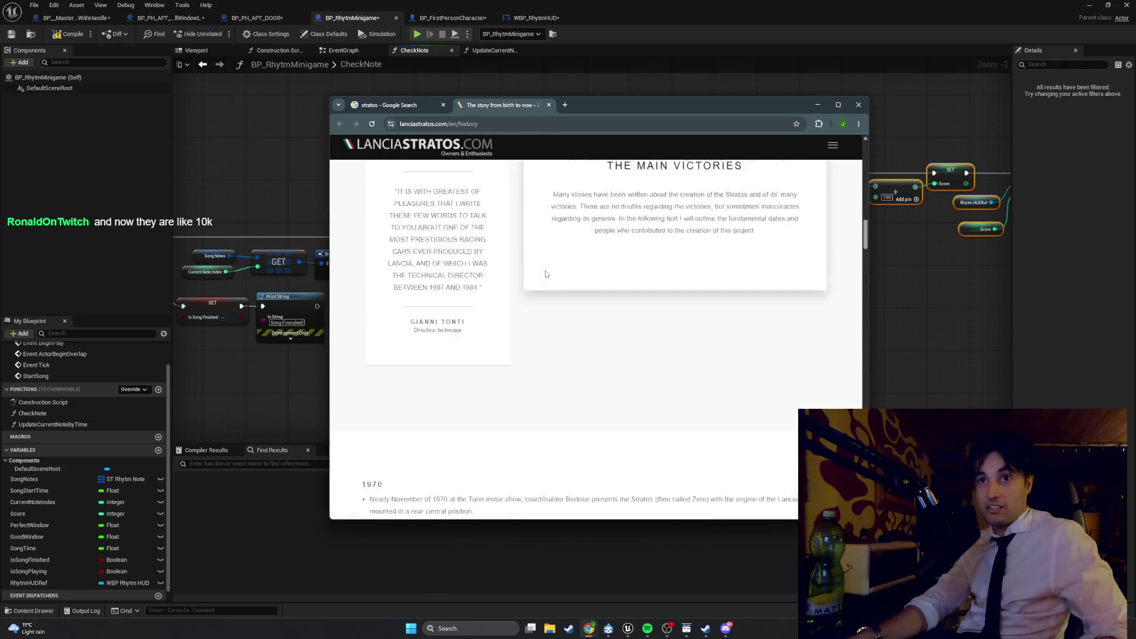
pyautogui.scroll(-2, 546, 277)
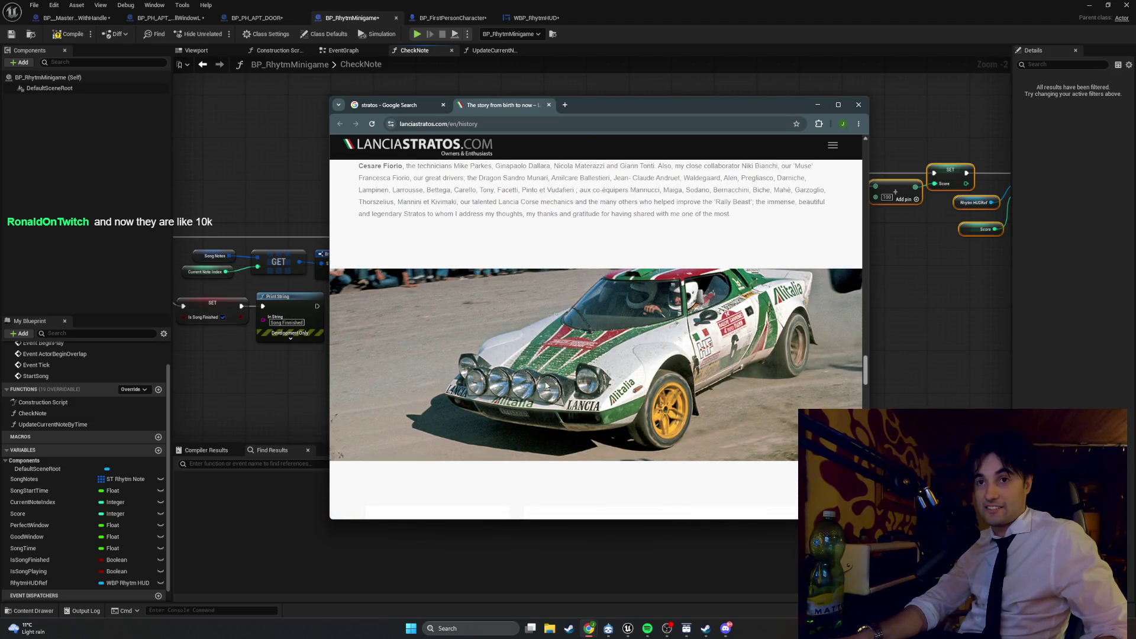
pyautogui.click(549, 105)
# Step: Preview the TurboSquid model, yellow Lancia Stratos and WICKED STRATOS video results
pyautogui.scroll(-4, 568, 304)
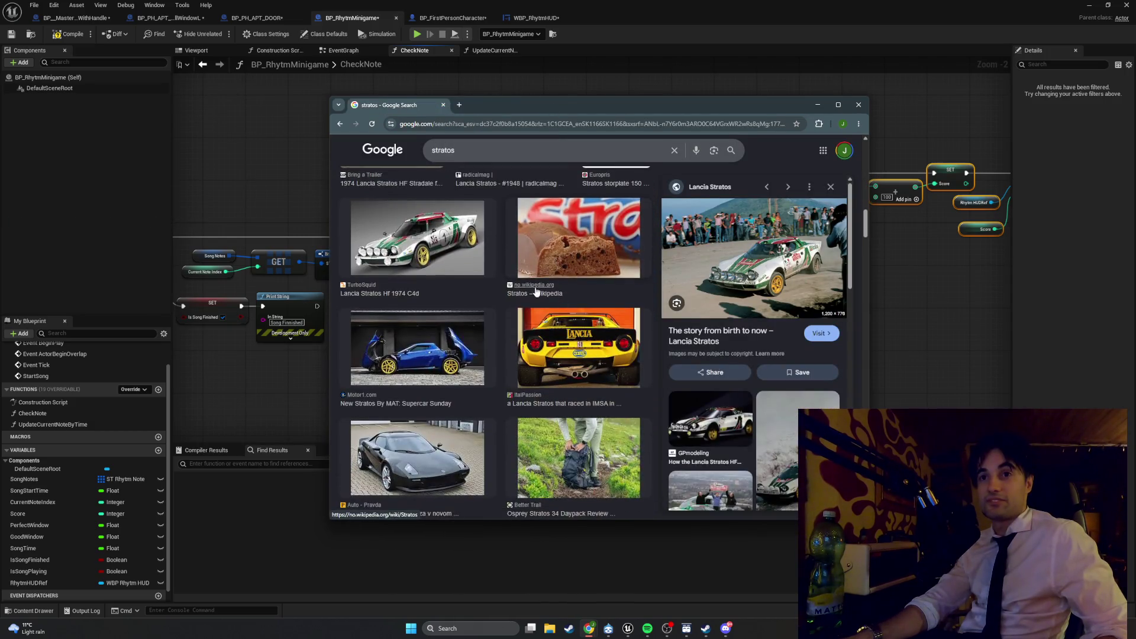
pyautogui.click(417, 240)
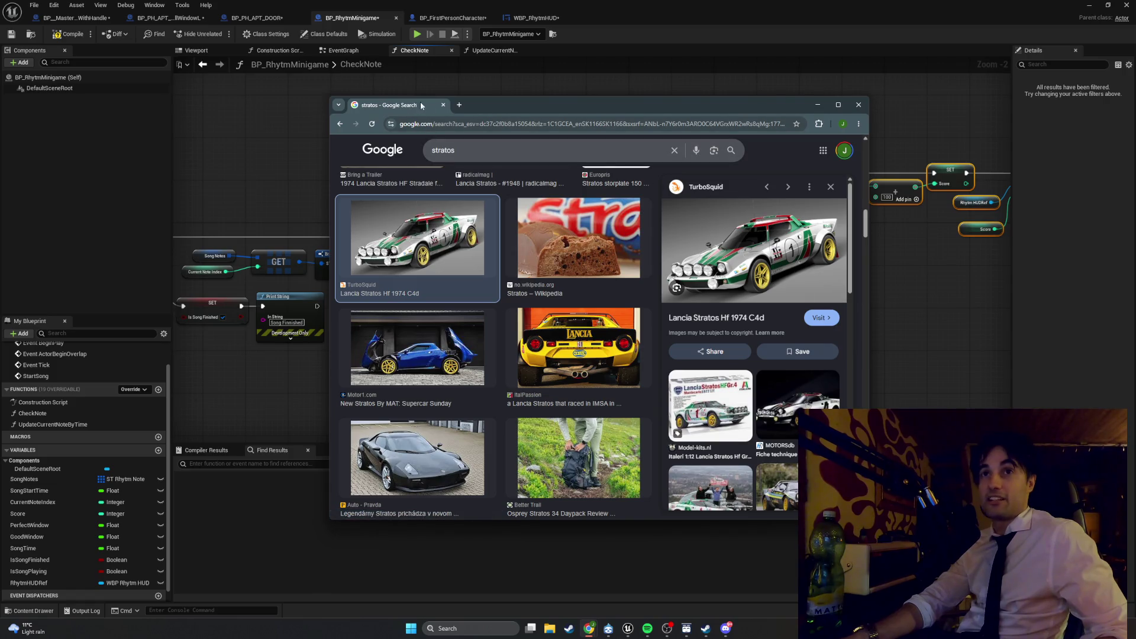
pyautogui.click(509, 362)
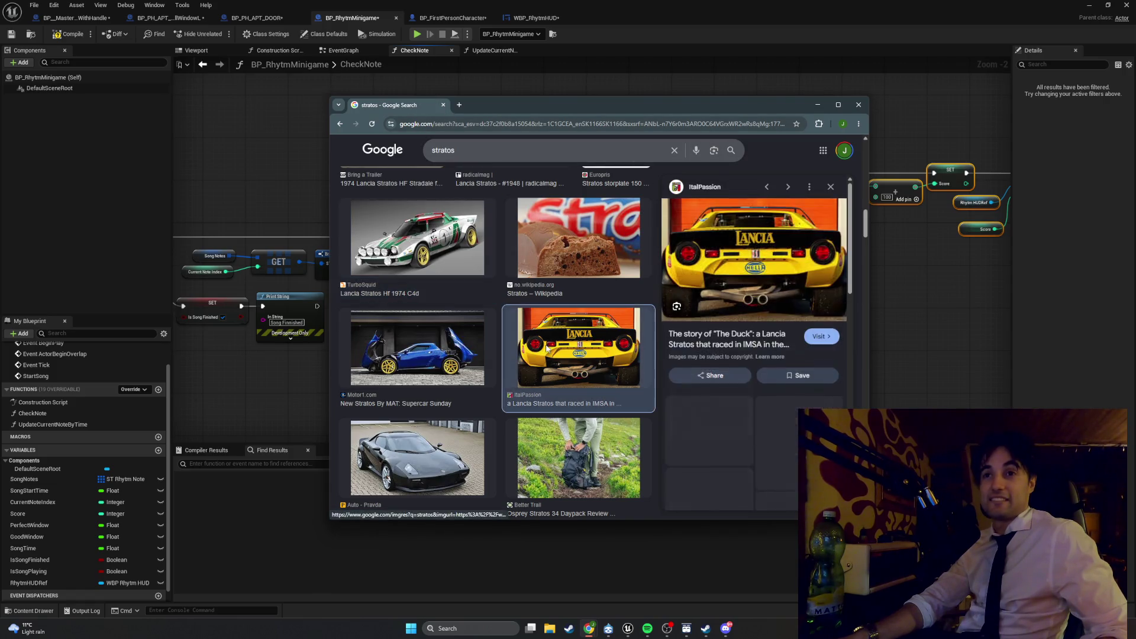
pyautogui.scroll(-2, 574, 353)
pyautogui.scroll(-4, 573, 354)
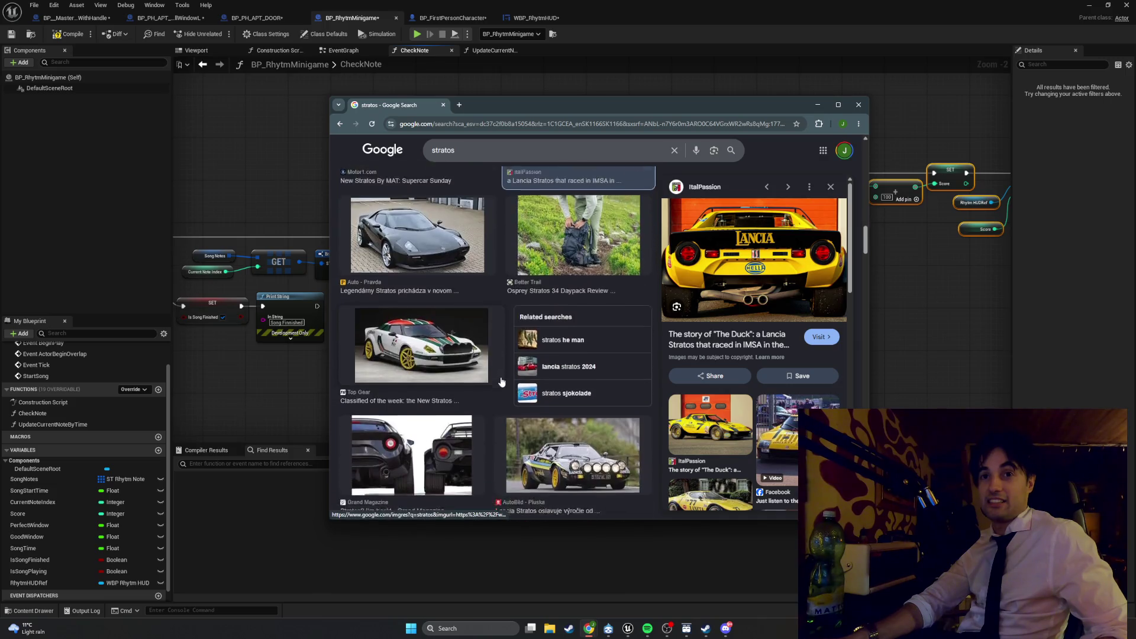
pyautogui.scroll(-4, 536, 405)
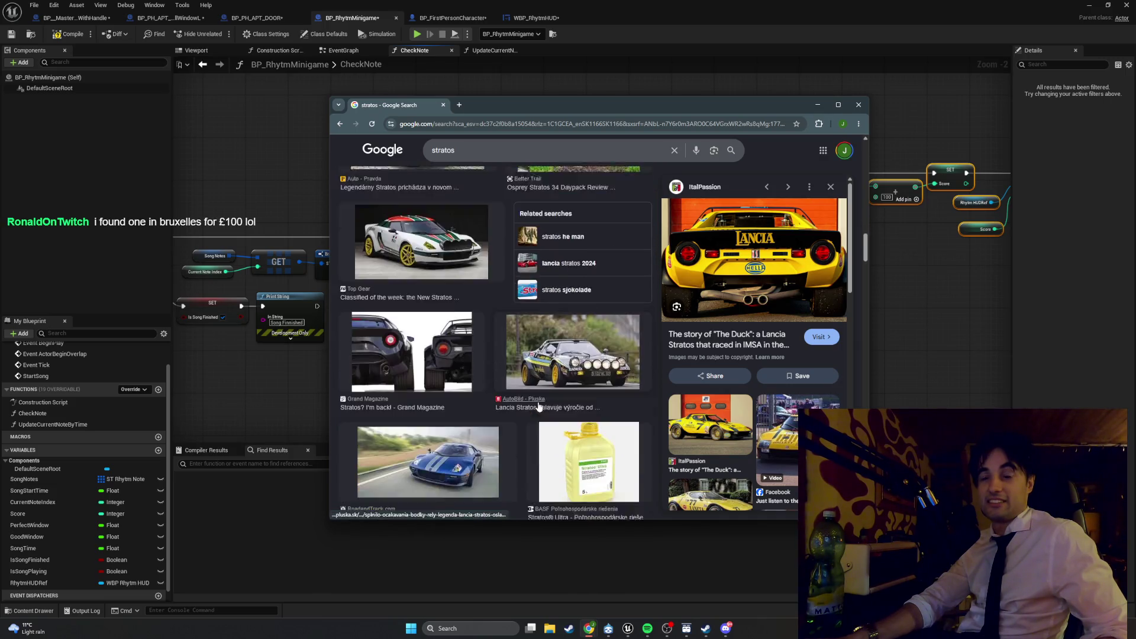
pyautogui.scroll(-8, 539, 406)
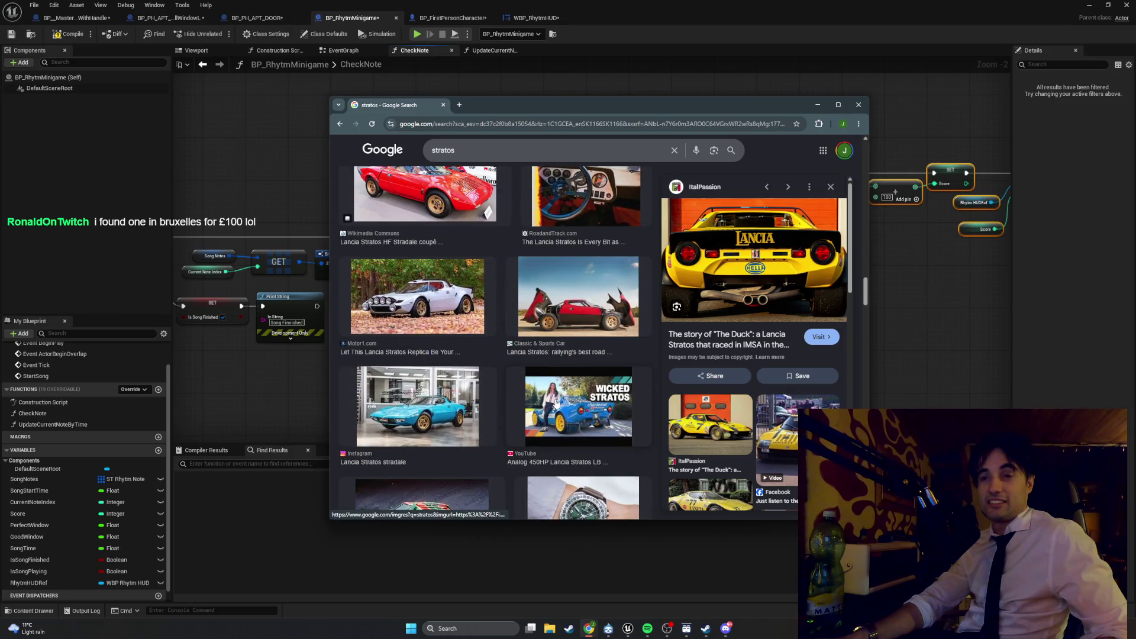
pyautogui.click(556, 404)
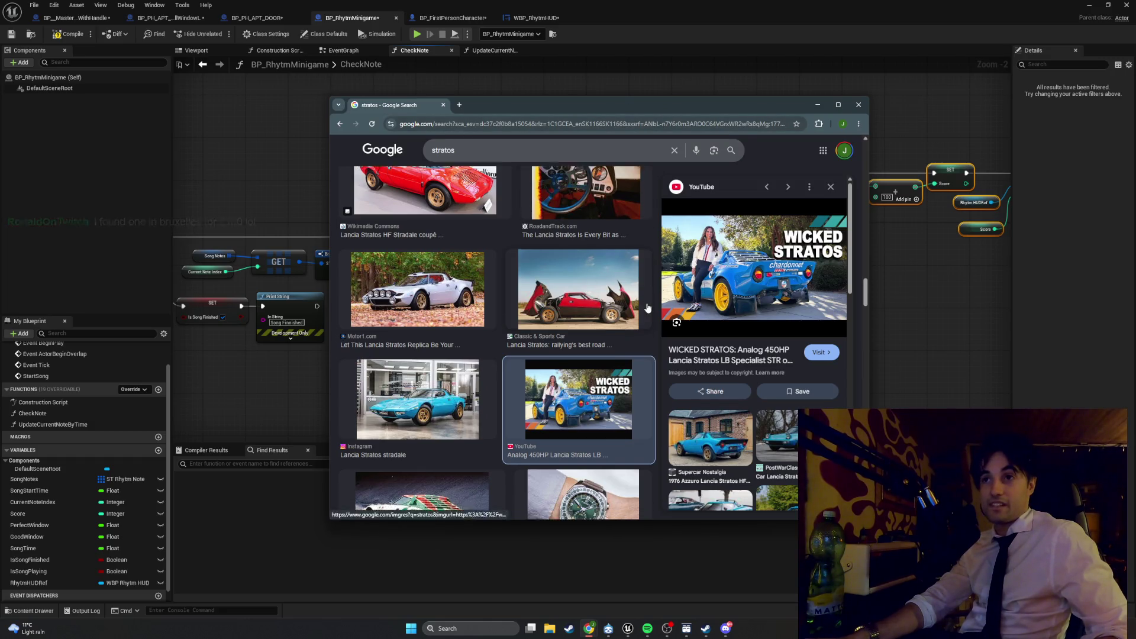
pyautogui.scroll(-2, 594, 281)
# Step: Preview the Alitalia, grey 1975 and red Stratos results, then close the image search
pyautogui.click(473, 375)
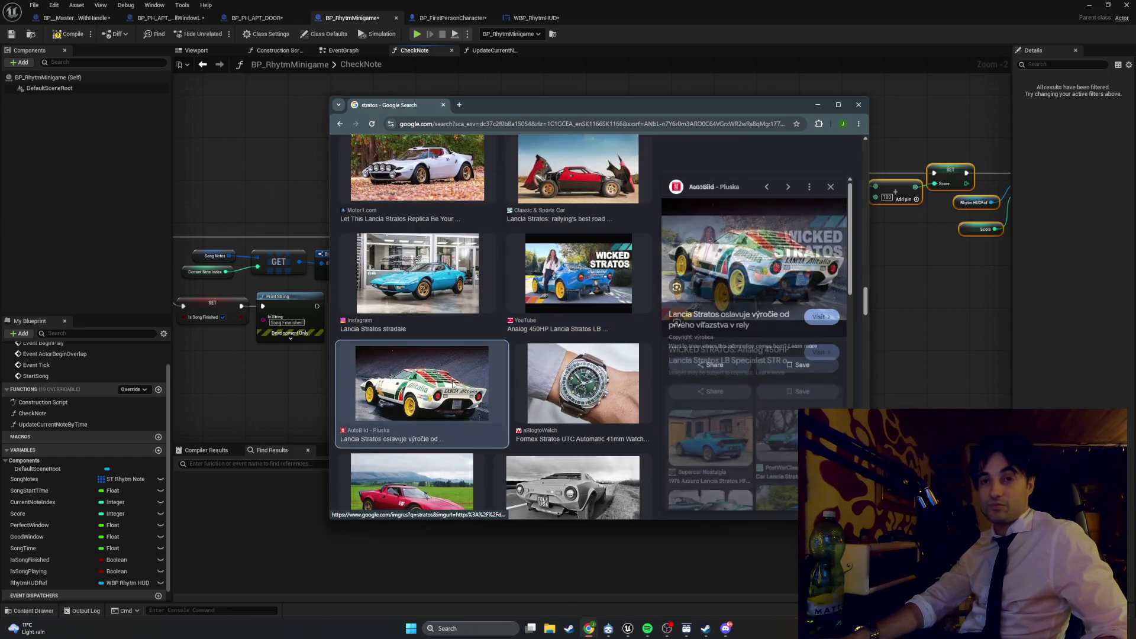
pyautogui.click(546, 311)
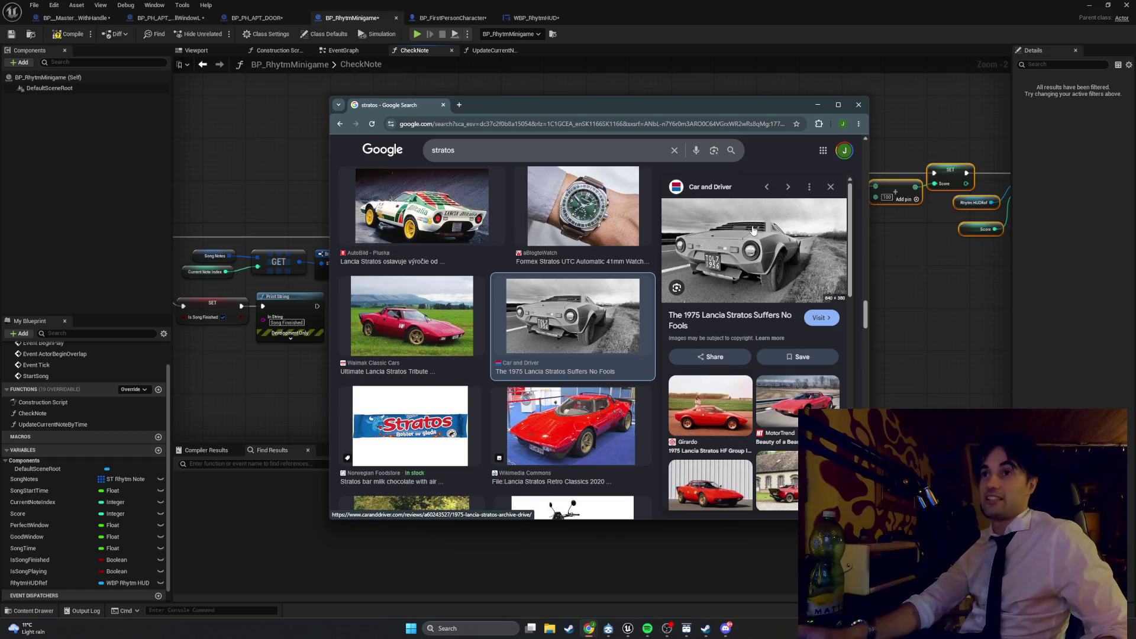
pyautogui.scroll(-3, 575, 416)
pyautogui.scroll(-4, 575, 416)
pyautogui.scroll(-2, 575, 416)
pyautogui.click(585, 346)
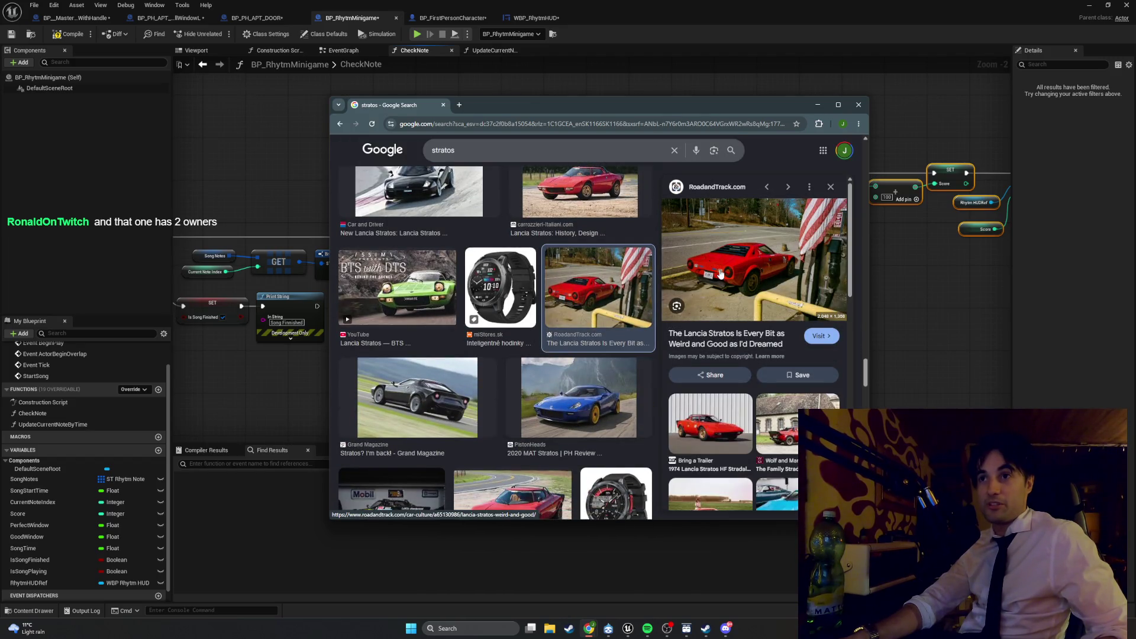
pyautogui.scroll(-4, 568, 370)
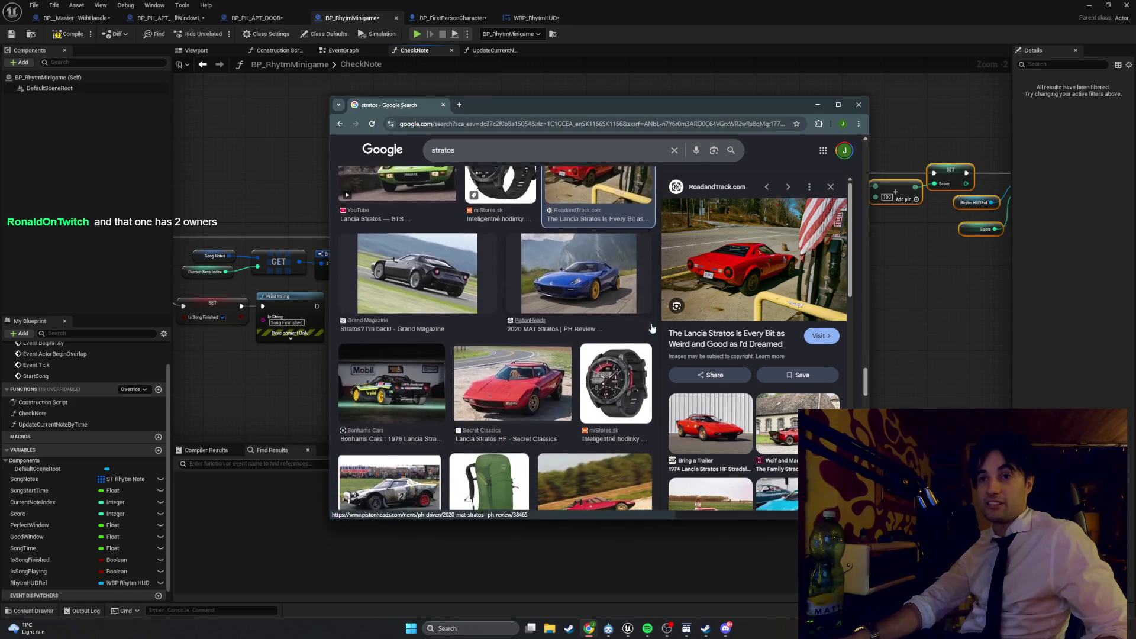
pyautogui.click(568, 370)
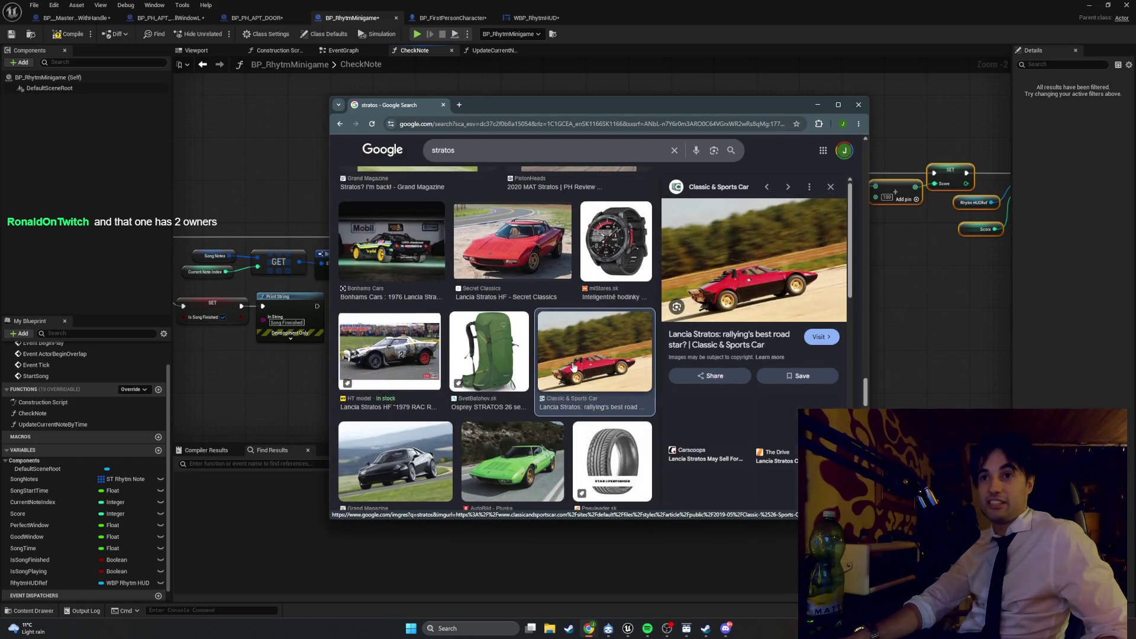
pyautogui.scroll(-3, 568, 369)
pyautogui.scroll(-3, 443, 335)
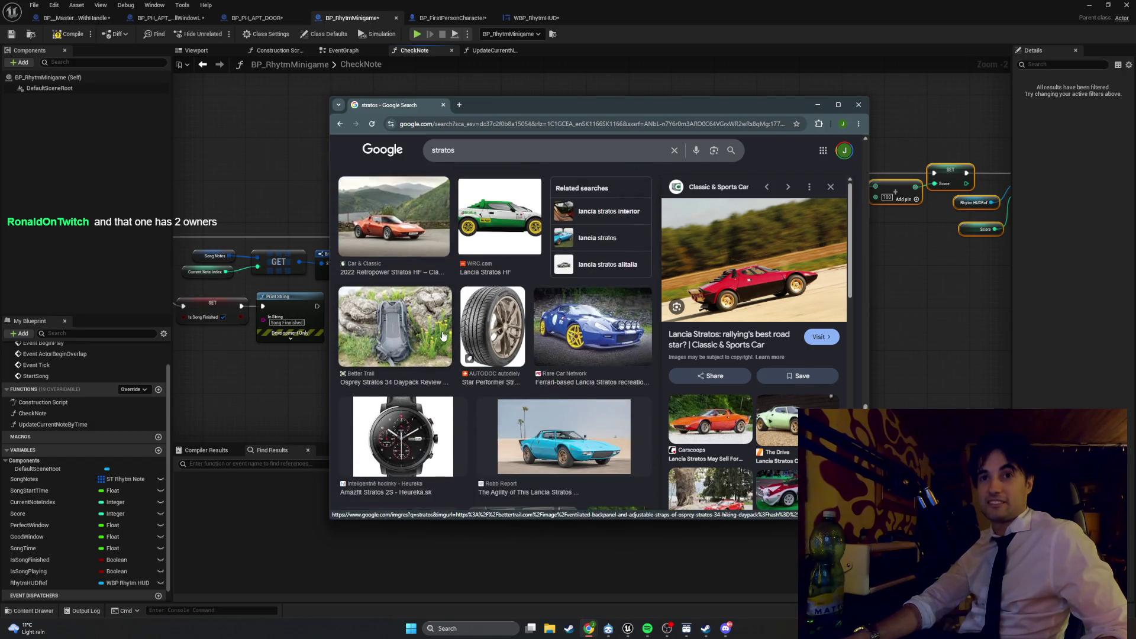
pyautogui.scroll(3, 443, 336)
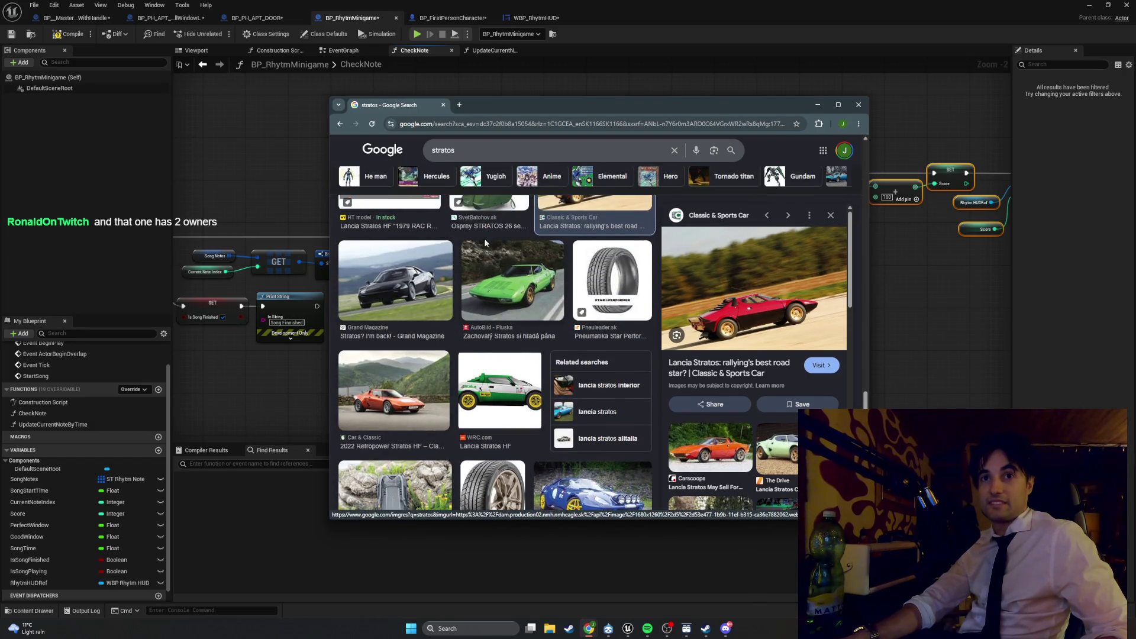
pyautogui.click(443, 105)
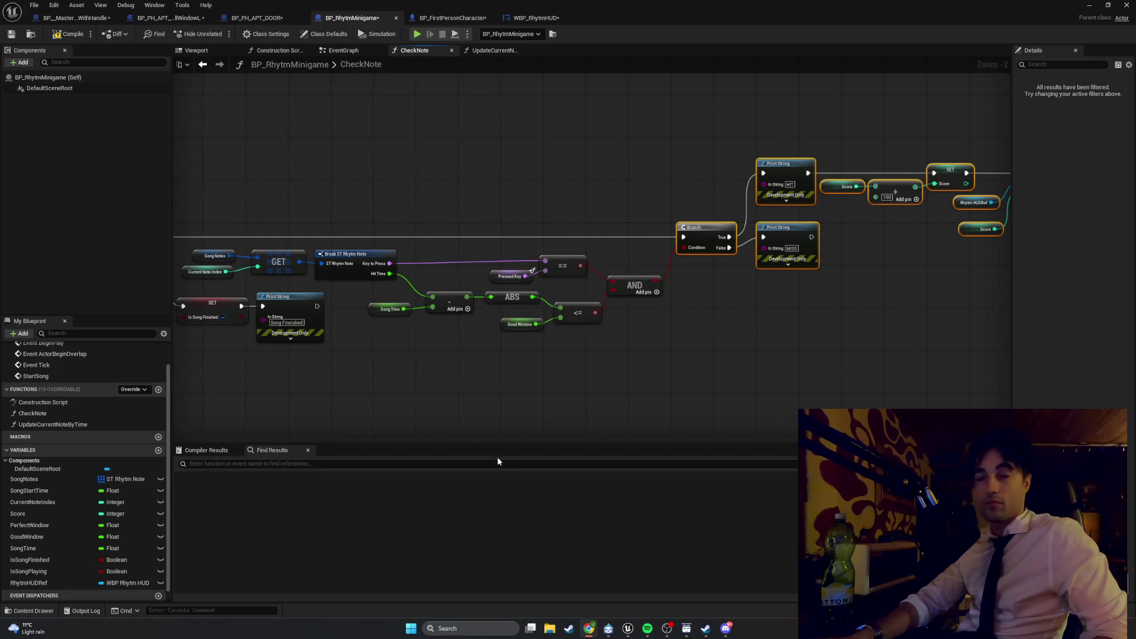
# Step: Wire Key to Press into New Note of Update Current Note Text and move the HUD nodes right
pyautogui.click(493, 50)
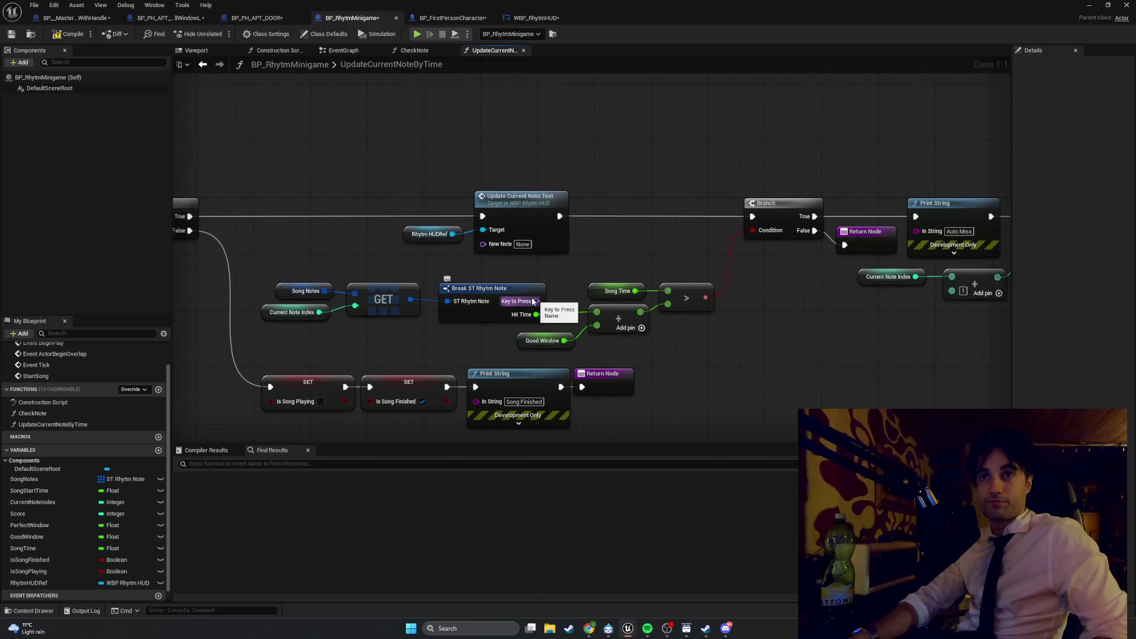
pyautogui.moveTo(536, 301); pyautogui.dragTo(483, 244)
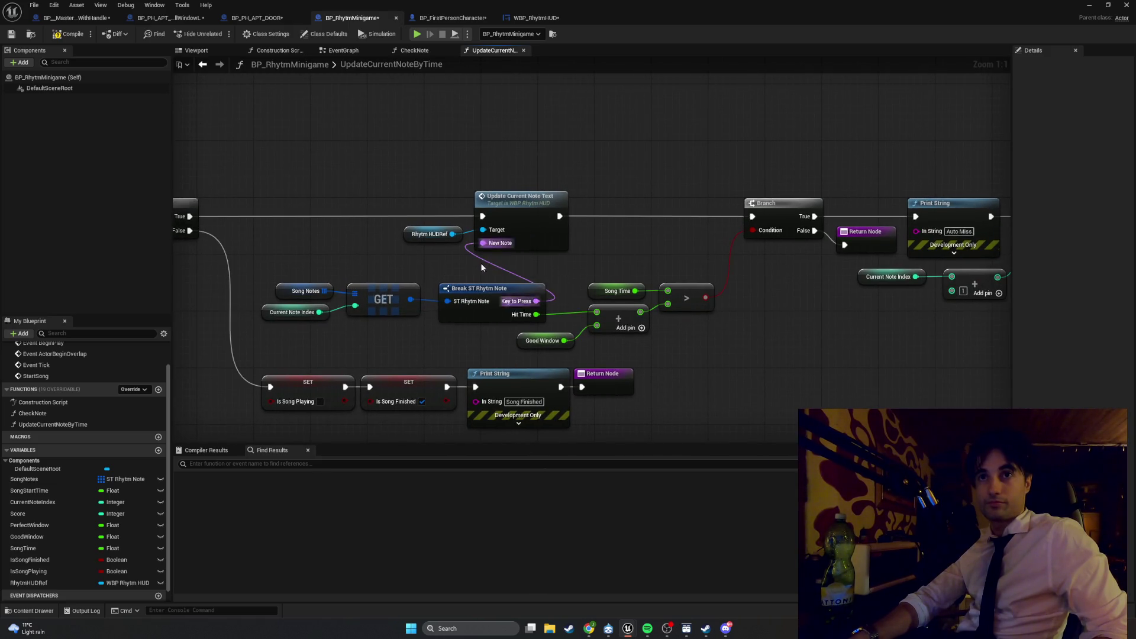
pyautogui.moveTo(662, 235); pyautogui.dragTo(498, 169)
pyautogui.moveTo(598, 176); pyautogui.dragTo(704, 181)
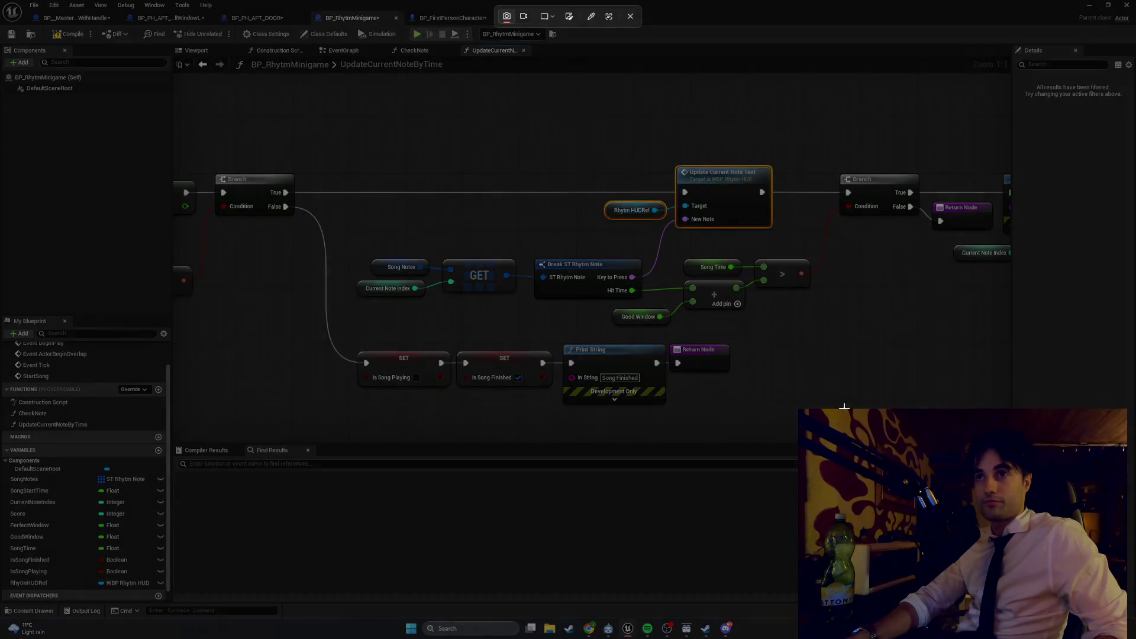
# Step: Pan around the UpdateCurrentNoteByTime graph to review it, then minimize the Blueprint editor
pyautogui.moveTo(917, 426)
pyautogui.mouseDown()
pyautogui.moveTo(395, 152)
pyautogui.moveTo(223, 134)
pyautogui.mouseUp()
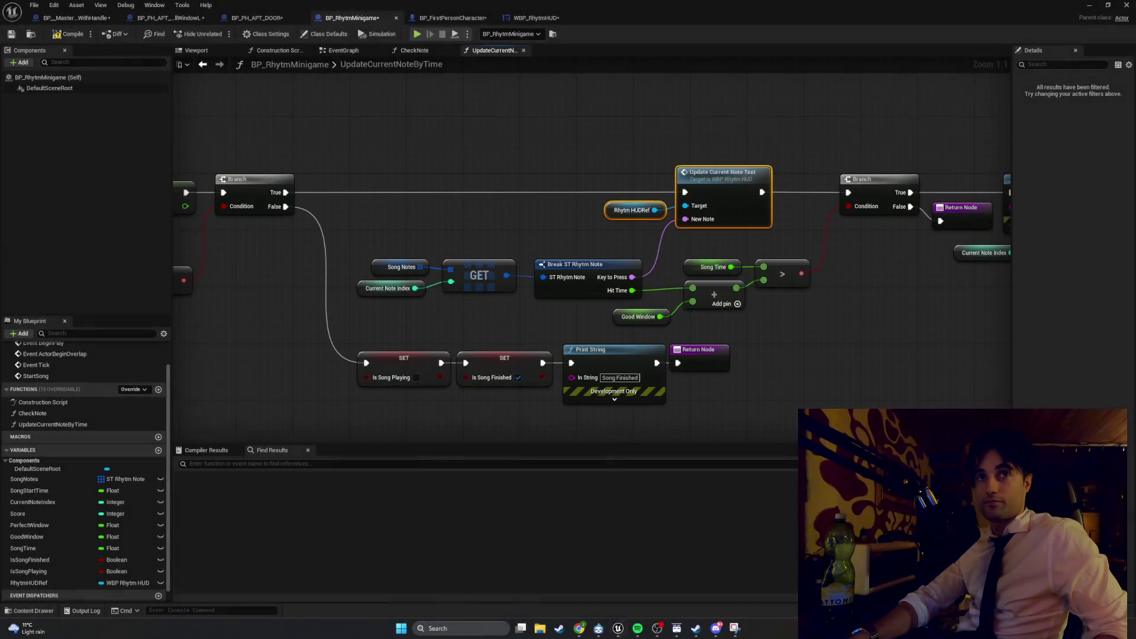
pyautogui.hotkey('alt', 'Tab')
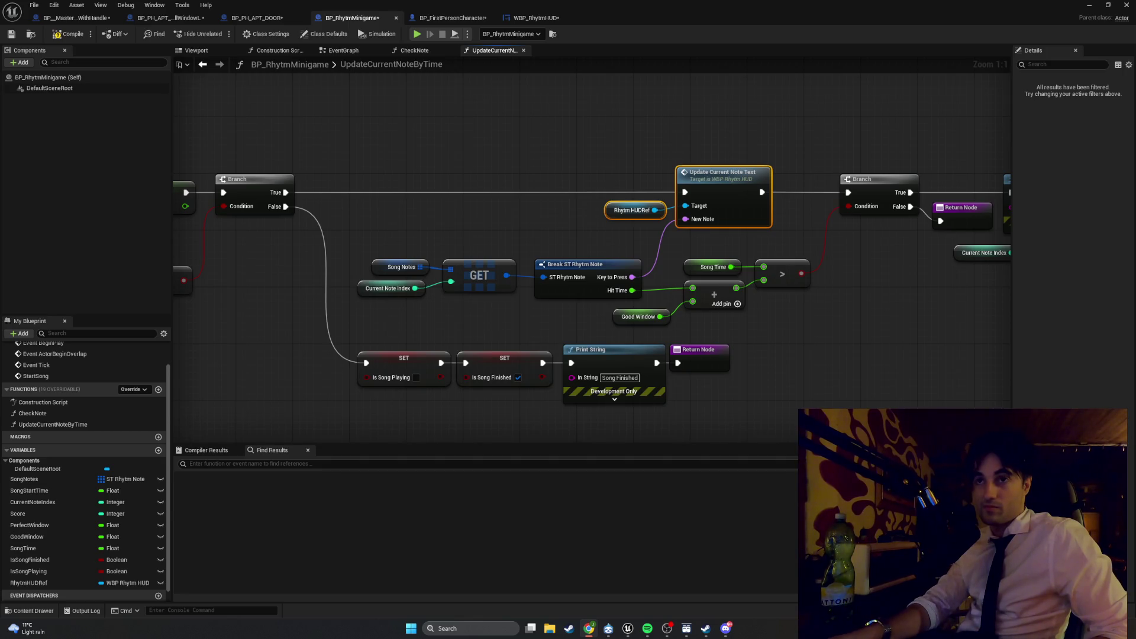
pyautogui.scroll(-2, 426, 323)
pyautogui.moveTo(426, 323)
pyautogui.mouseDown()
pyautogui.moveTo(758, 298)
pyautogui.moveTo(494, 330)
pyautogui.mouseUp()
pyautogui.scroll(2, 753, 372)
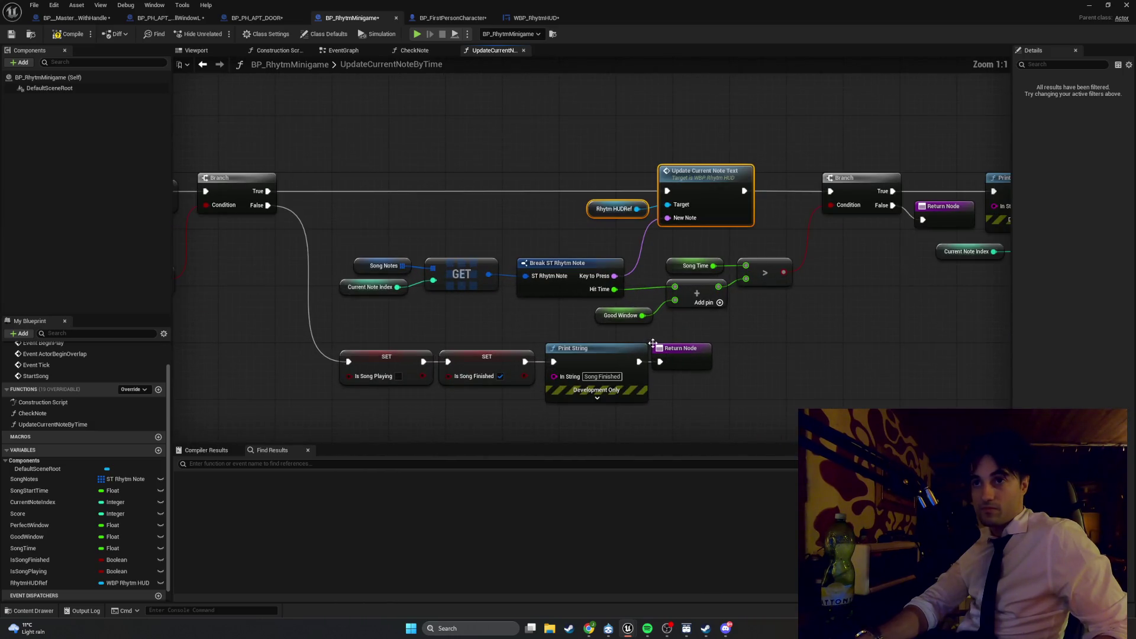
pyautogui.moveTo(651, 347)
pyautogui.mouseDown()
pyautogui.moveTo(556, 345)
pyautogui.moveTo(595, 335)
pyautogui.mouseUp()
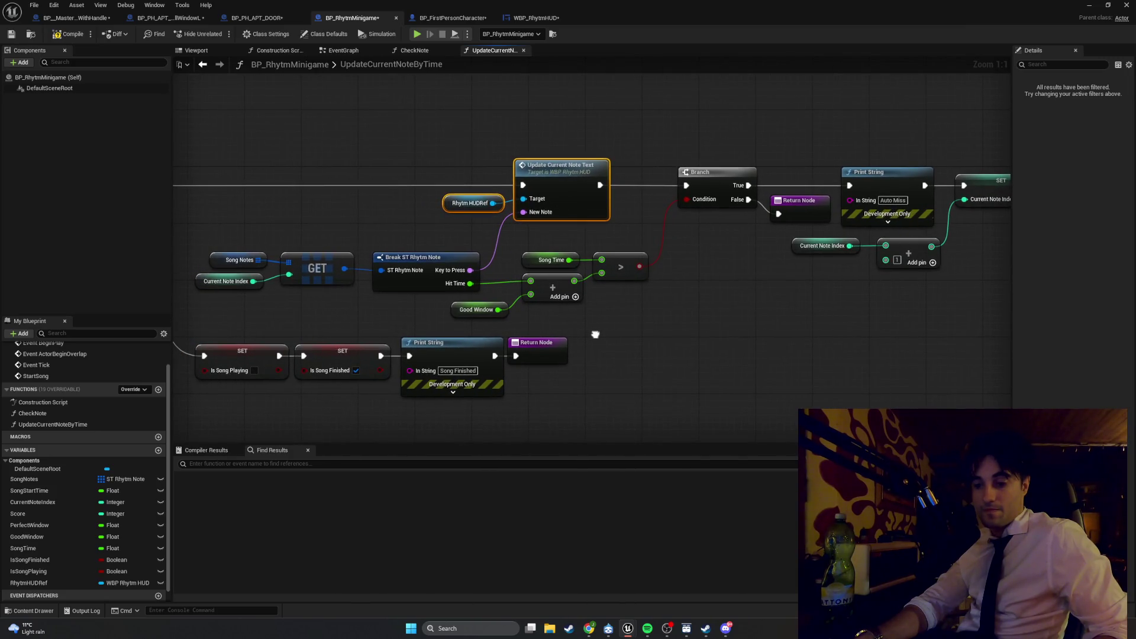
pyautogui.moveTo(595, 334); pyautogui.dragTo(595, 335)
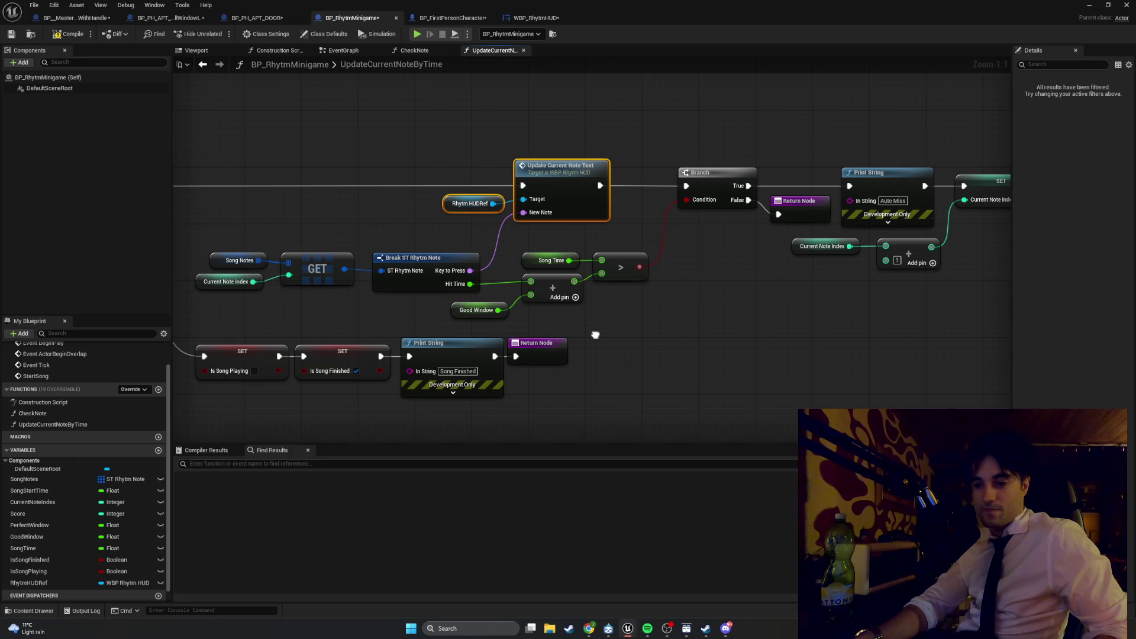
pyautogui.moveTo(595, 335); pyautogui.dragTo(595, 334)
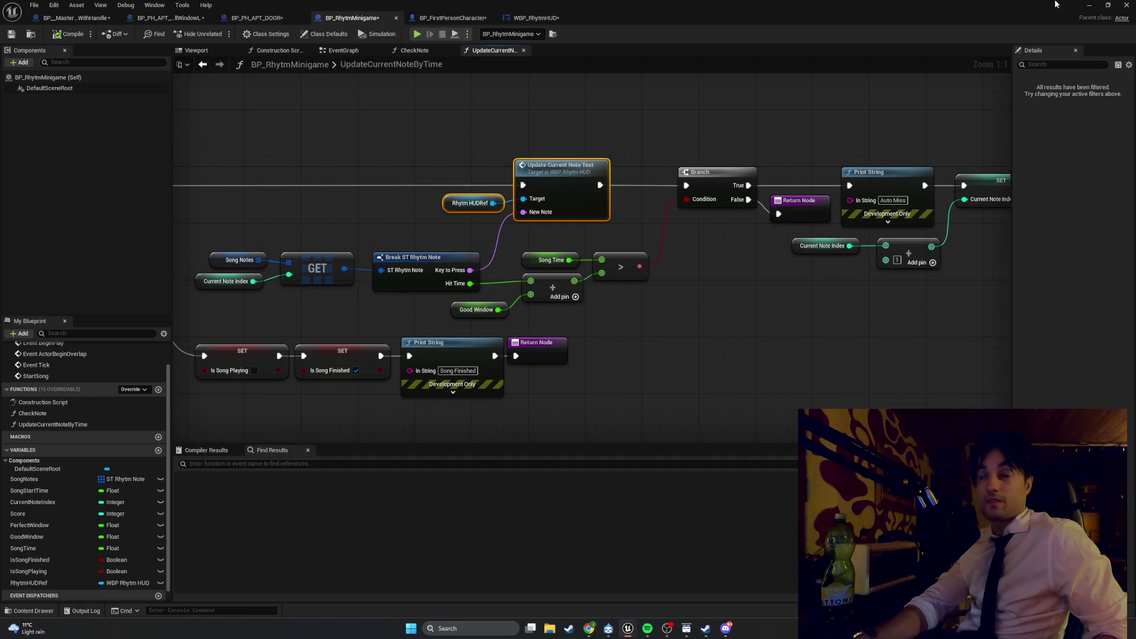
pyautogui.click(1089, 5)
# Step: Play the level and hit the G, H and J notes in a first test
pyautogui.click(221, 34)
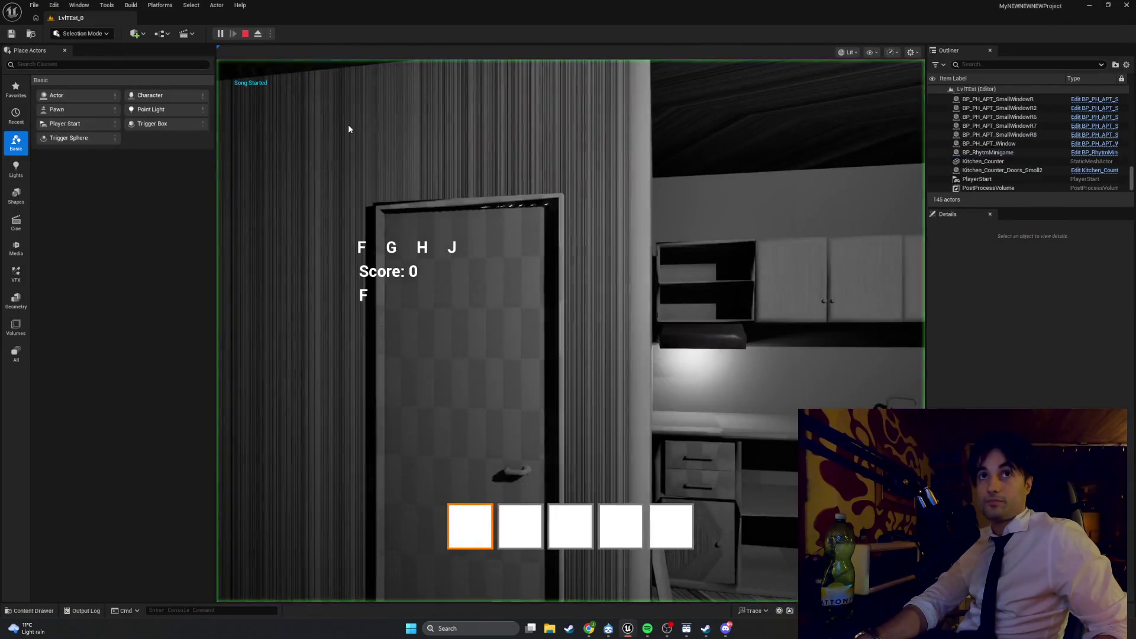
pyautogui.click(339, 122)
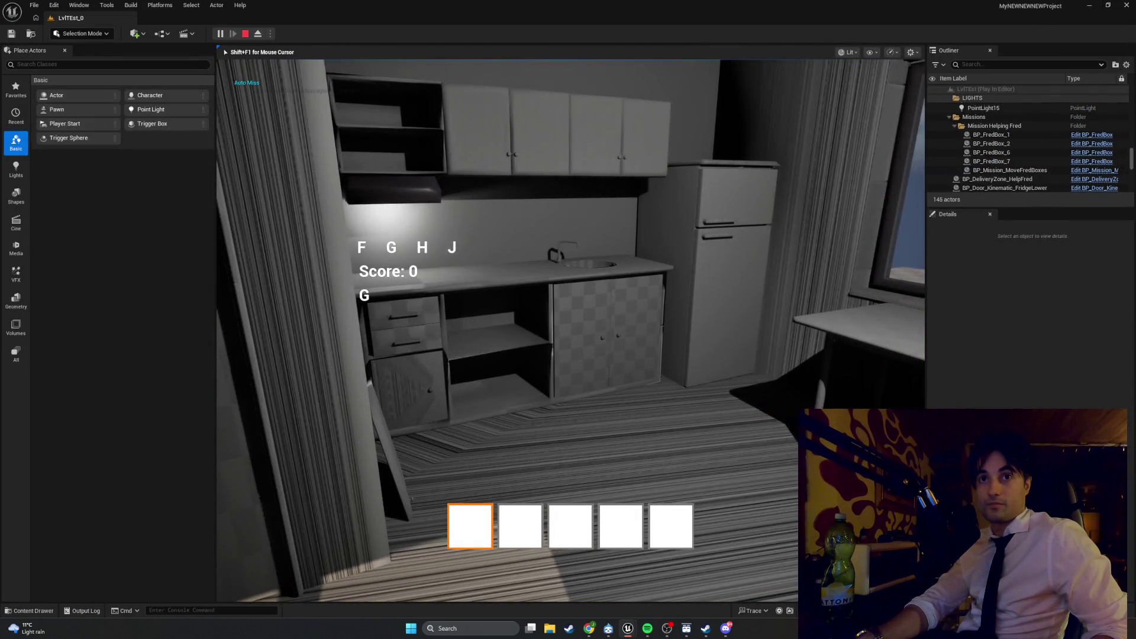
pyautogui.press('g')
pyautogui.press('h')
pyautogui.press('j')
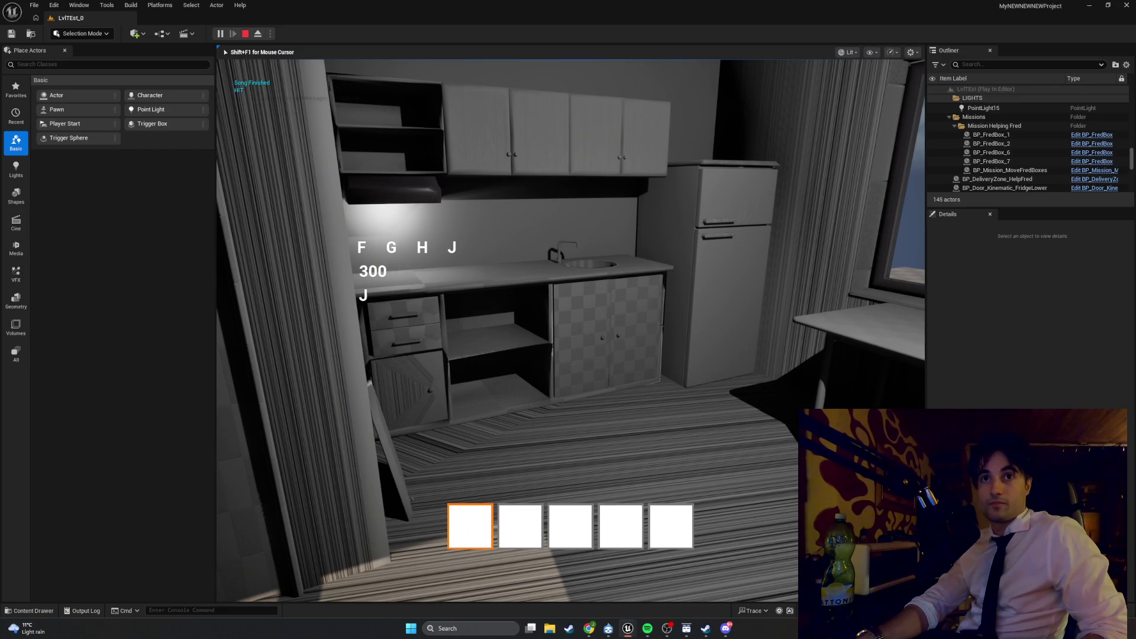
pyautogui.press('Escape')
# Step: Restart the play test and hit notes F, G and H
pyautogui.click(225, 34)
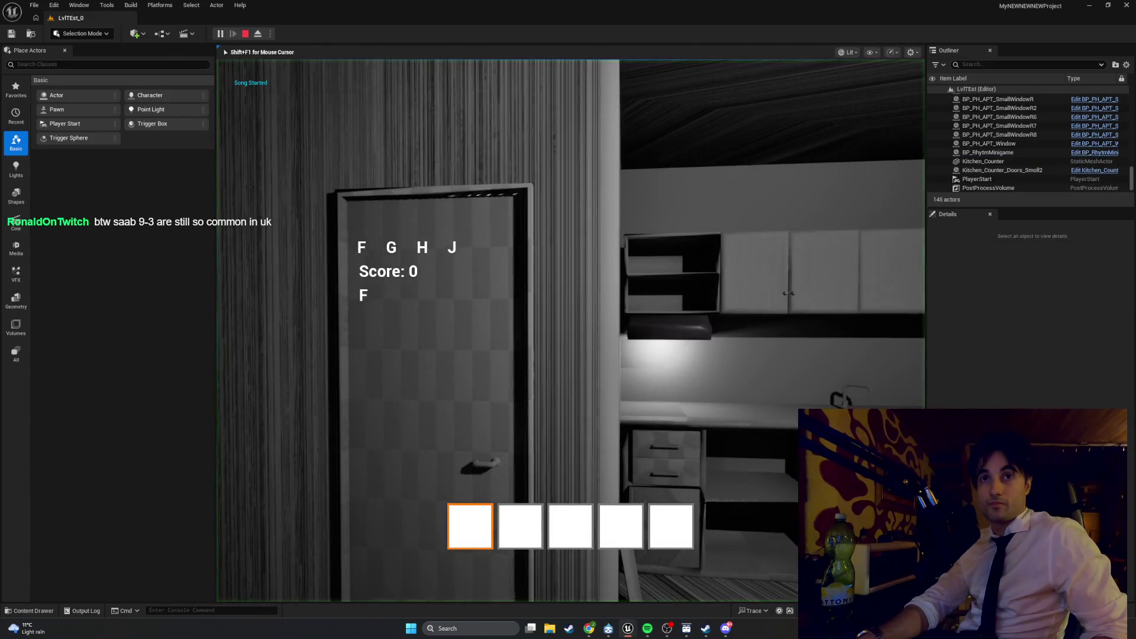
pyautogui.press('f')
pyautogui.press('g')
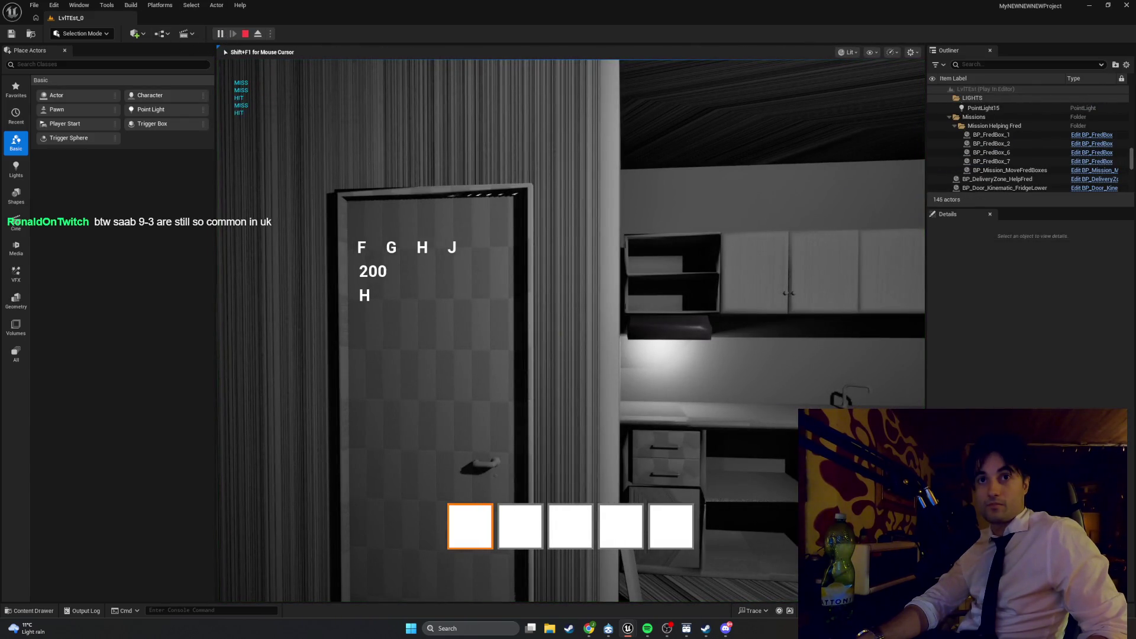
pyautogui.press('h')
pyautogui.moveTo(348, 113)
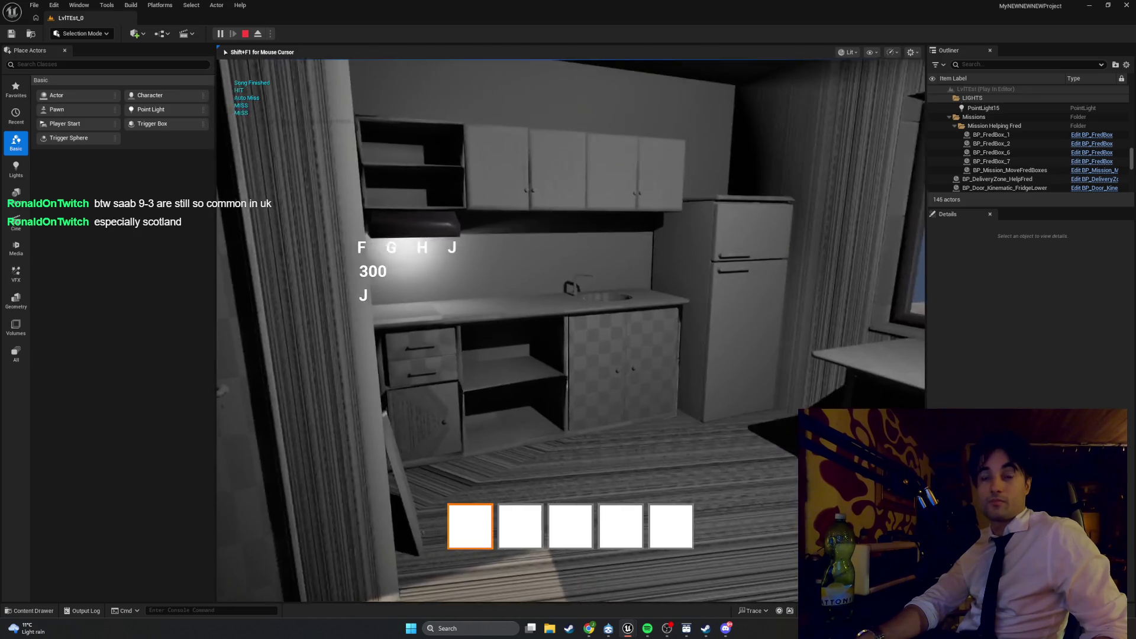
pyautogui.press('Escape')
# Step: Run two more play sessions, hitting F, G and H in the second
pyautogui.hotkey('alt', 'p')
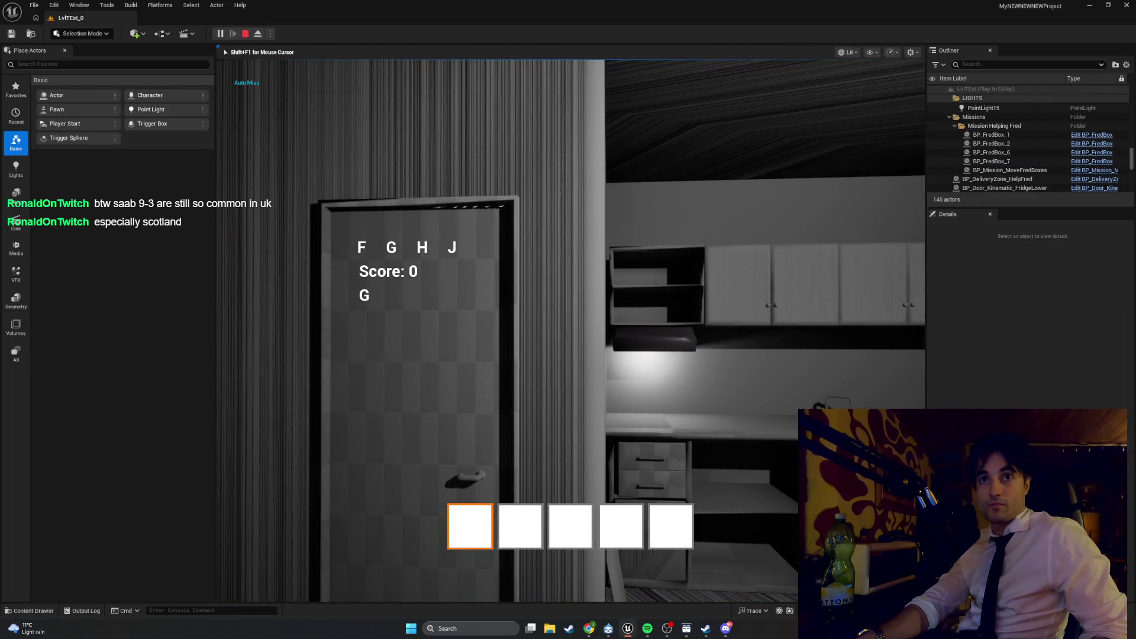
pyautogui.press('Escape')
pyautogui.hotkey('alt', 'p')
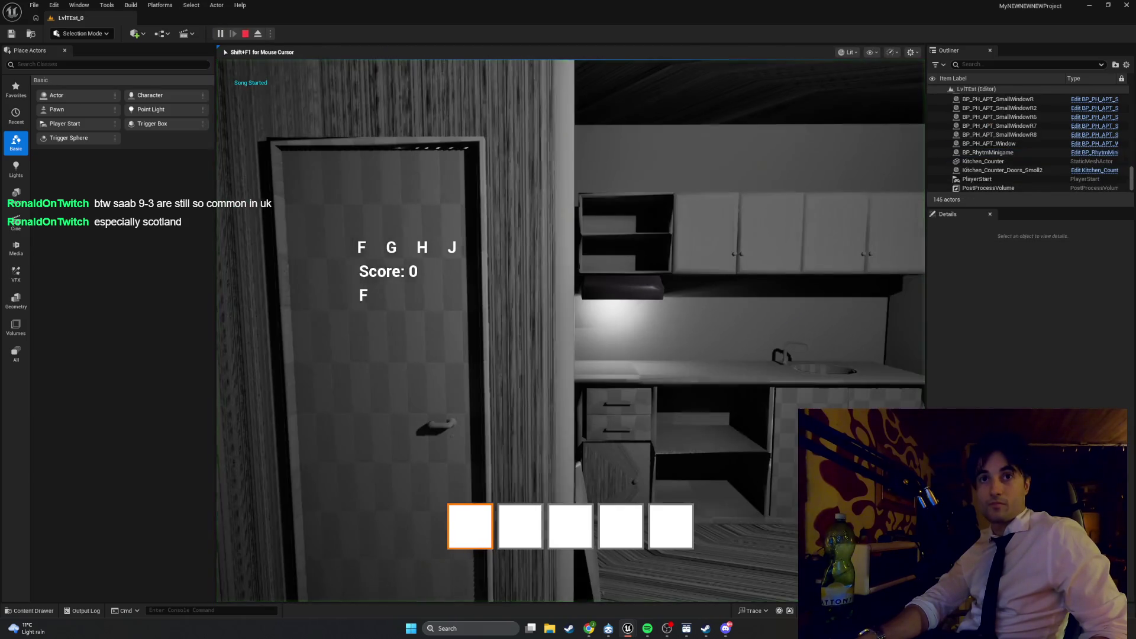
pyautogui.press('f')
pyautogui.press('g')
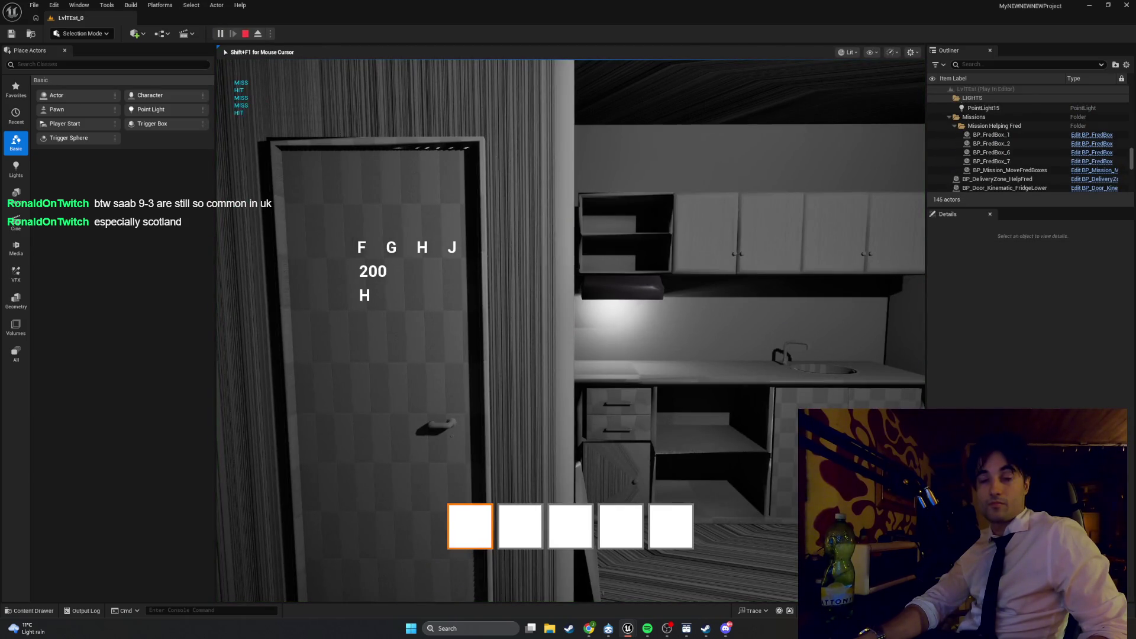
pyautogui.press('h')
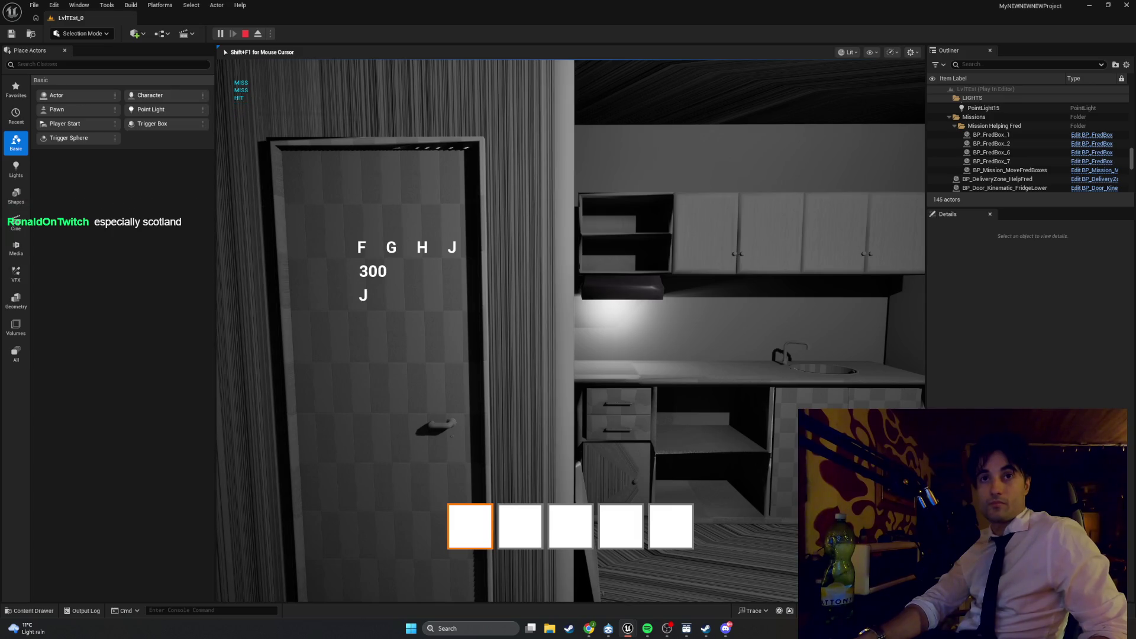
pyautogui.press('Escape')
# Step: Play once more hitting F, G, H and J, then return to the Blueprint editor
pyautogui.click(219, 34)
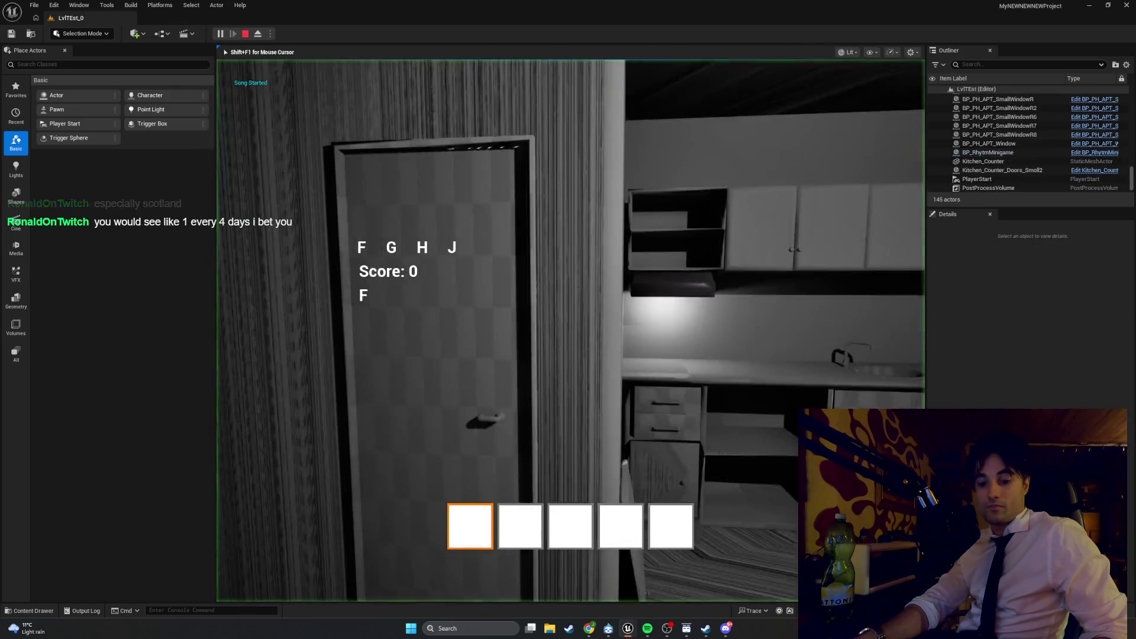
pyautogui.press('f')
pyautogui.press('g')
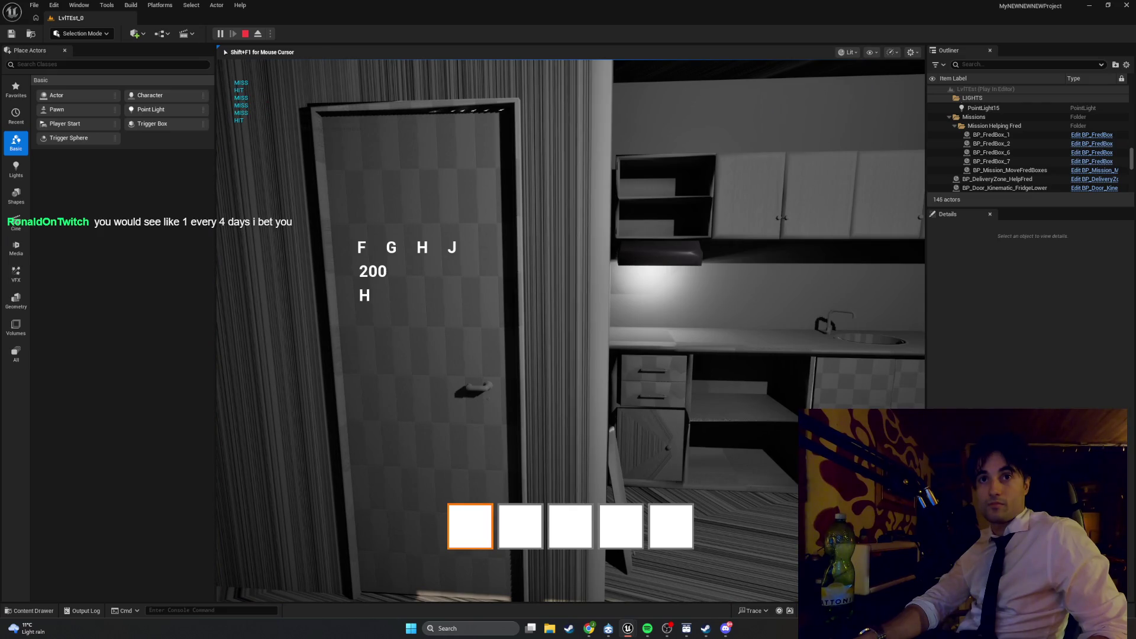
pyautogui.press('h')
pyautogui.press('j')
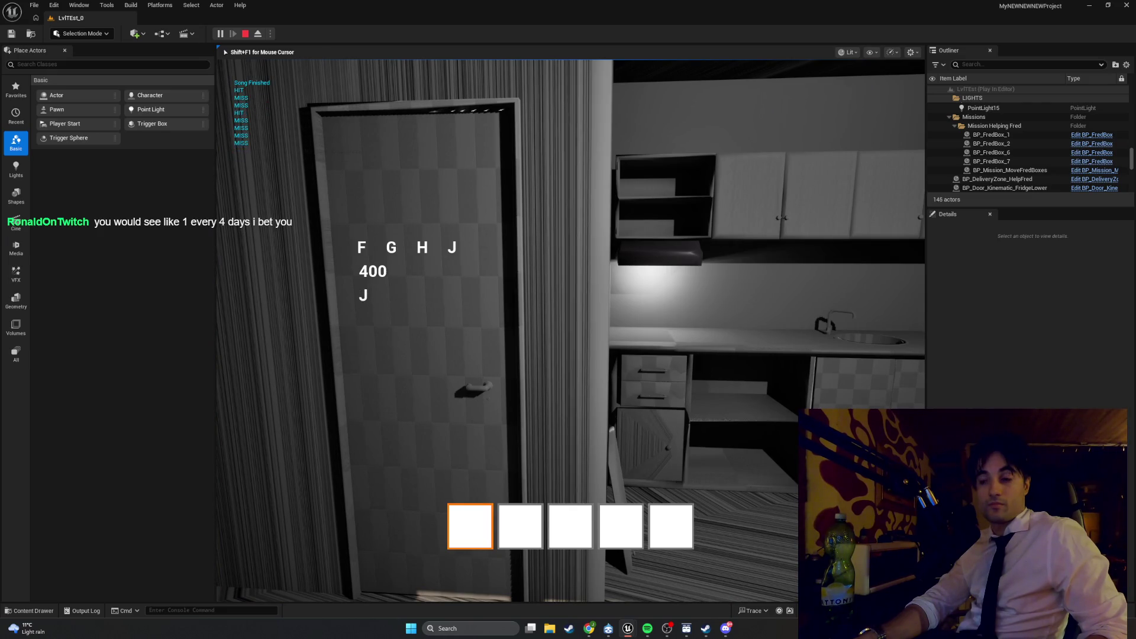
pyautogui.press('Escape')
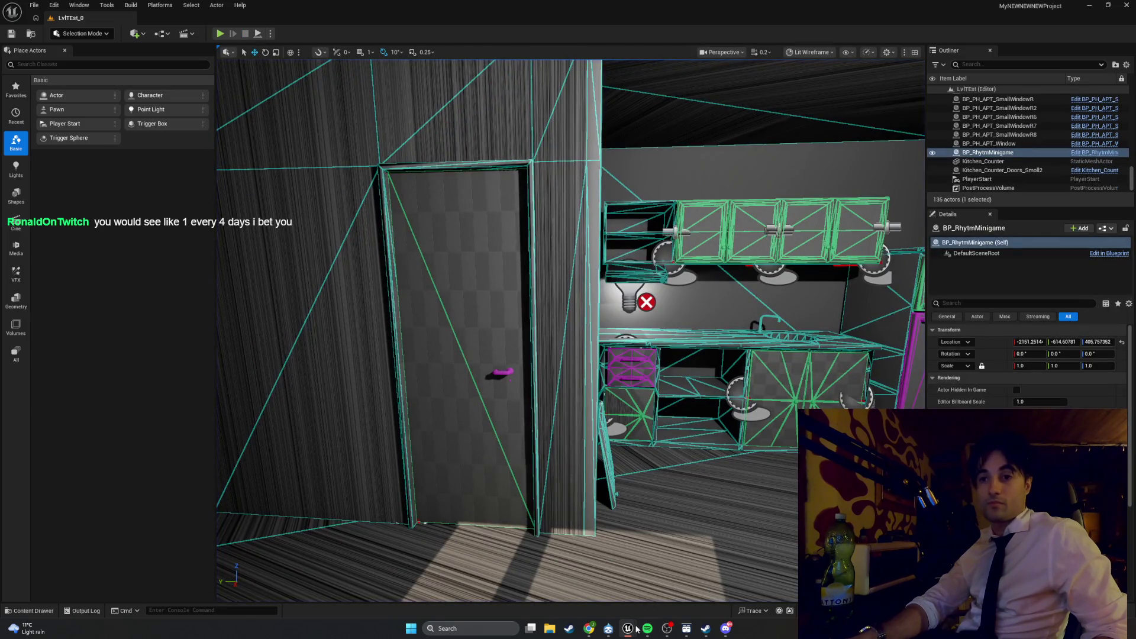
pyautogui.moveTo(628, 629)
pyautogui.click(666, 556)
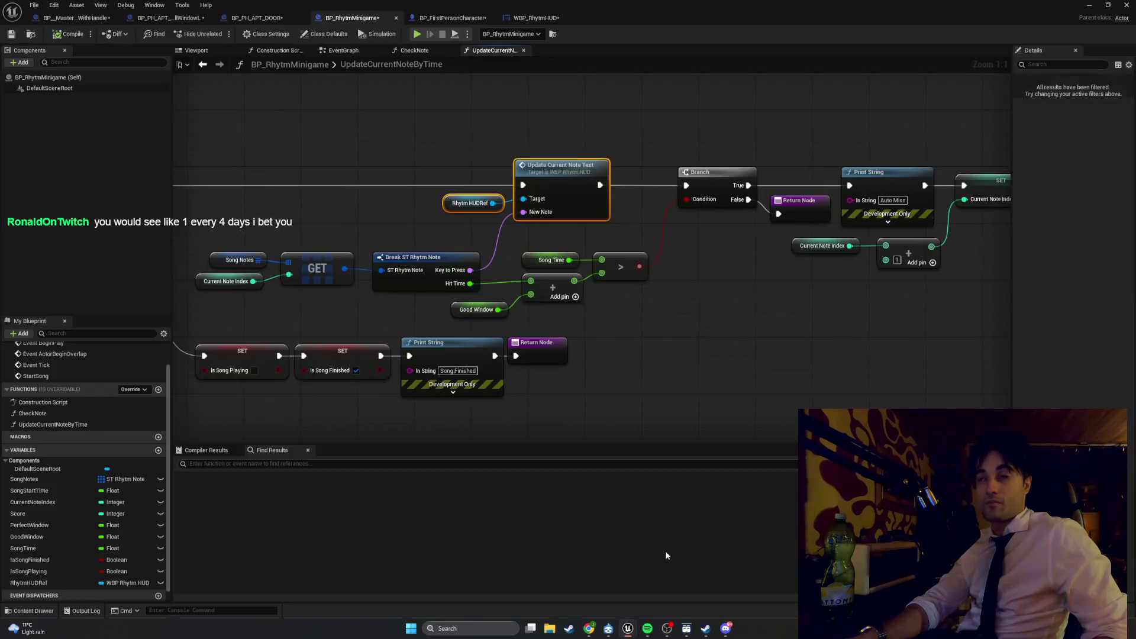
# Step: Set SongNotes Index[0] HitTime to 3.0, then start a play session of the level
pyautogui.click(71, 479)
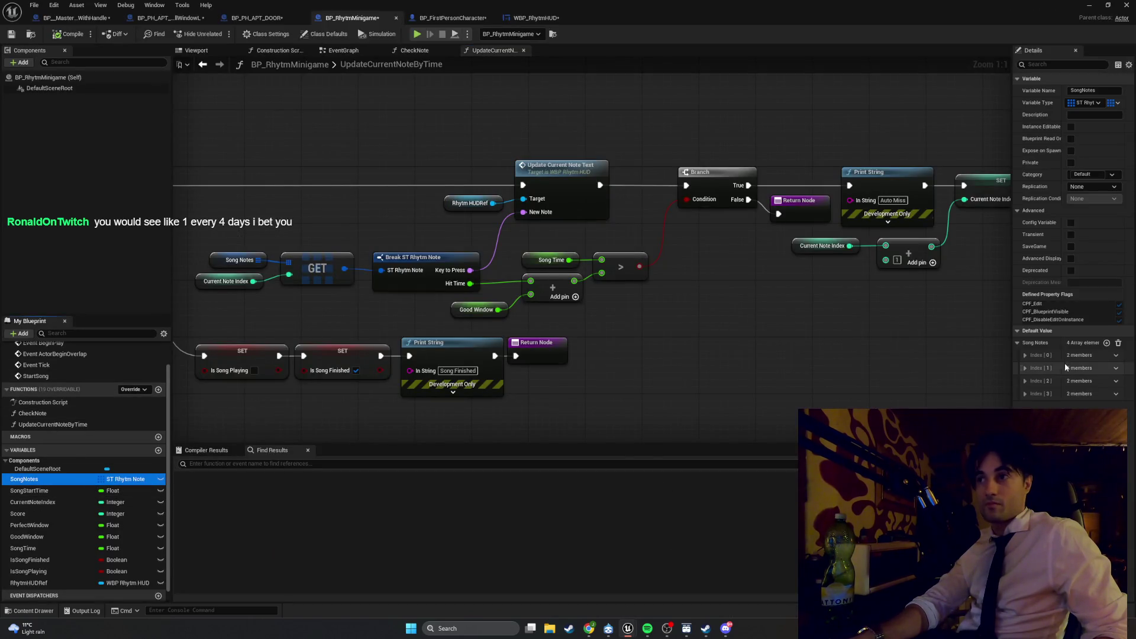
pyautogui.click(1026, 356)
pyautogui.click(1086, 380)
pyautogui.write('3')
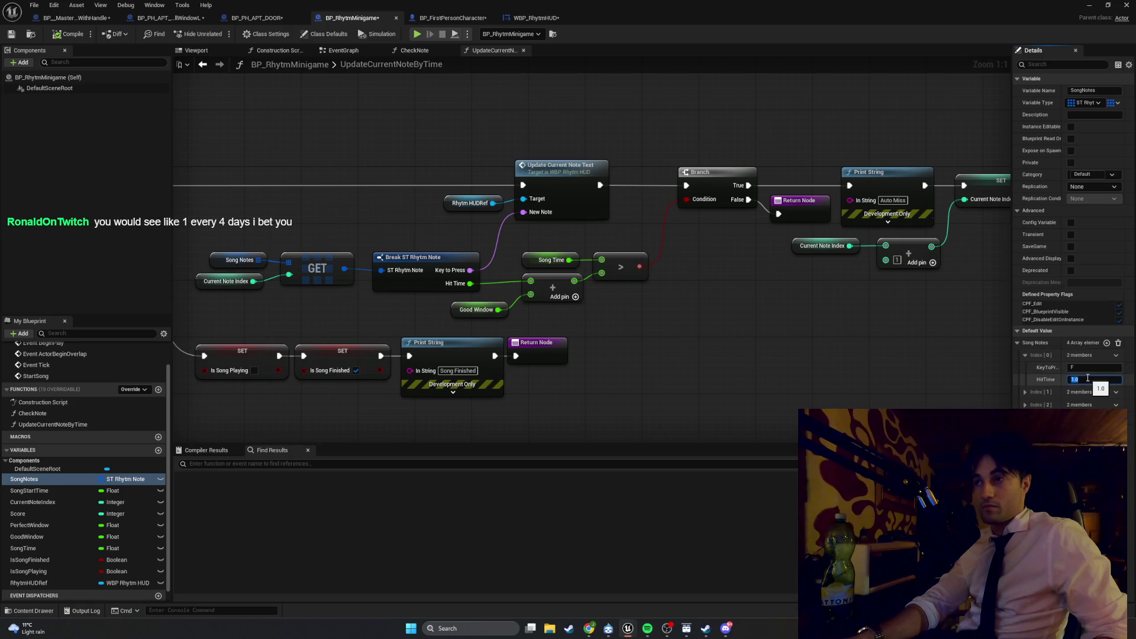
pyautogui.press('Return')
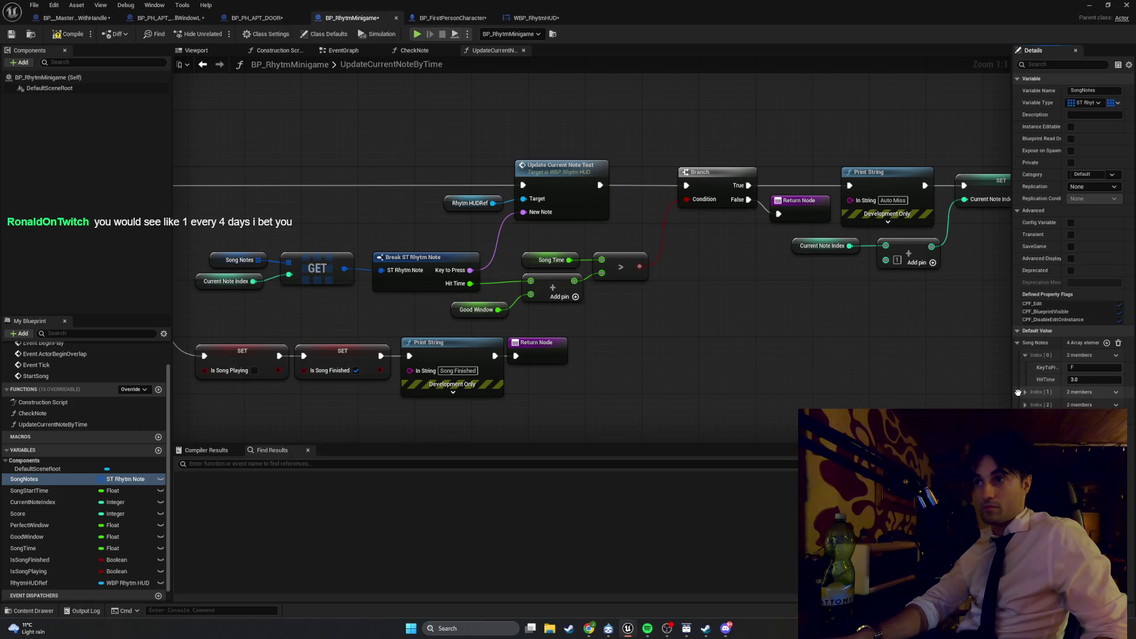
pyautogui.click(1025, 392)
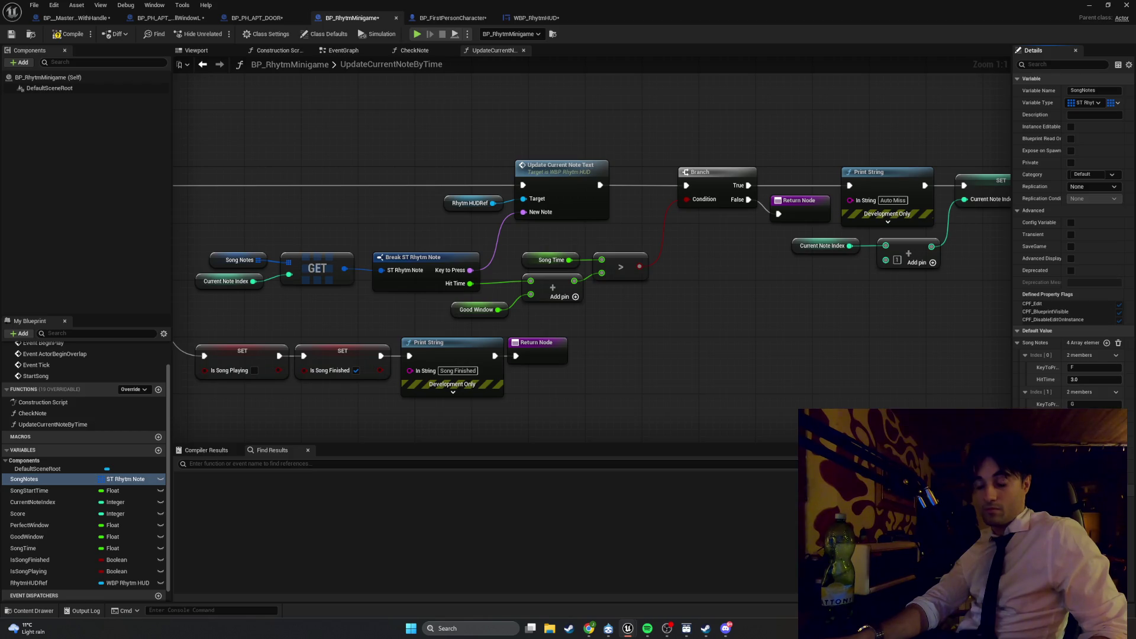
pyautogui.click(56, 34)
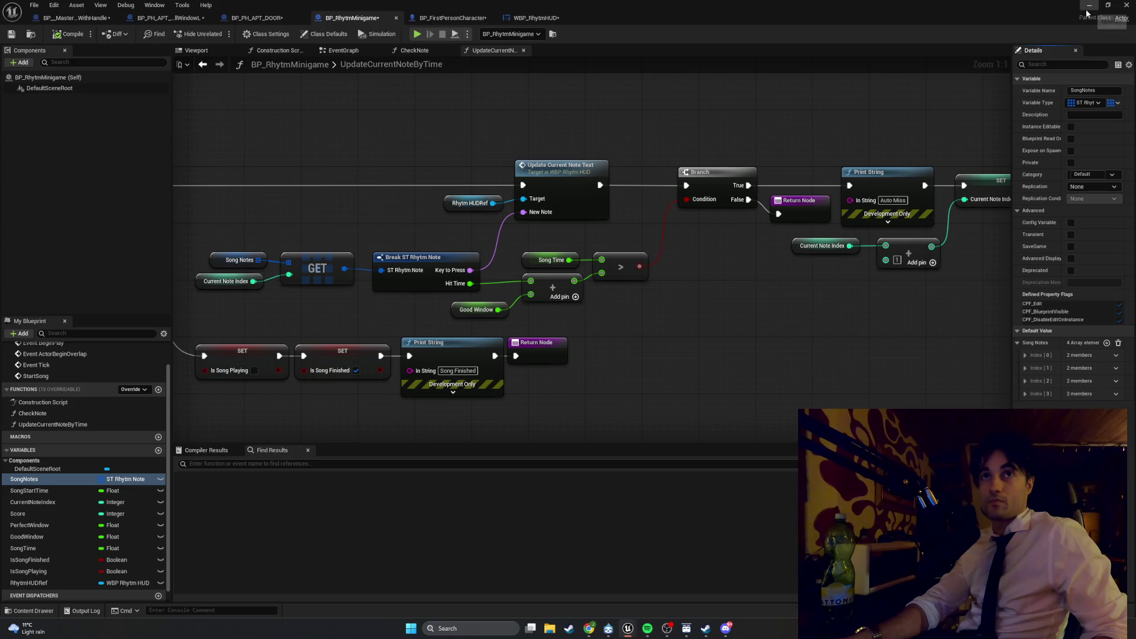
pyautogui.click(1088, 5)
pyautogui.click(220, 33)
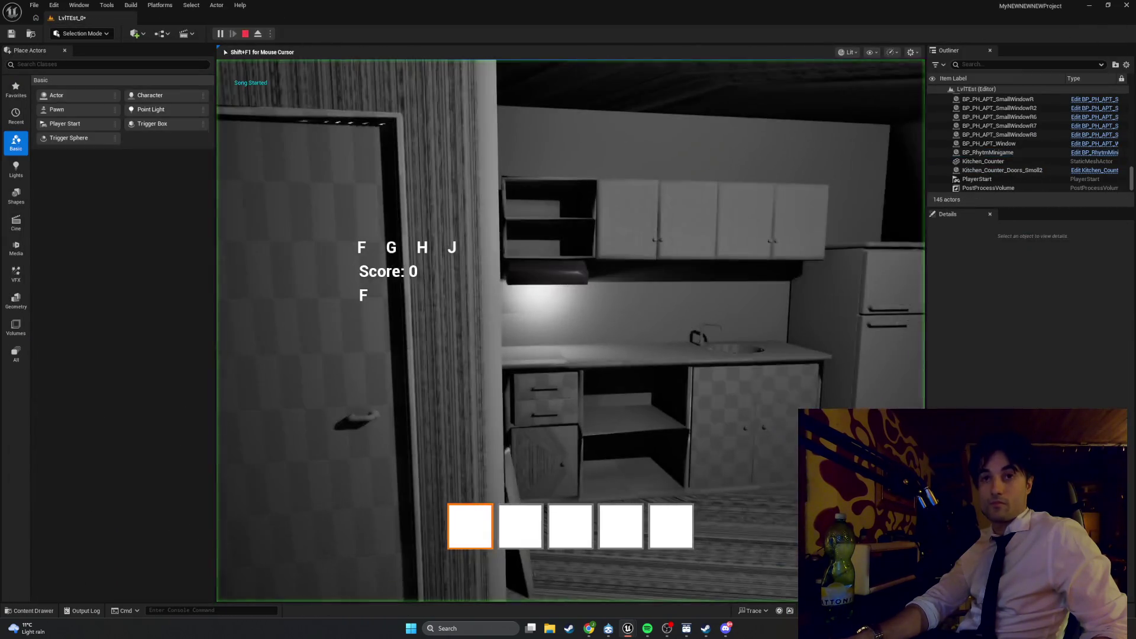
pyautogui.press('f')
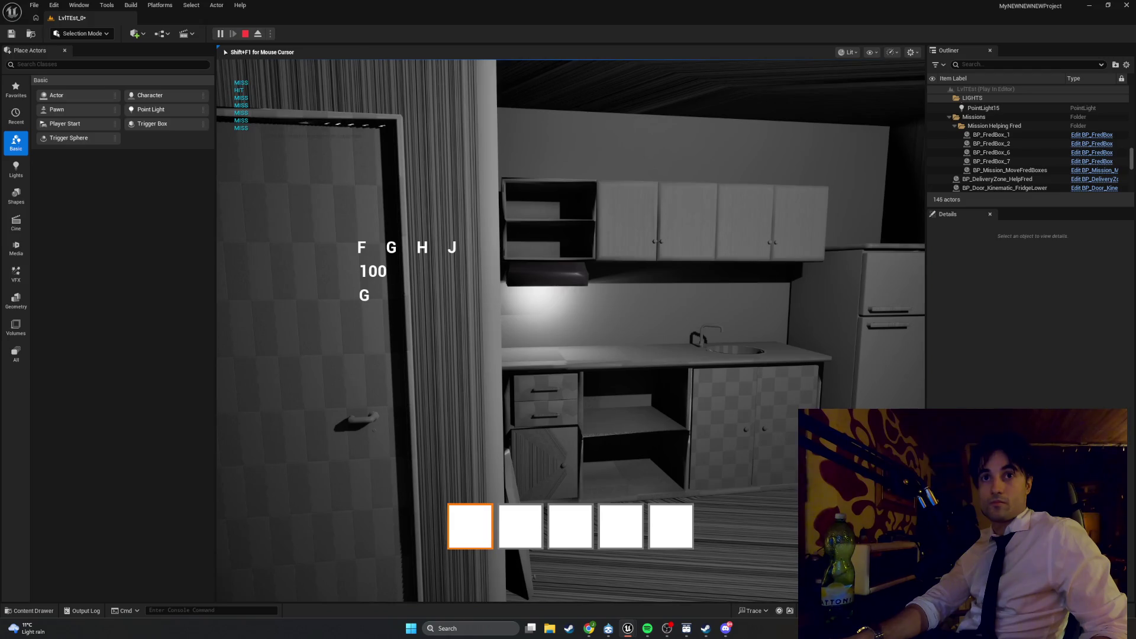
pyautogui.press('g')
pyautogui.press('h')
pyautogui.press('j')
pyautogui.press('Escape')
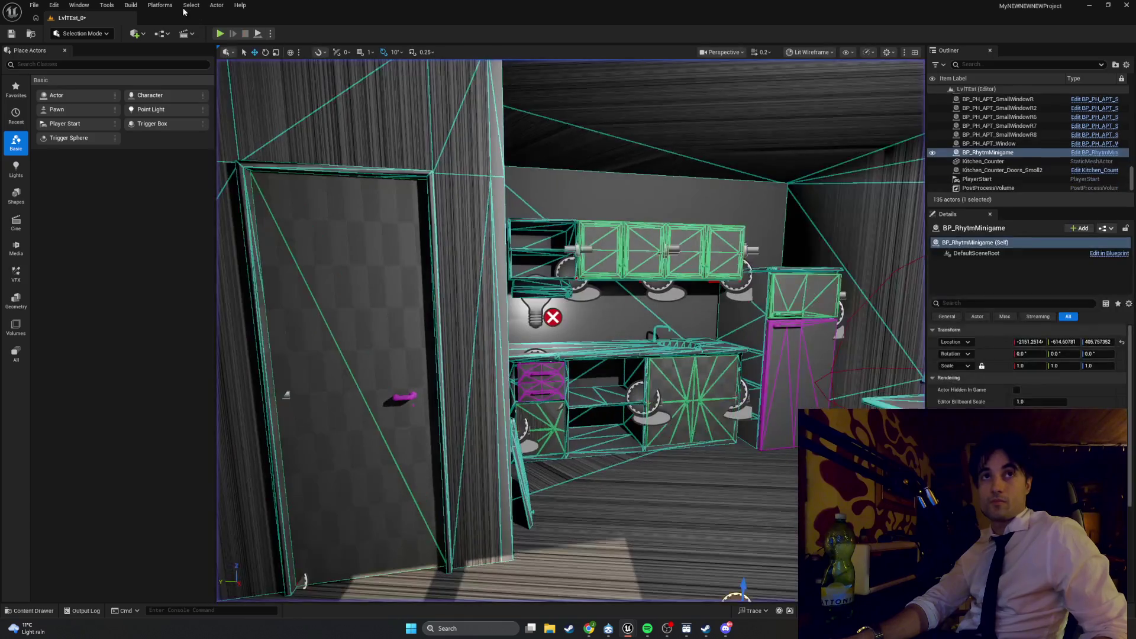
pyautogui.hotkey('alt', 'p')
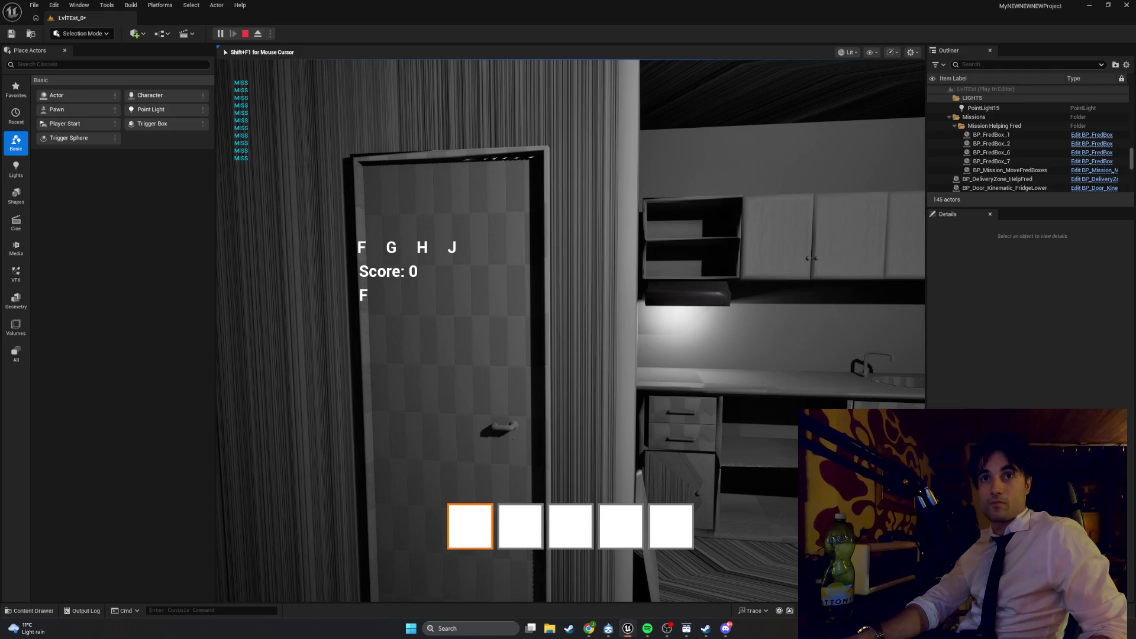
pyautogui.press('f')
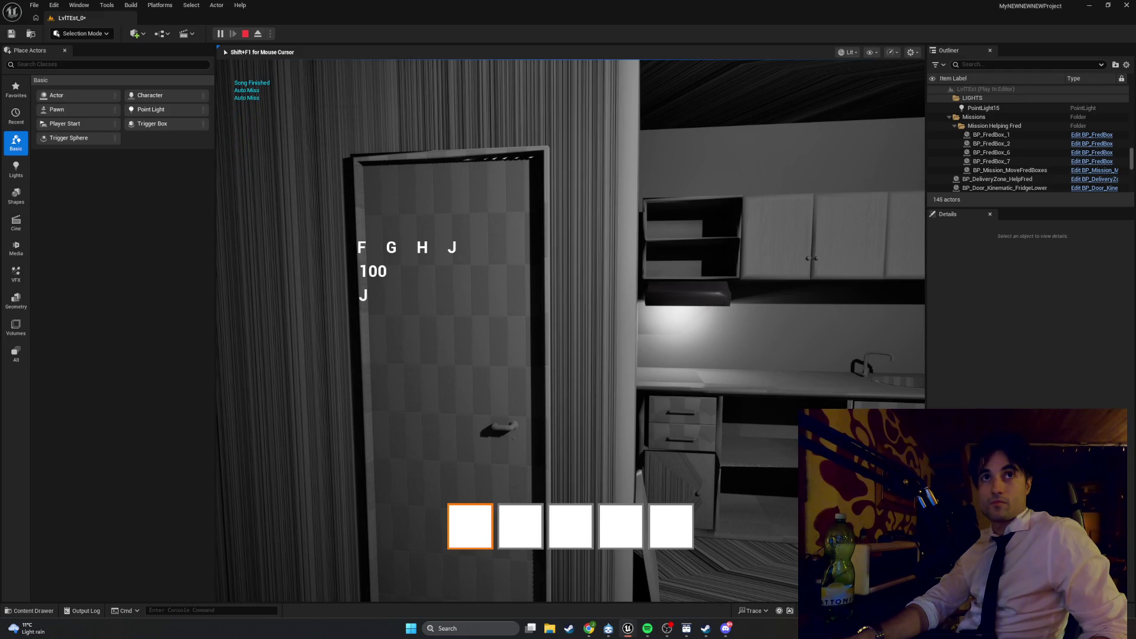
pyautogui.press('Escape')
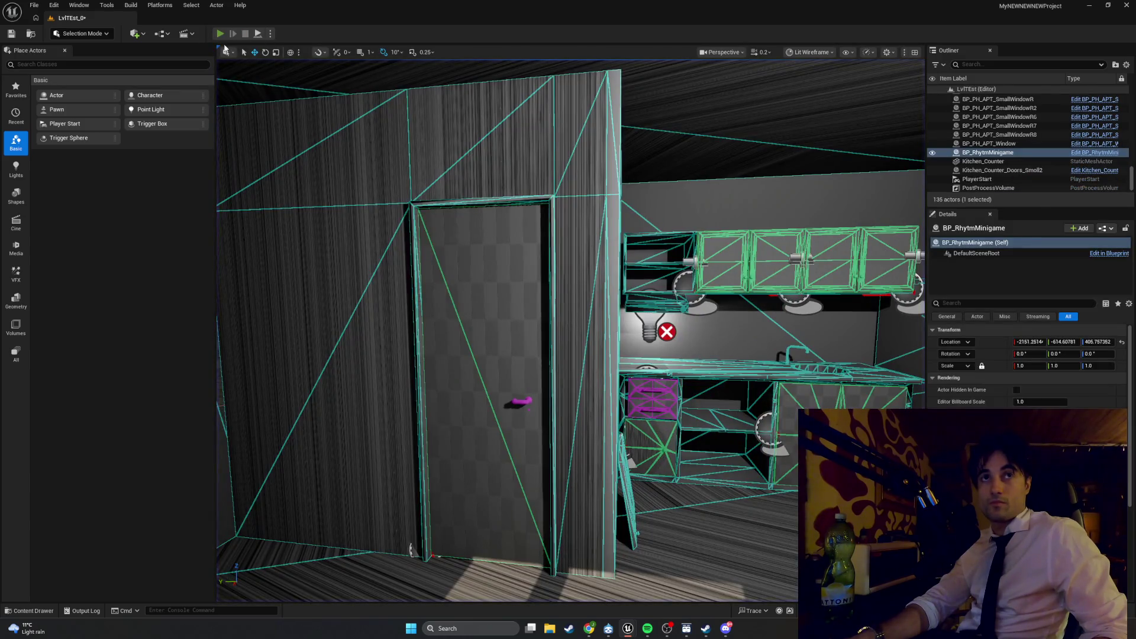
pyautogui.hotkey('alt', 'p')
pyautogui.press('f')
pyautogui.press('f')
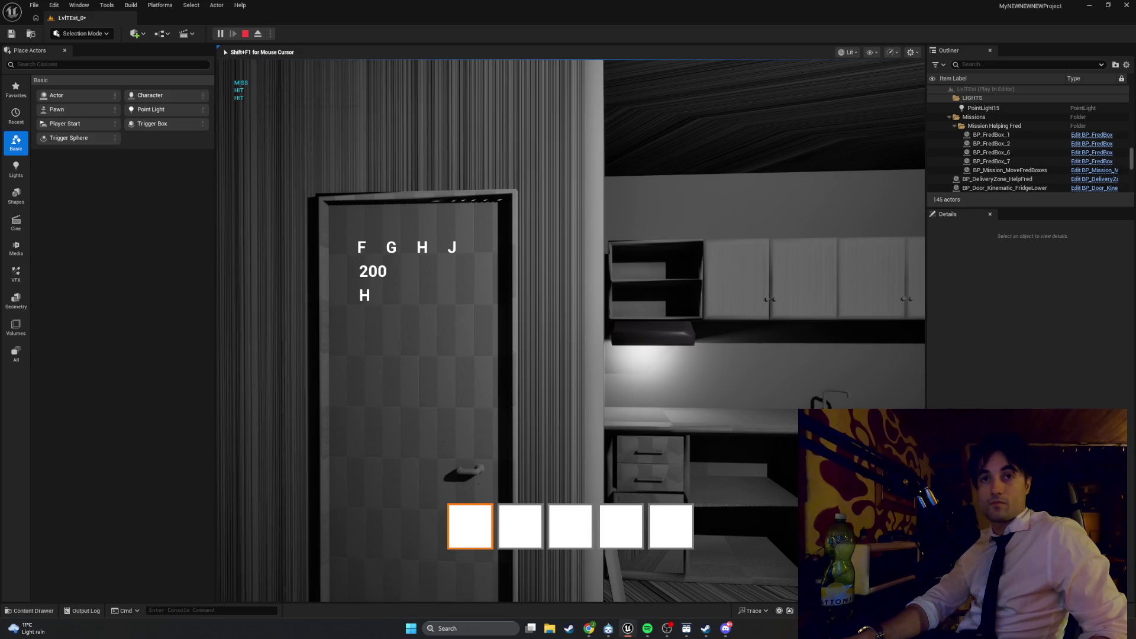
pyautogui.press('h')
pyautogui.press('j')
pyautogui.press('Escape')
pyautogui.hotkey('alt', 'p')
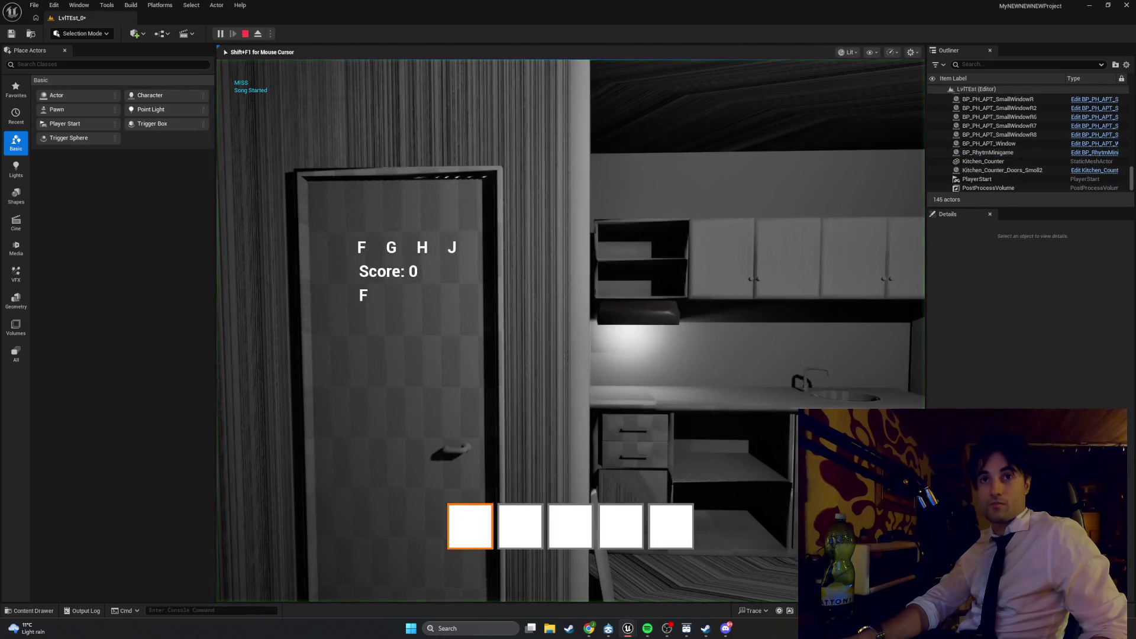
pyautogui.press('f')
pyautogui.press('g')
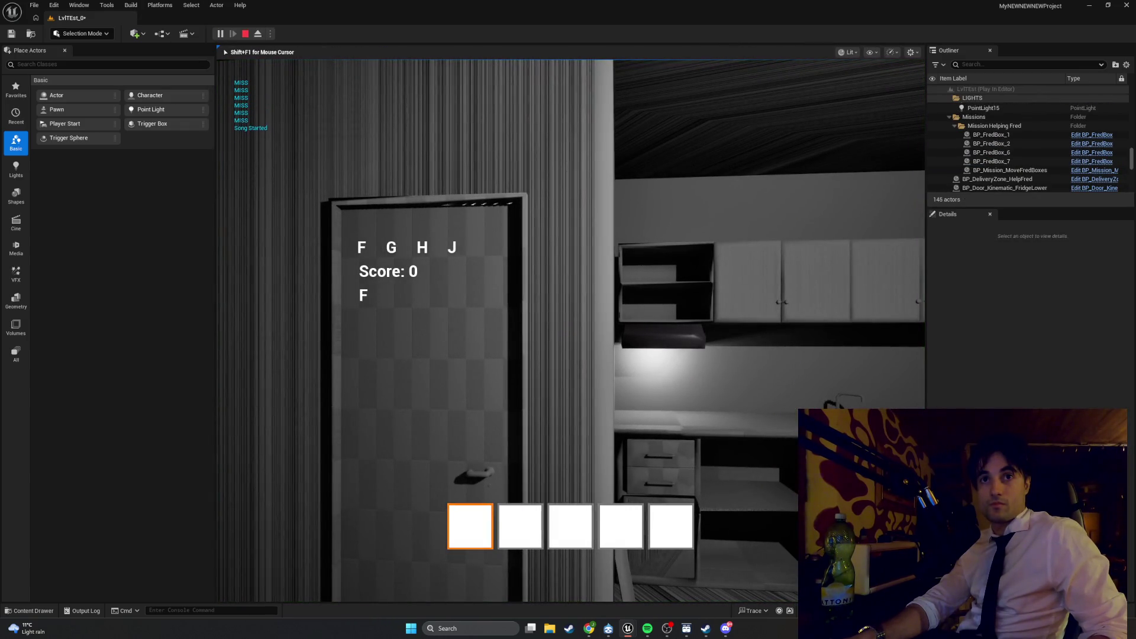
pyautogui.press('f')
pyautogui.press('g')
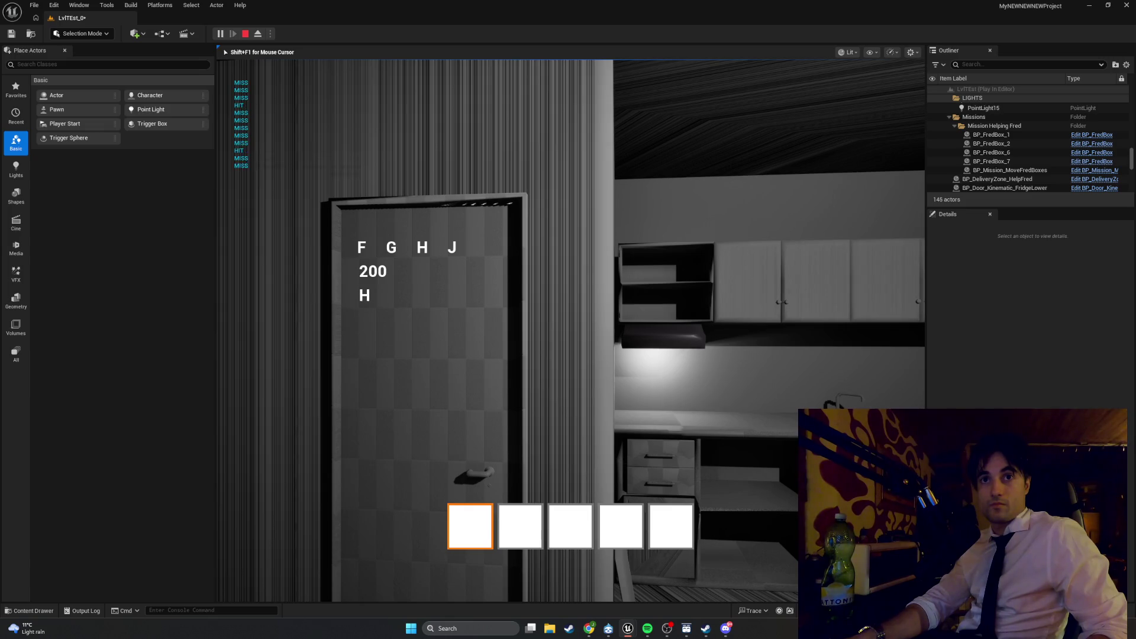
pyautogui.press('h')
pyautogui.press('j')
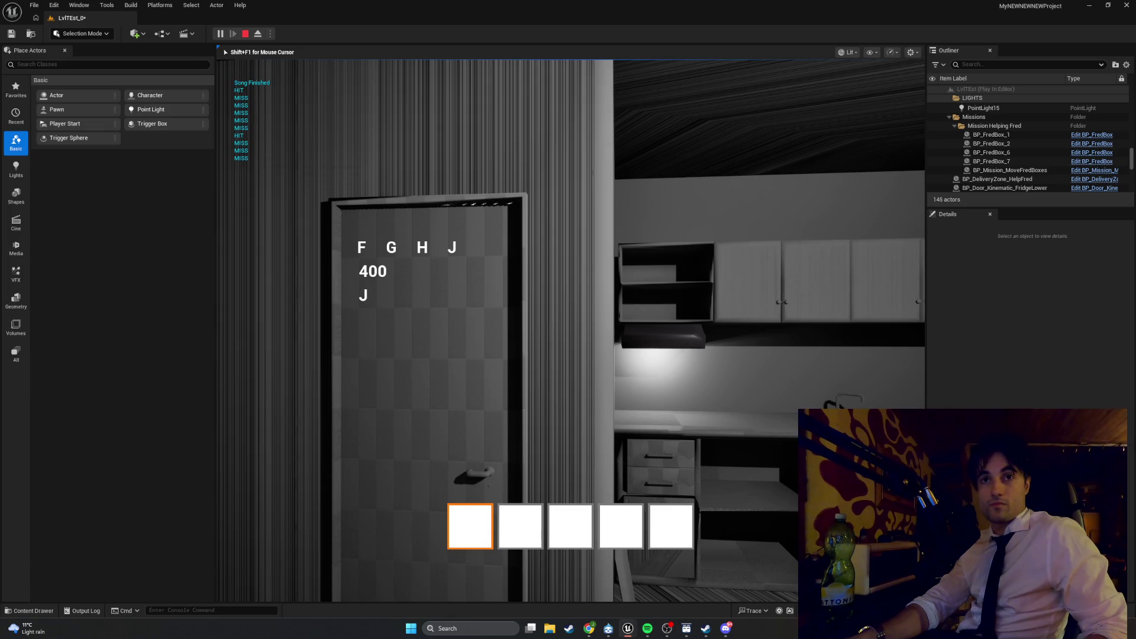
pyautogui.press('Escape')
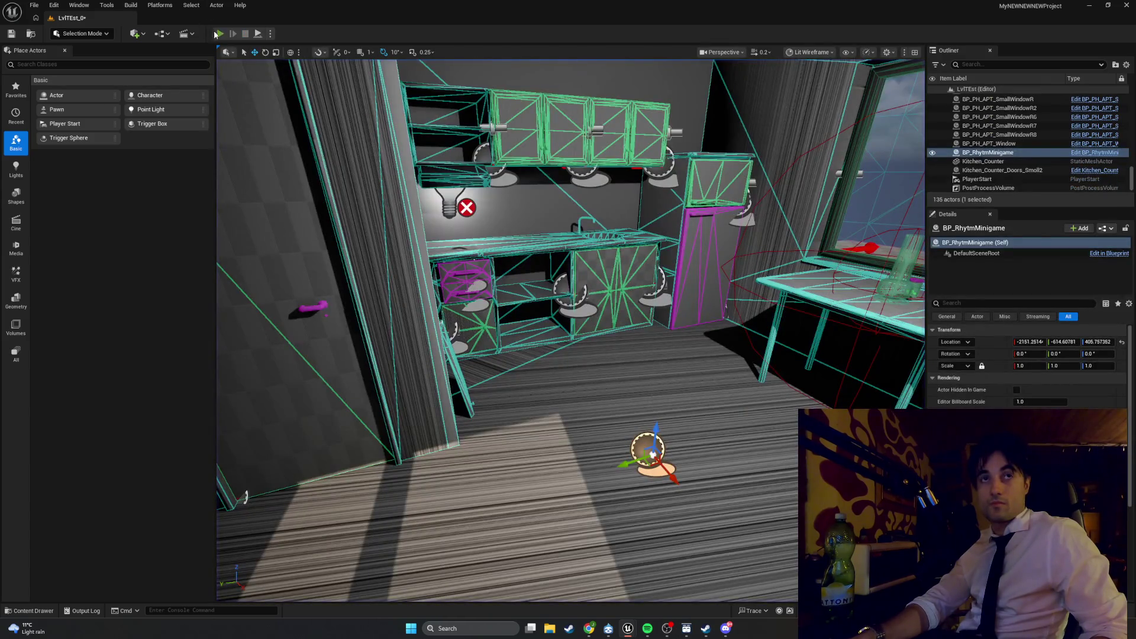
pyautogui.click(214, 29)
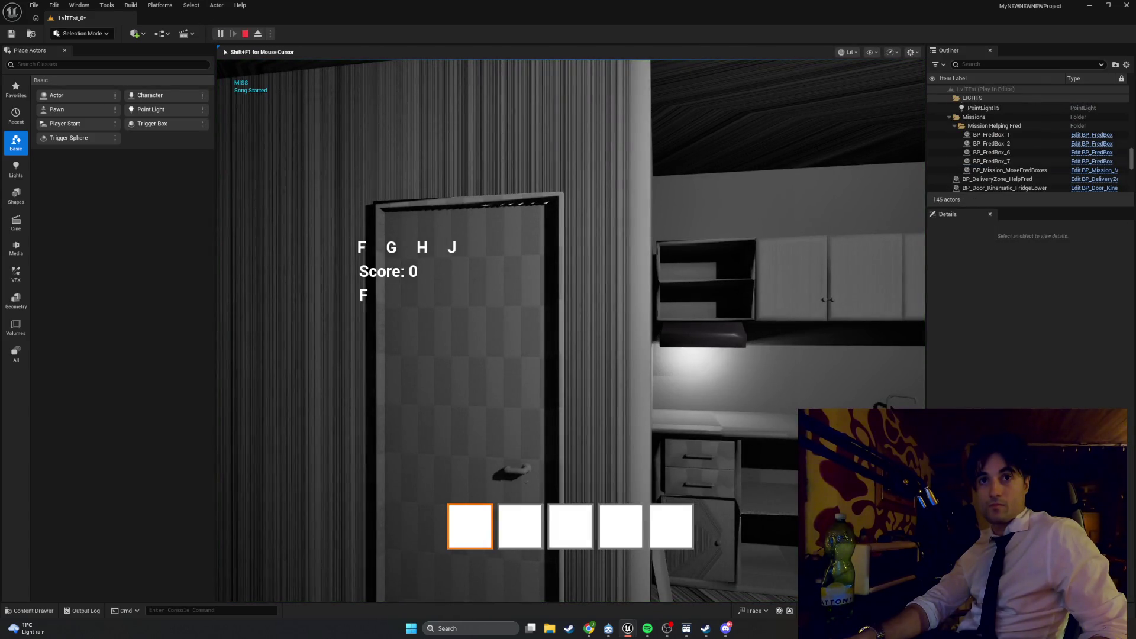
# Step: Hit the F, G, H and J notes to finish the song, then stop play
pyautogui.press('f')
pyautogui.press('g')
pyautogui.press('h')
pyautogui.press('j')
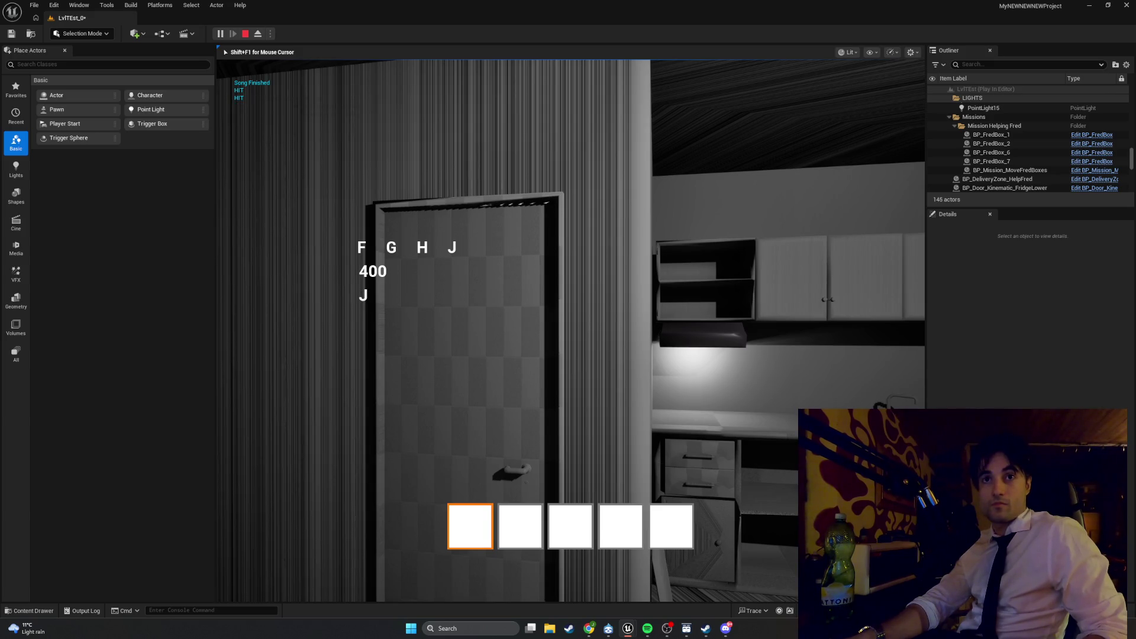
pyautogui.press('Escape')
# Step: Replay the level several times, hitting the F and J notes, then stopping each run
pyautogui.click(219, 34)
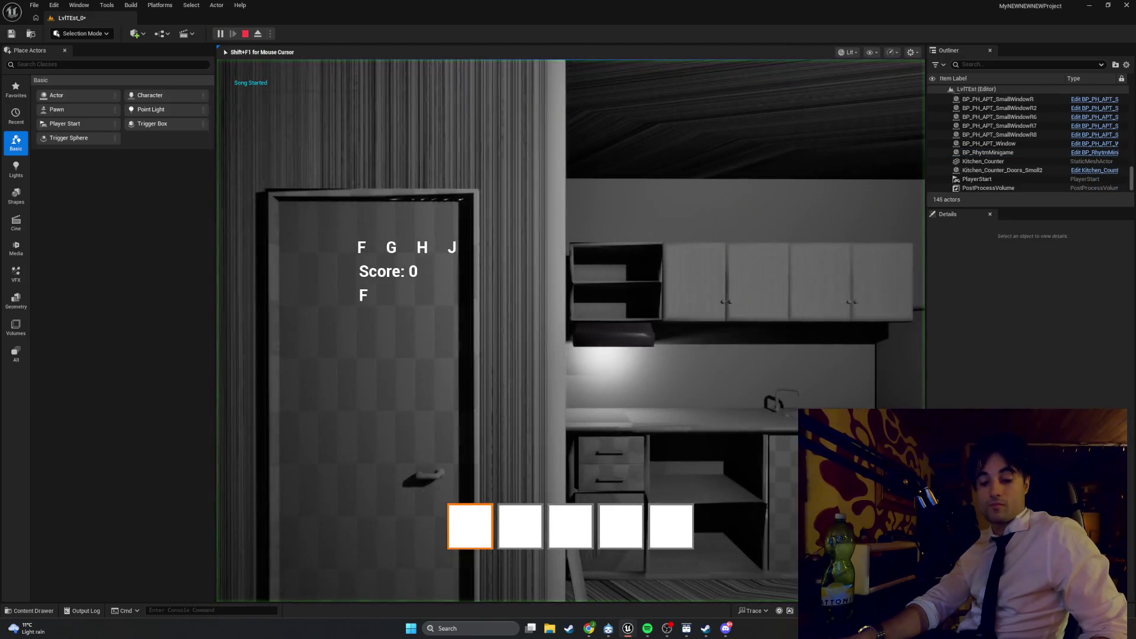
pyautogui.press('f')
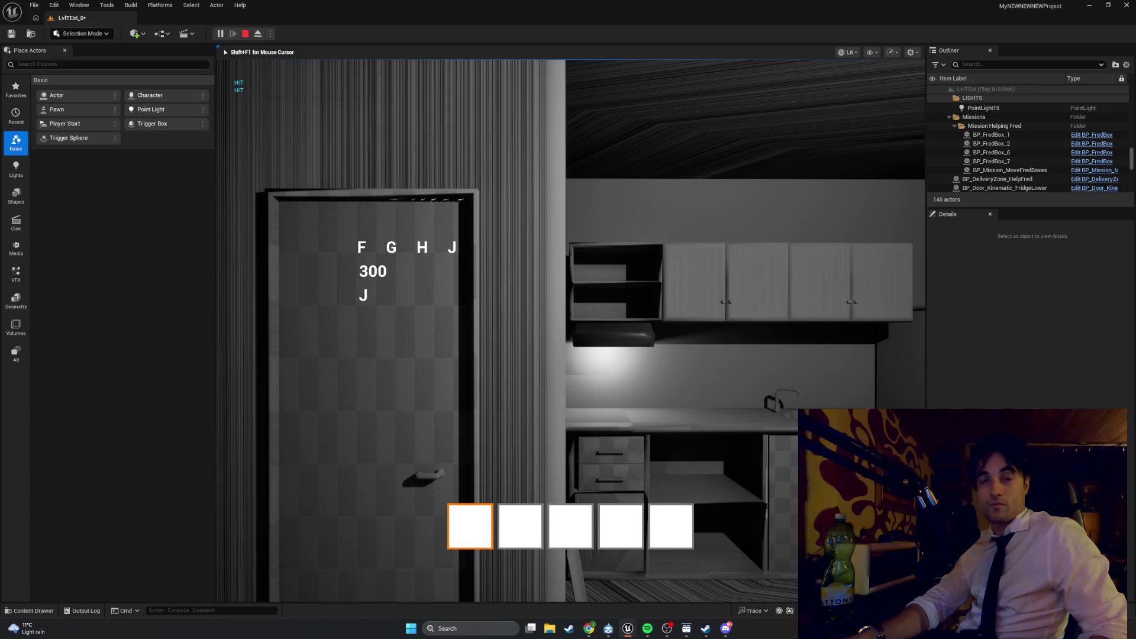
pyautogui.press('j')
pyautogui.press('Escape')
pyautogui.click(231, 28)
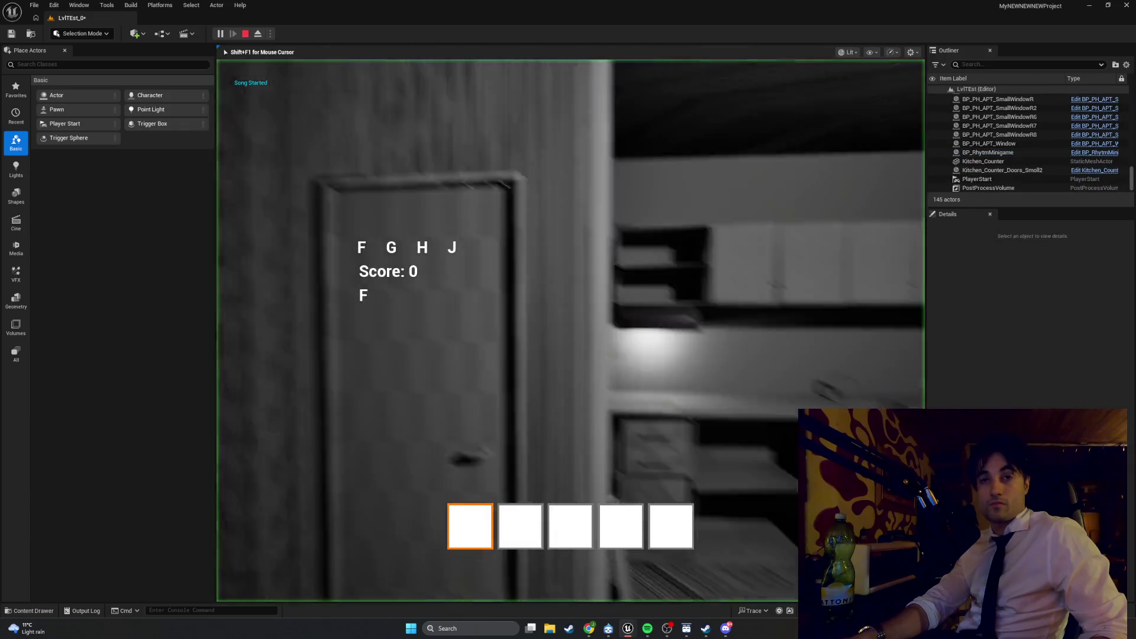
pyautogui.moveTo(570, 330)
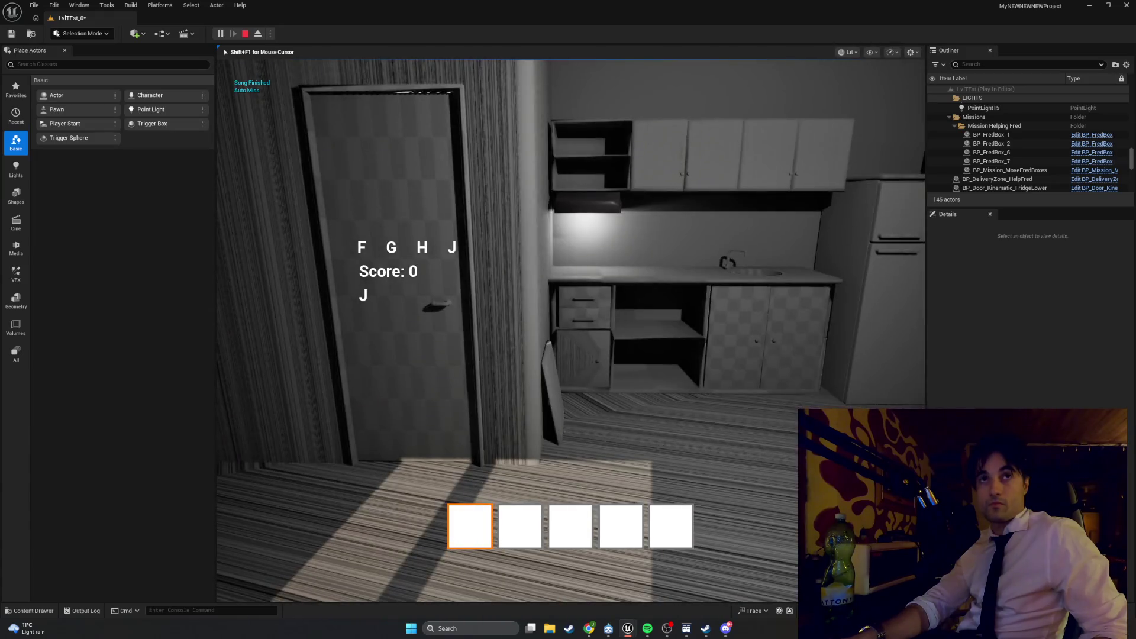
pyautogui.press('Escape')
pyautogui.click(222, 33)
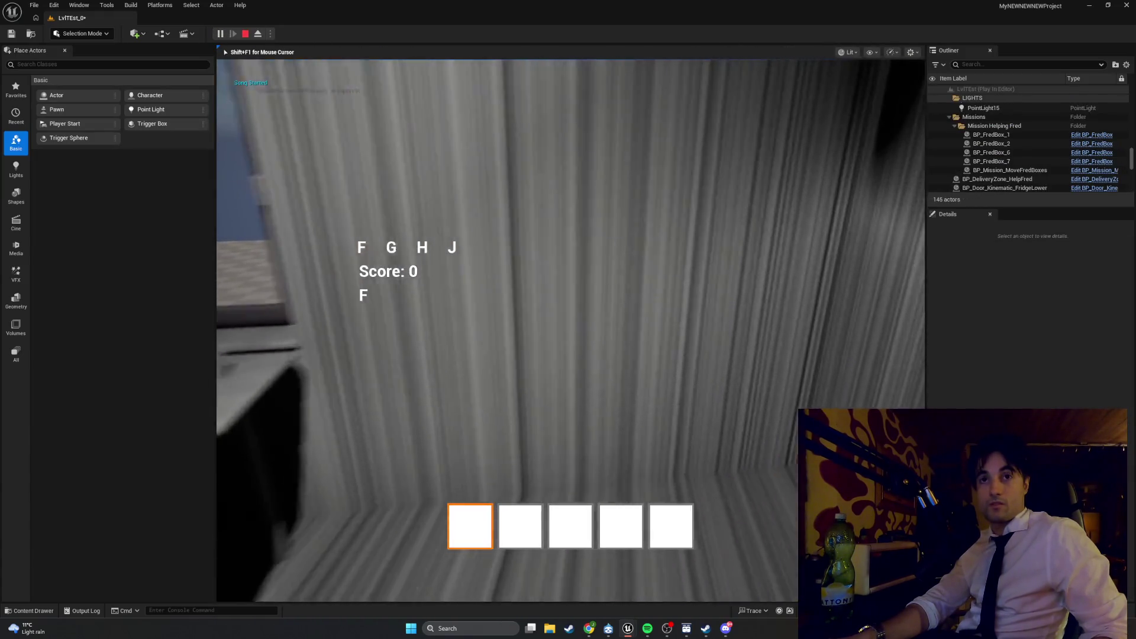
pyautogui.moveTo(570, 330)
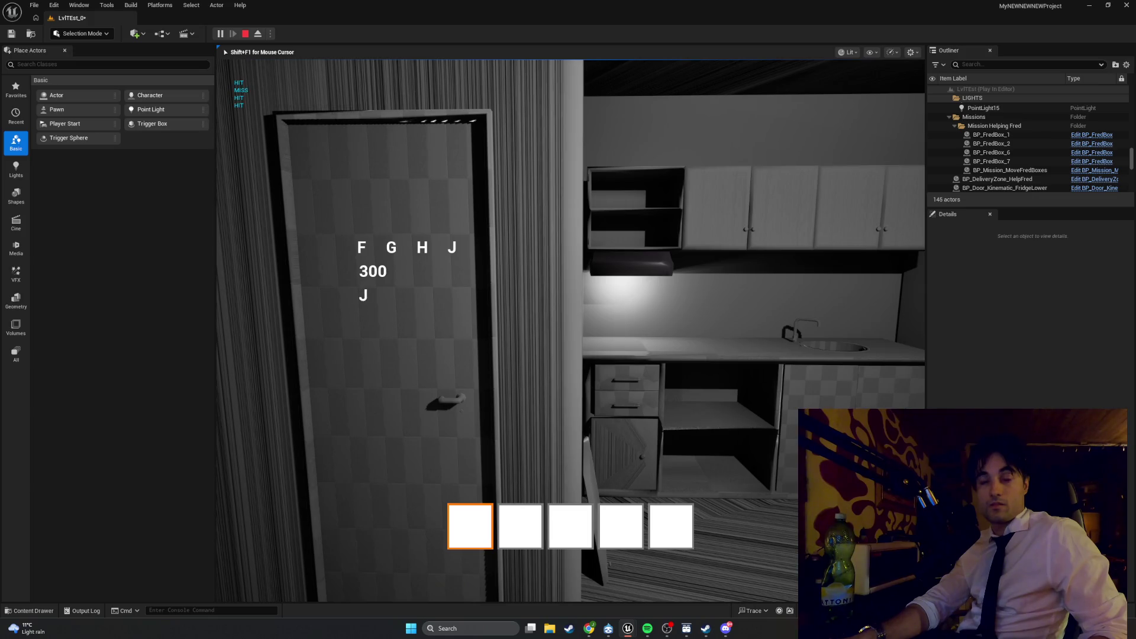
pyautogui.press('Escape')
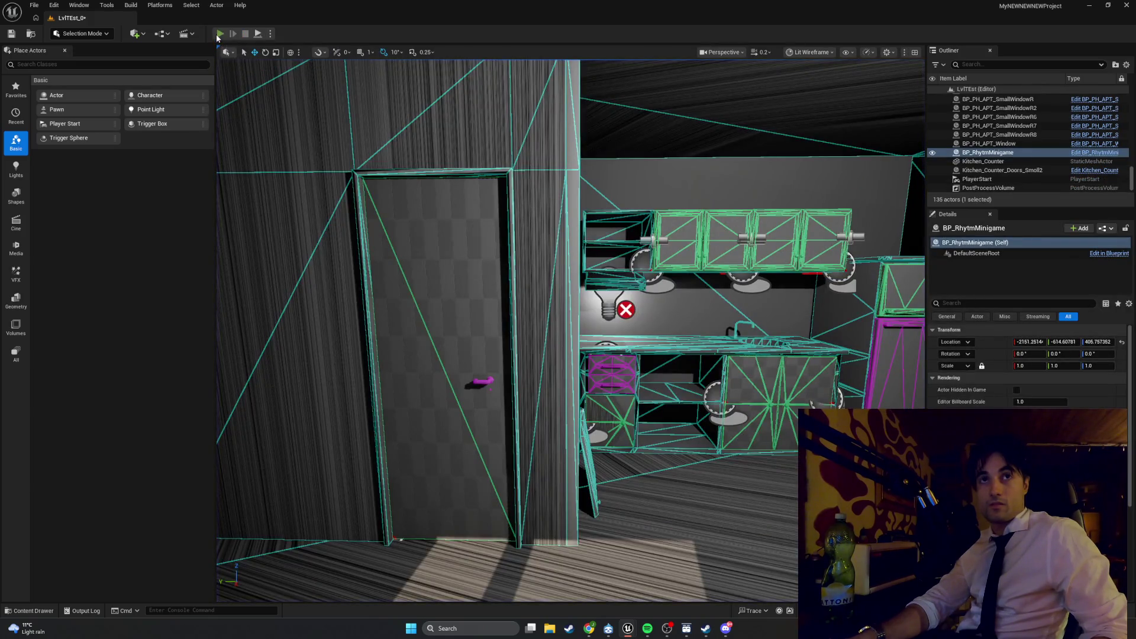
# Step: Run two more playtests hitting G and F, then return to the BP_RhytmMinigame editor
pyautogui.click(219, 35)
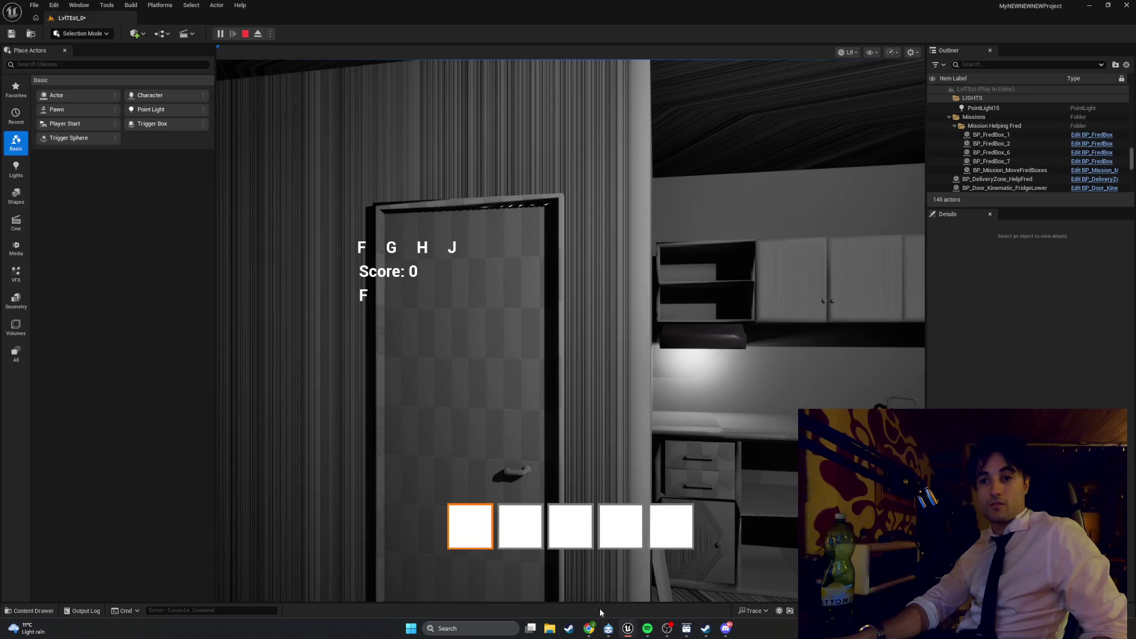
pyautogui.click(520, 484)
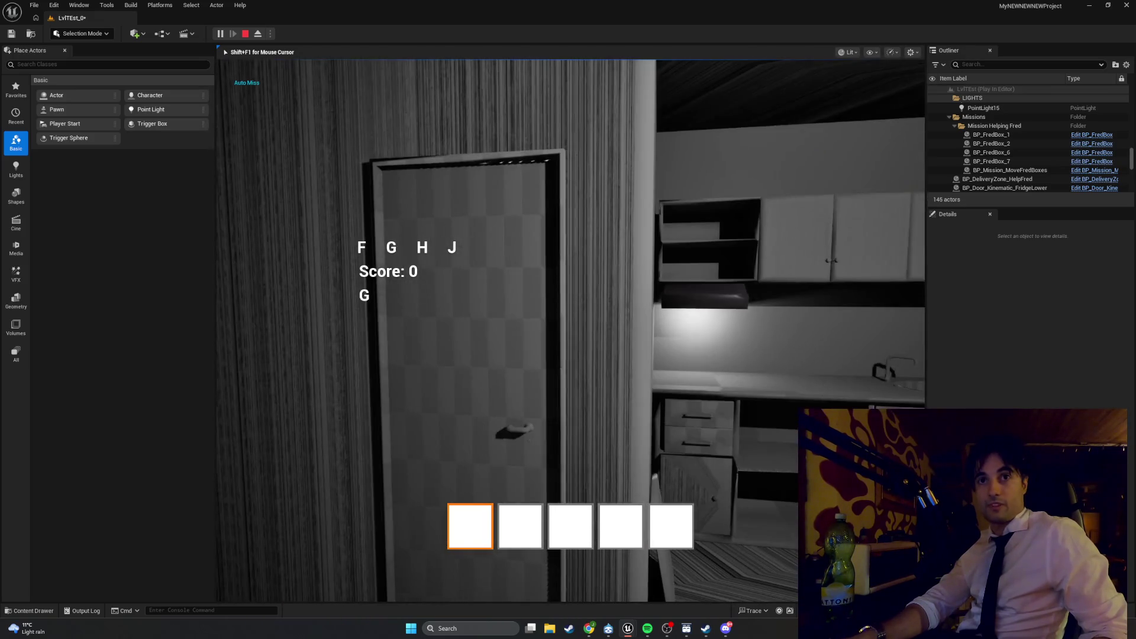
pyautogui.press('g')
pyautogui.press('Escape')
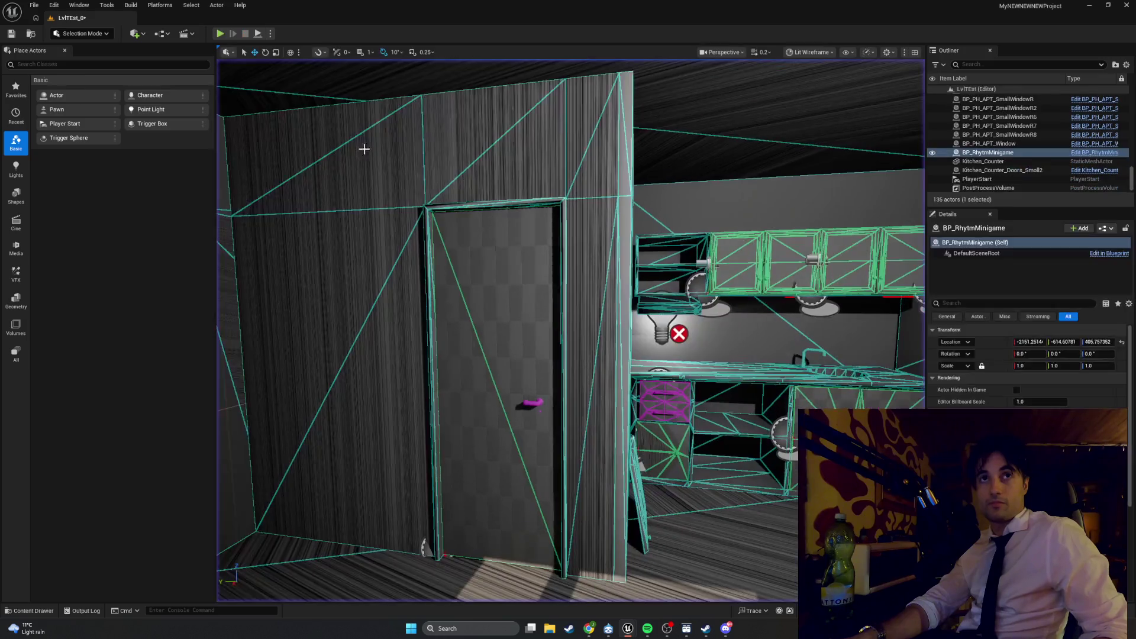
pyautogui.click(218, 33)
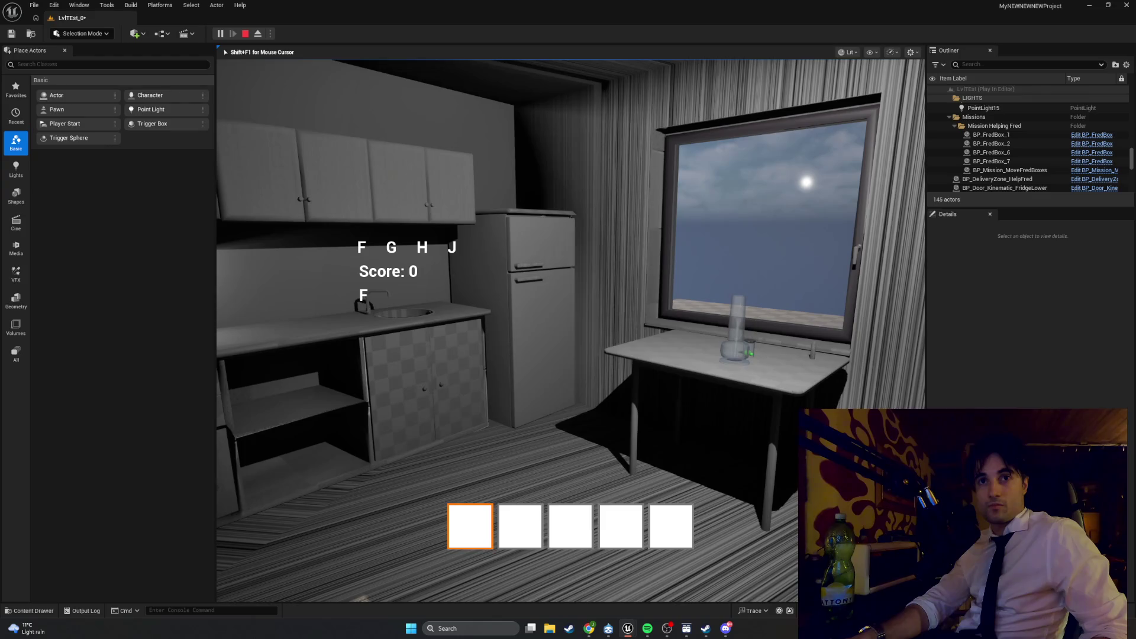
pyautogui.press('f')
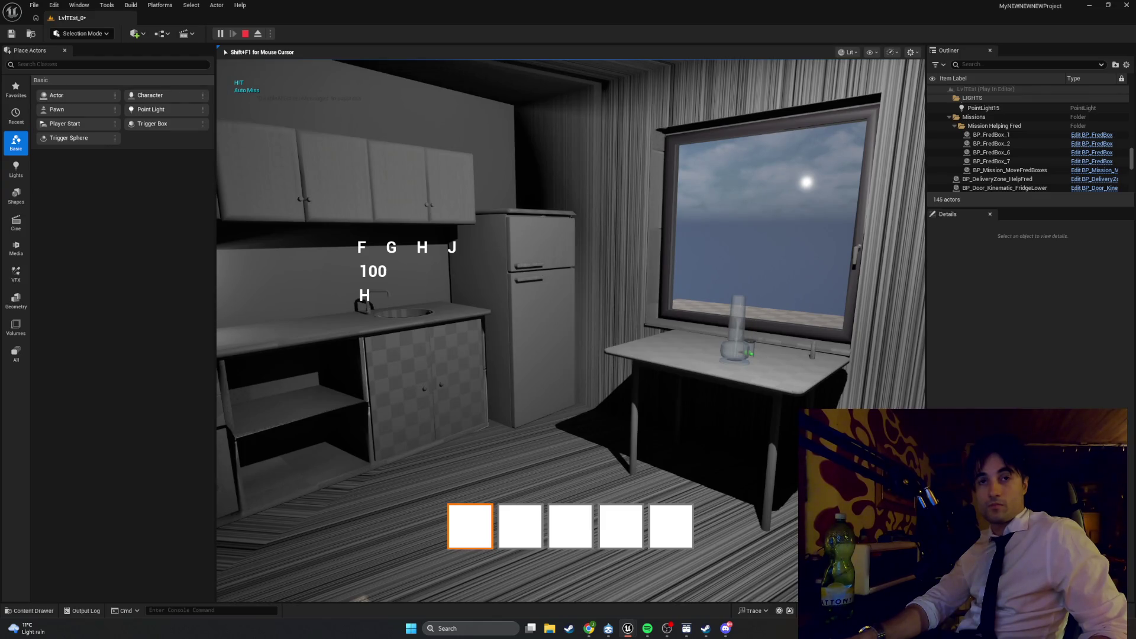
pyautogui.press('Escape')
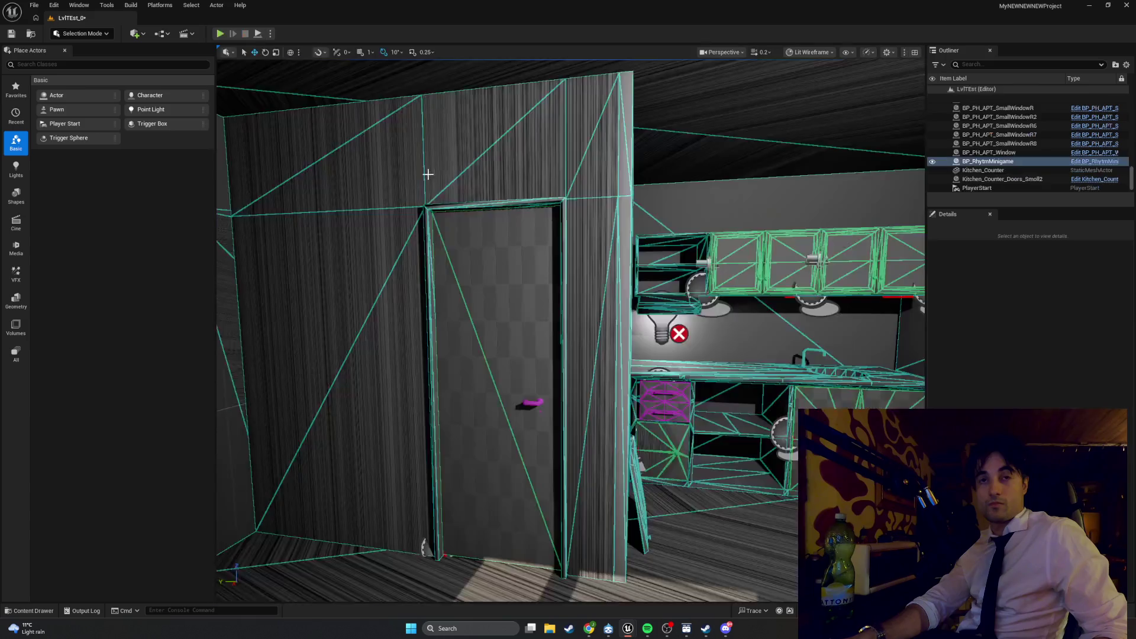
pyautogui.moveTo(633, 629)
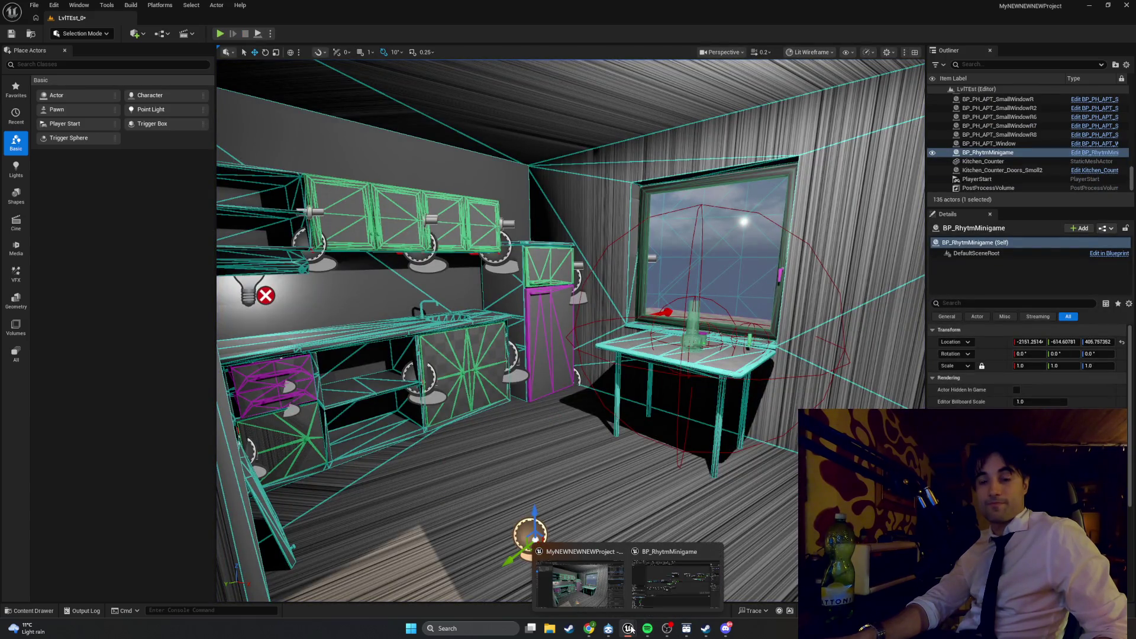
pyautogui.click(654, 607)
# Step: Pan the UpdateCurrentNoteByTime graph slightly and expand the second SongNotes entry in Details
pyautogui.moveTo(528, 402); pyautogui.dragTo(582, 400)
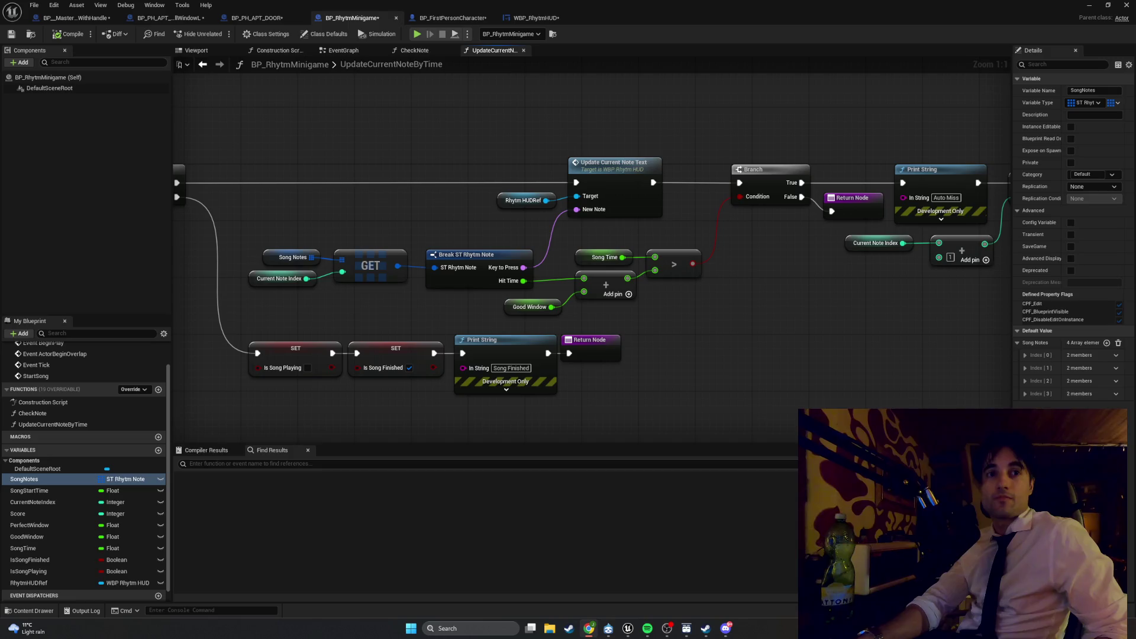
pyautogui.click(1025, 368)
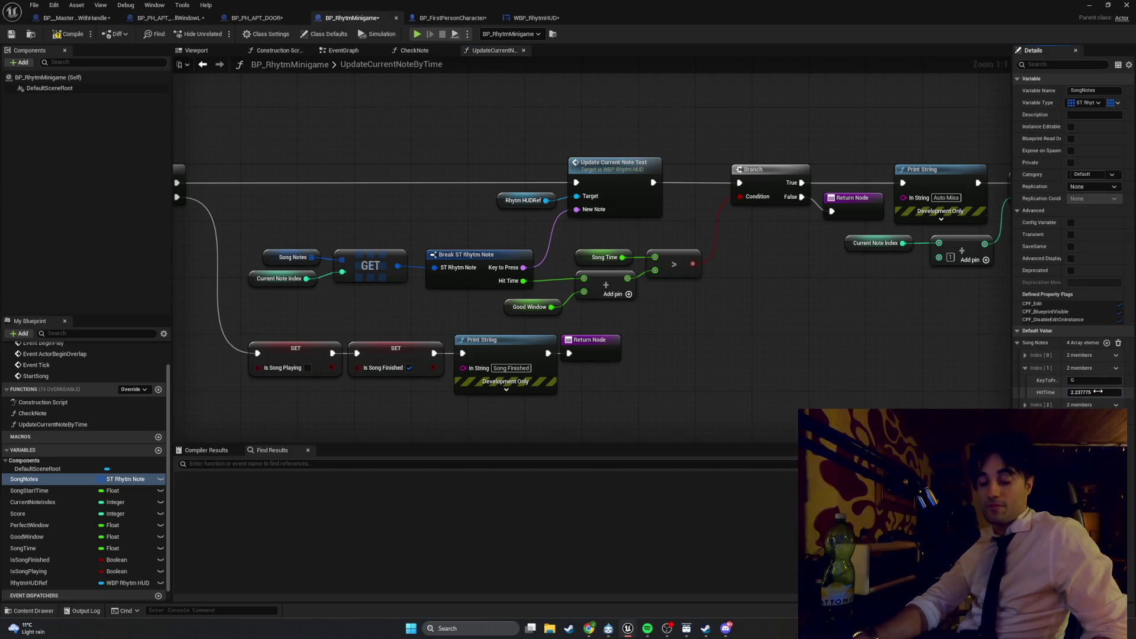
# Step: Set the second song note's HitTime to 6.0
pyautogui.write('5')
pyautogui.press('BackSpace')
pyautogui.write('6')
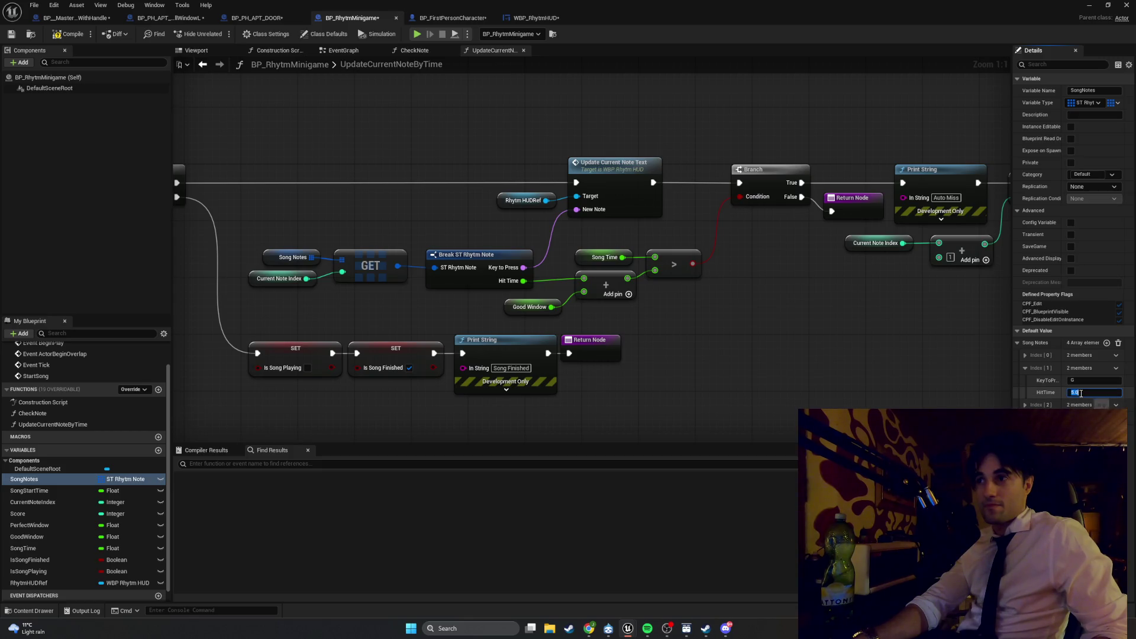
pyautogui.press('Return')
# Step: Expand the third and first song note entries, compile the blueprint, and return to the level editor
pyautogui.click(1025, 405)
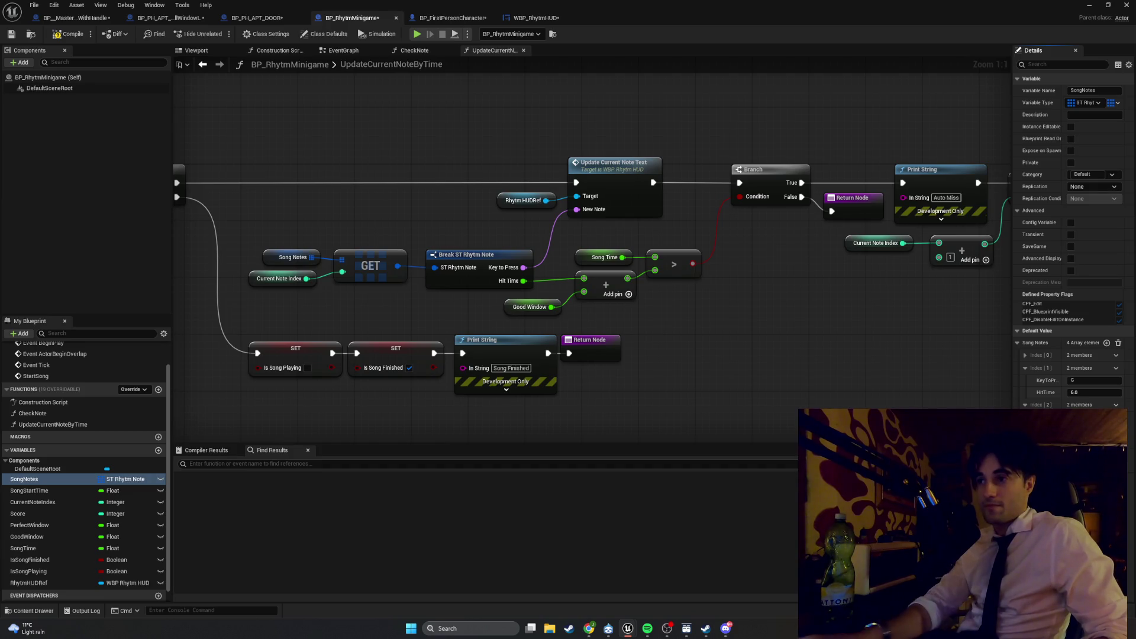
pyautogui.click(1024, 355)
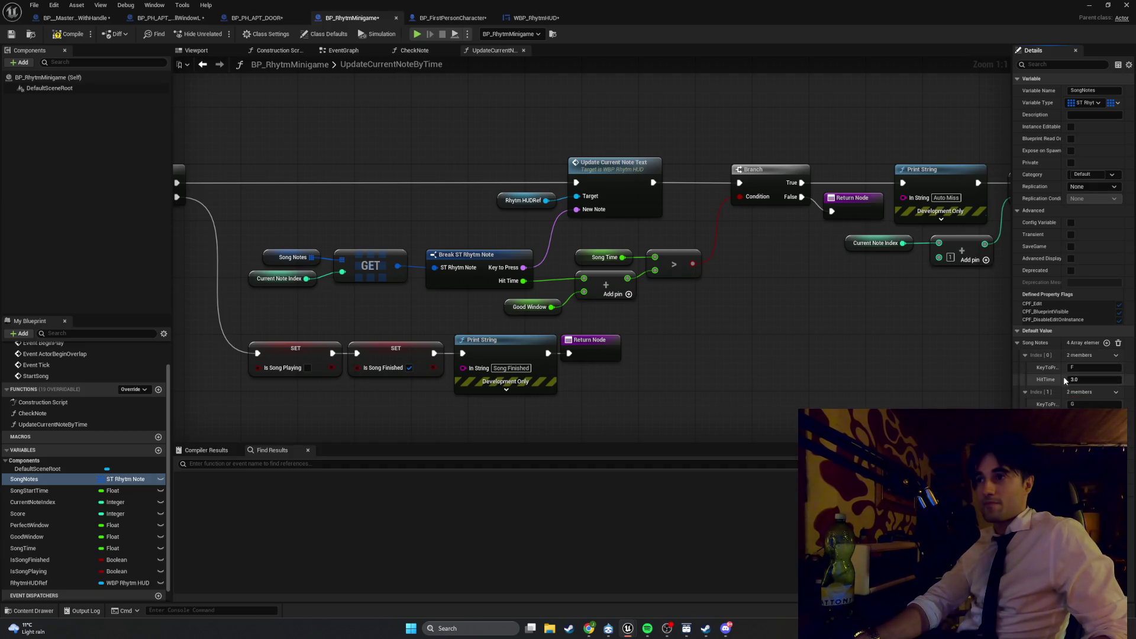
pyautogui.click(75, 36)
pyautogui.hotkey('alt', 'Tab')
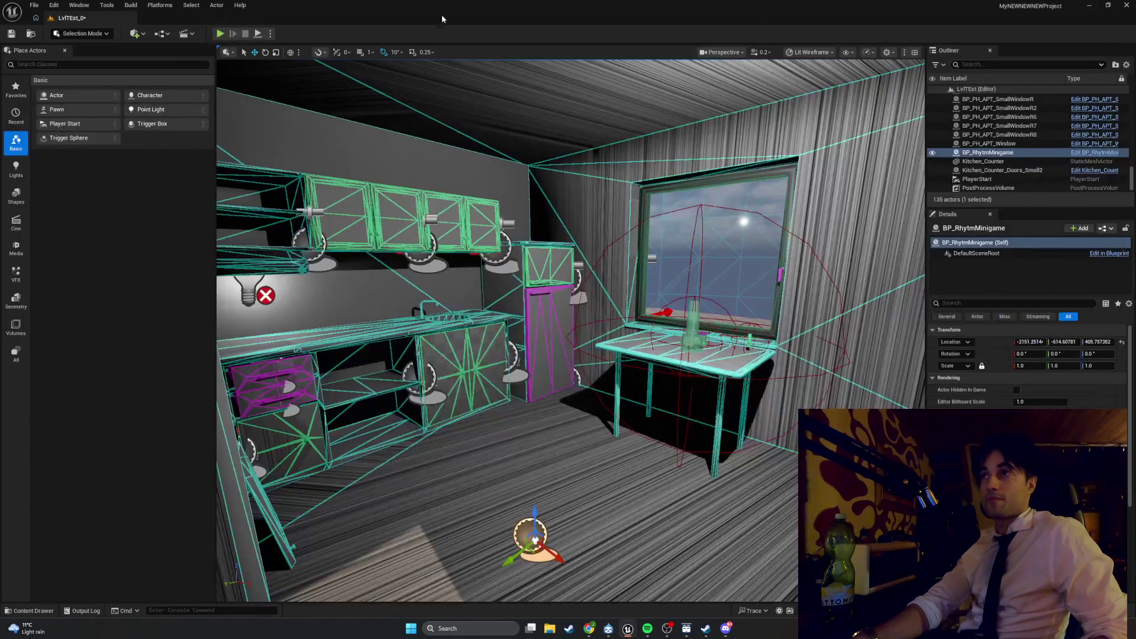
pyautogui.click(220, 34)
pyautogui.click(300, 146)
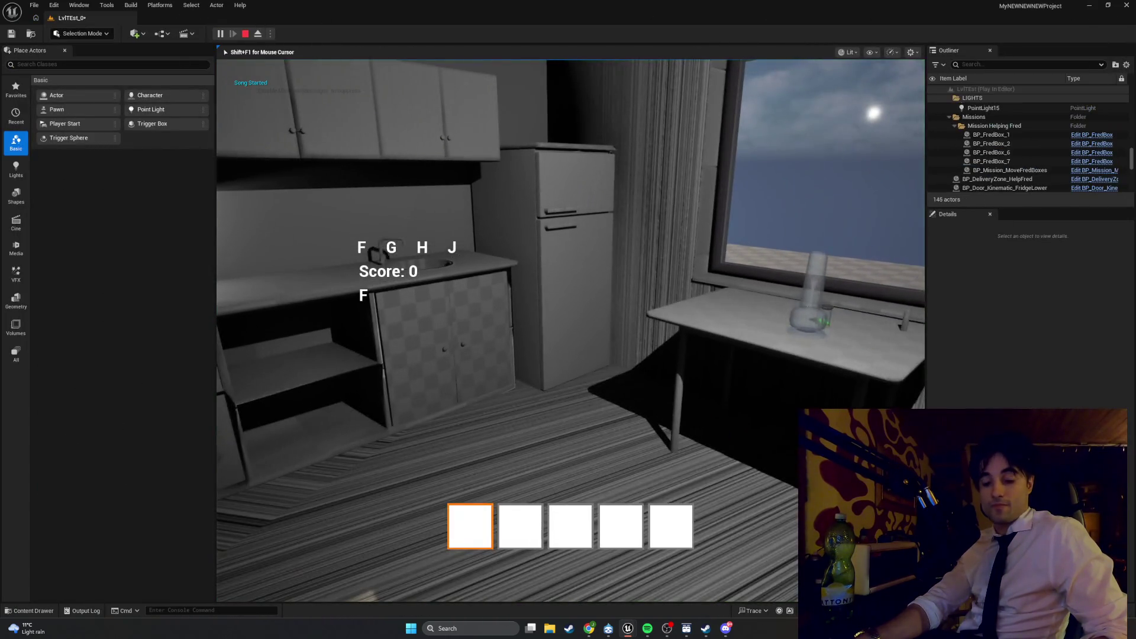
pyautogui.press('f')
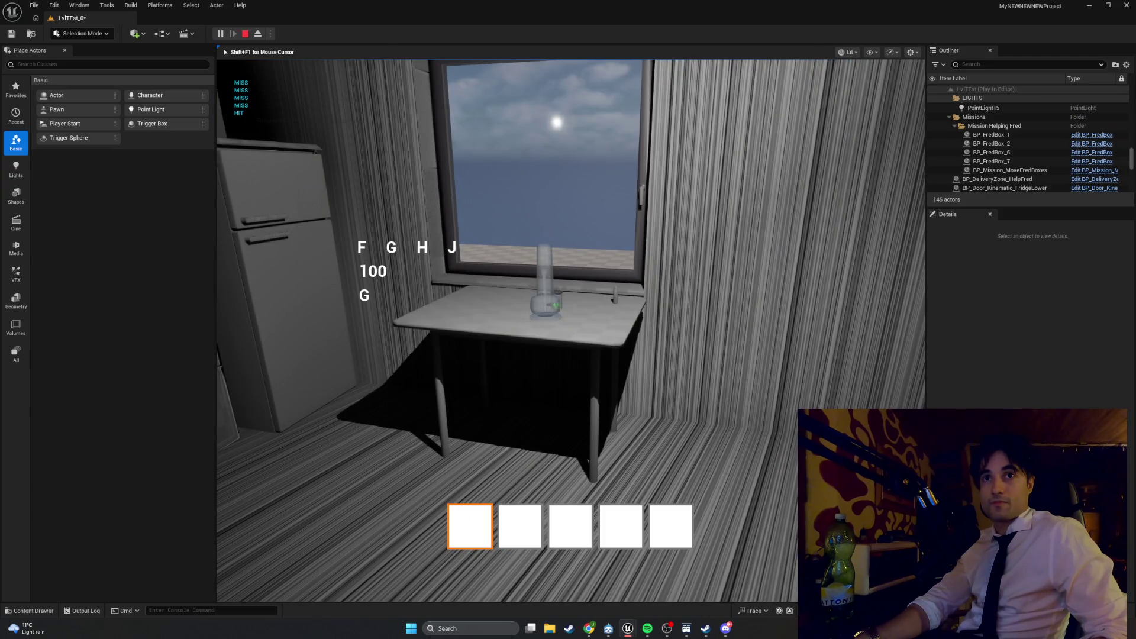
pyautogui.press('g')
pyautogui.press('h')
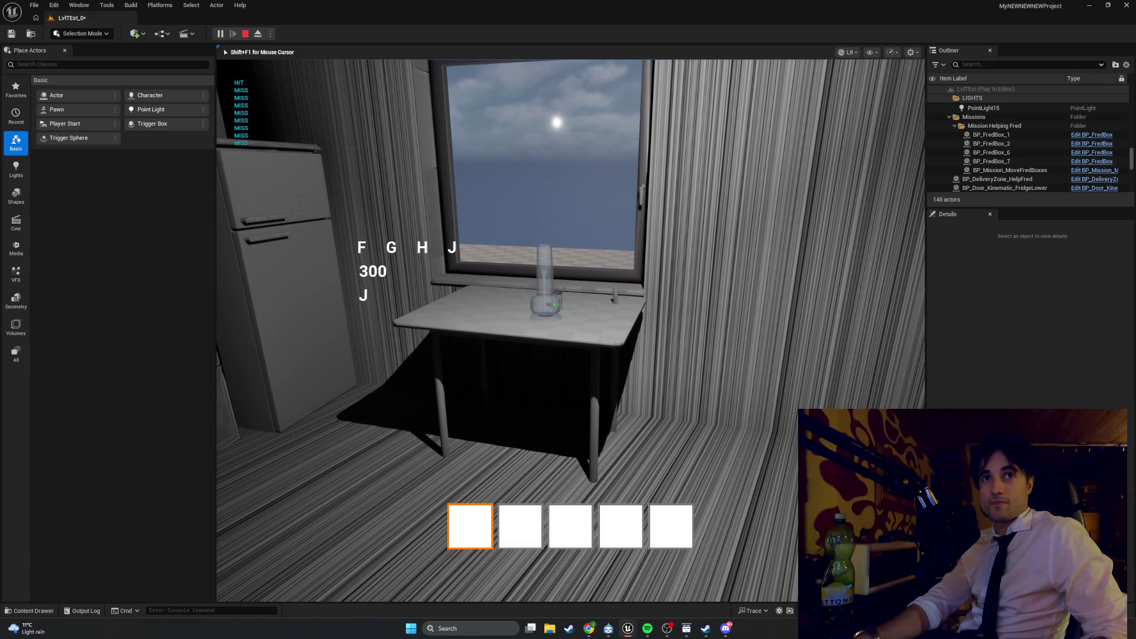
pyautogui.press('j')
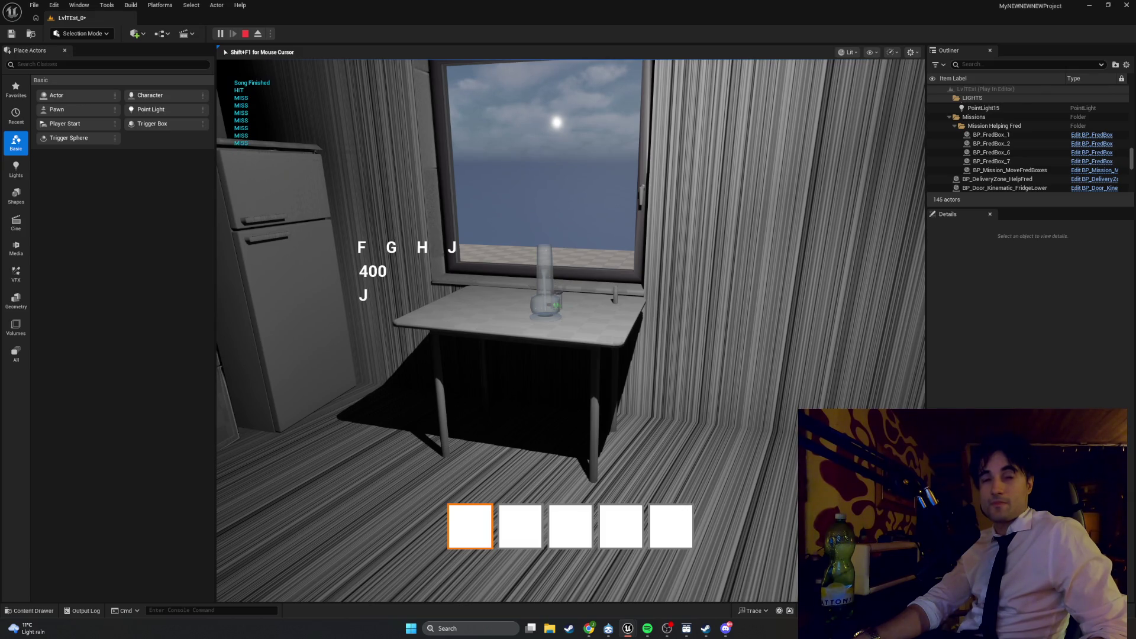
pyautogui.press('Escape')
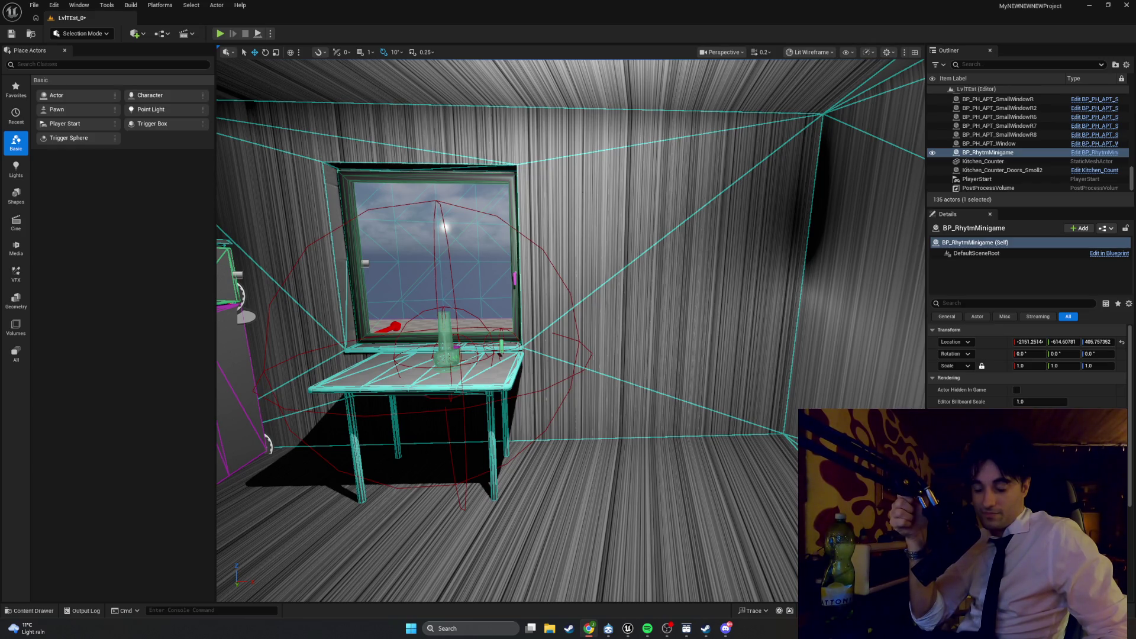
pyautogui.moveTo(671, 524); pyautogui.dragTo(673, 533)
pyautogui.press('Escape')
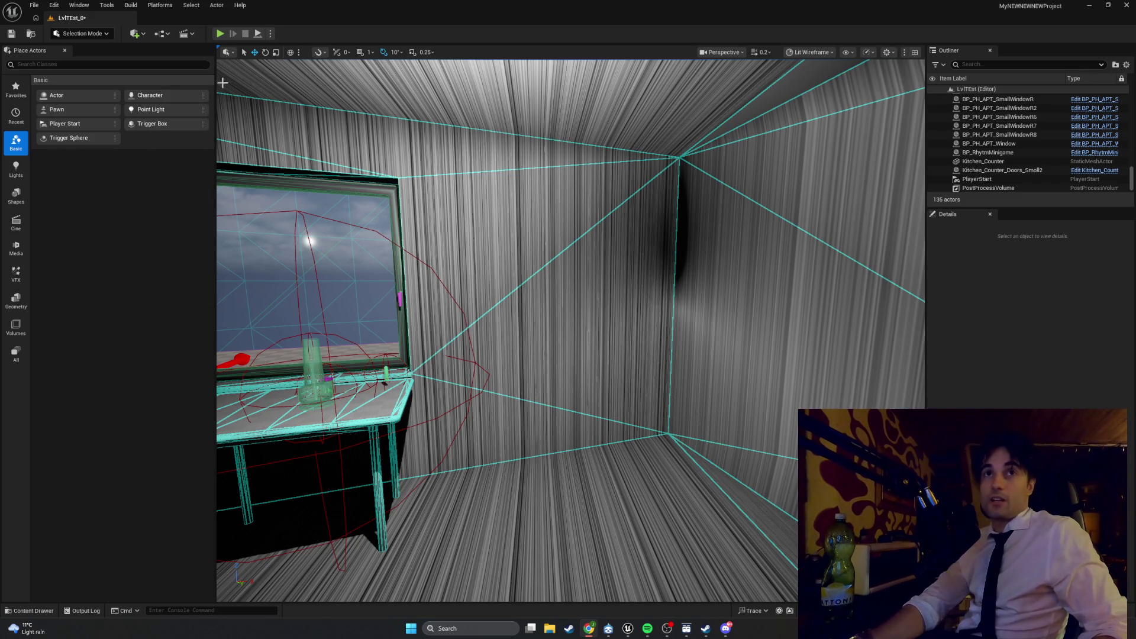
pyautogui.click(220, 34)
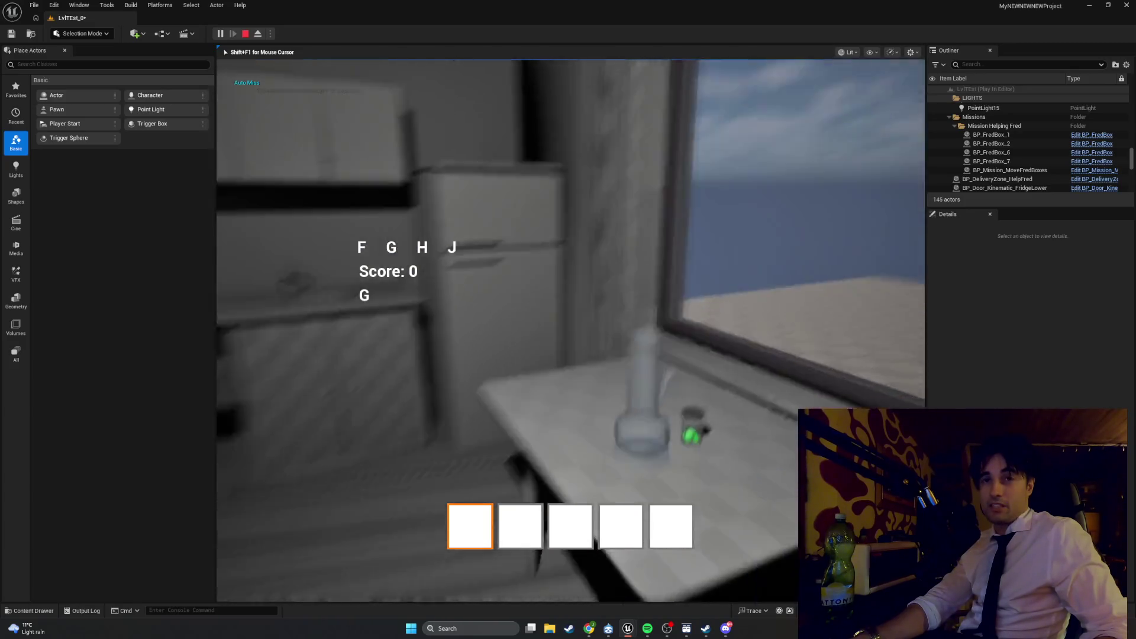
# Step: Hit the G, H and J notes to finish the song, then stop the test play
pyautogui.press('g')
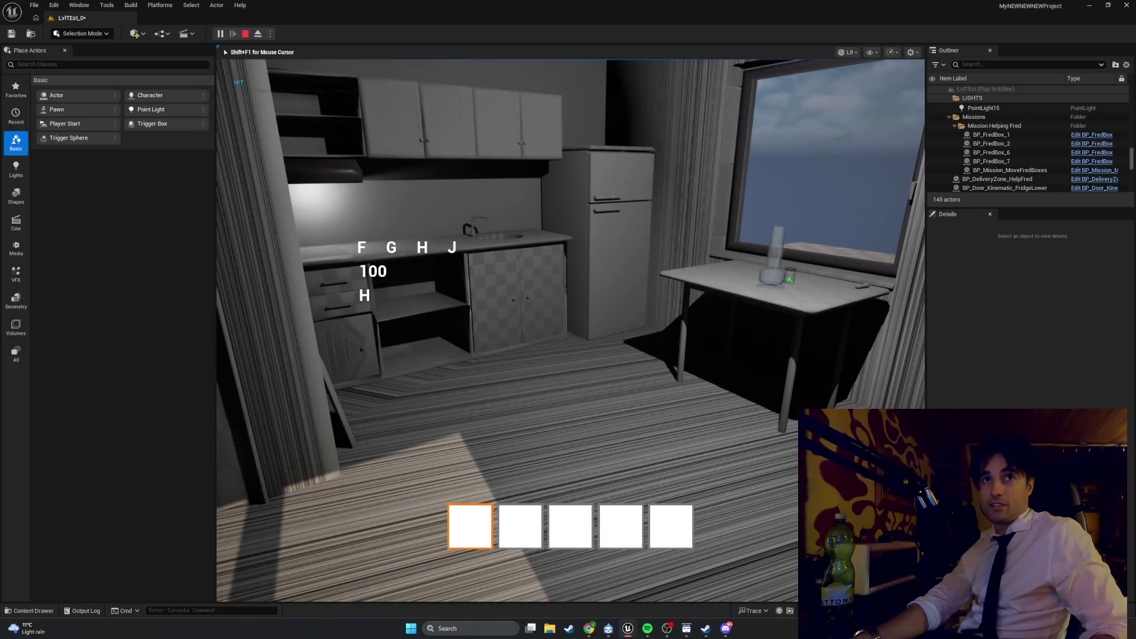
pyautogui.press('h')
pyautogui.press('j')
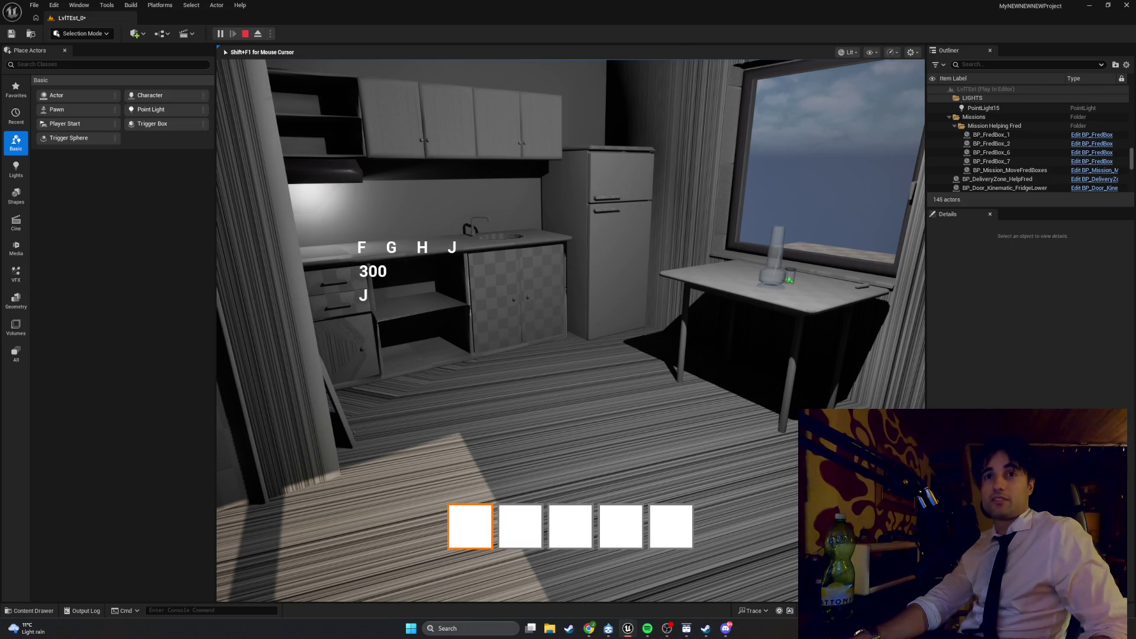
pyautogui.press('Escape')
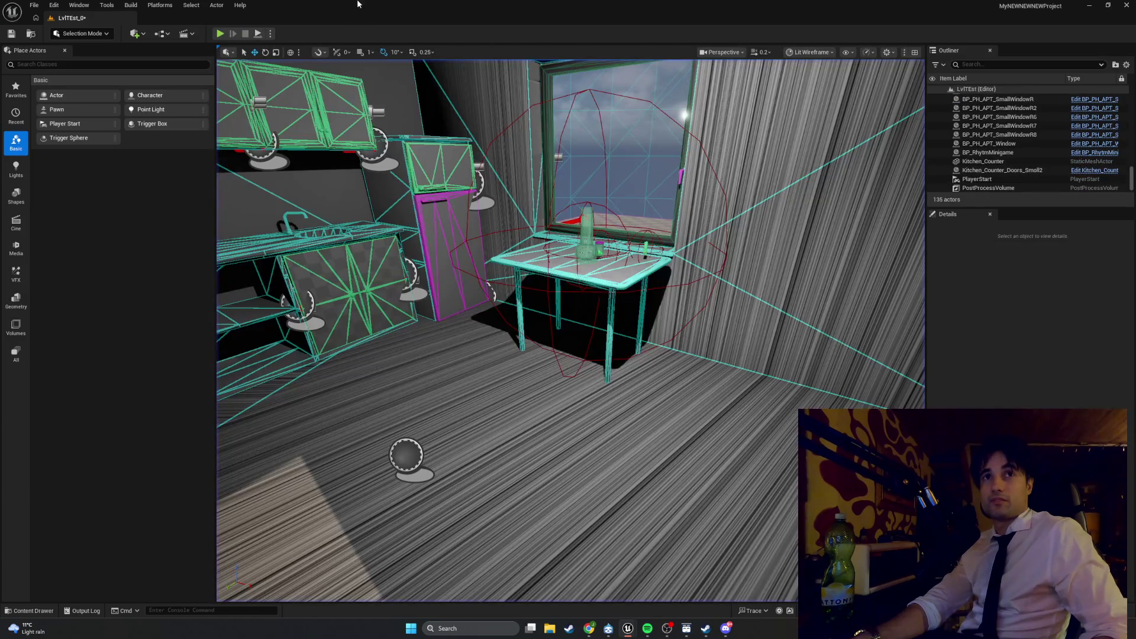
# Step: Replay the level, hit F, G, H and J for 400 points, then stop and look for the door
pyautogui.click(222, 32)
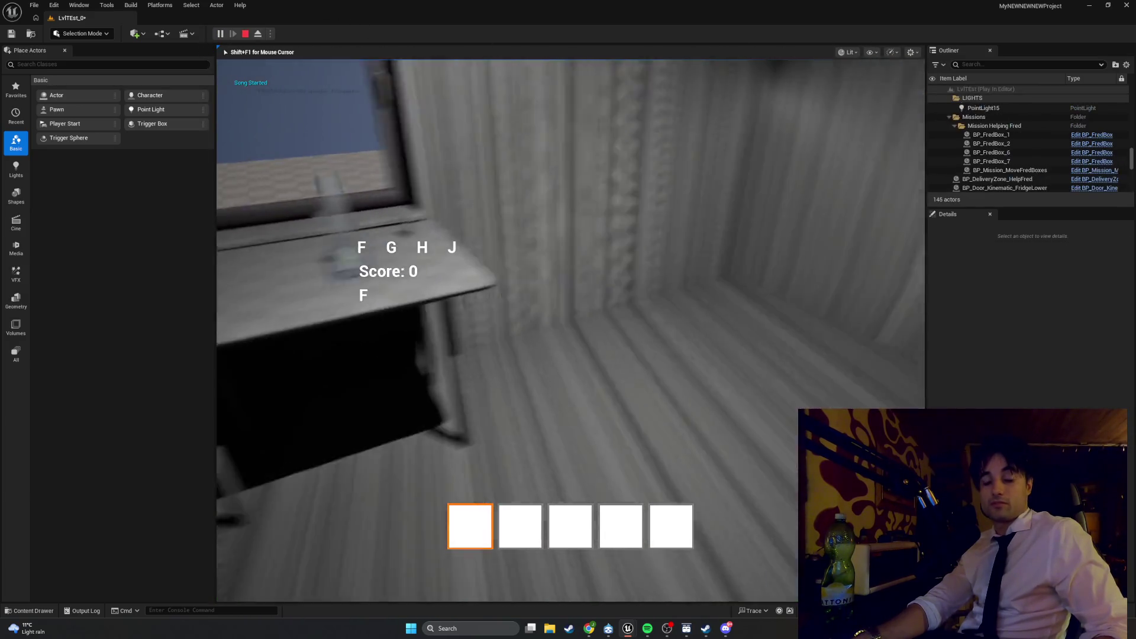
pyautogui.press('f')
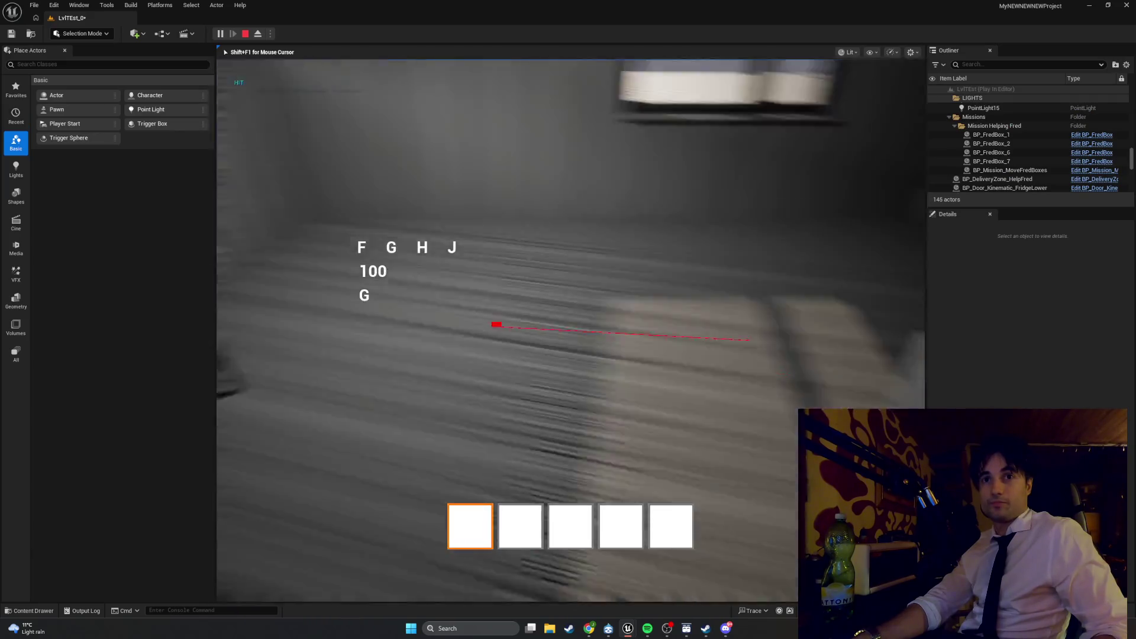
pyautogui.press('g')
pyautogui.press('h')
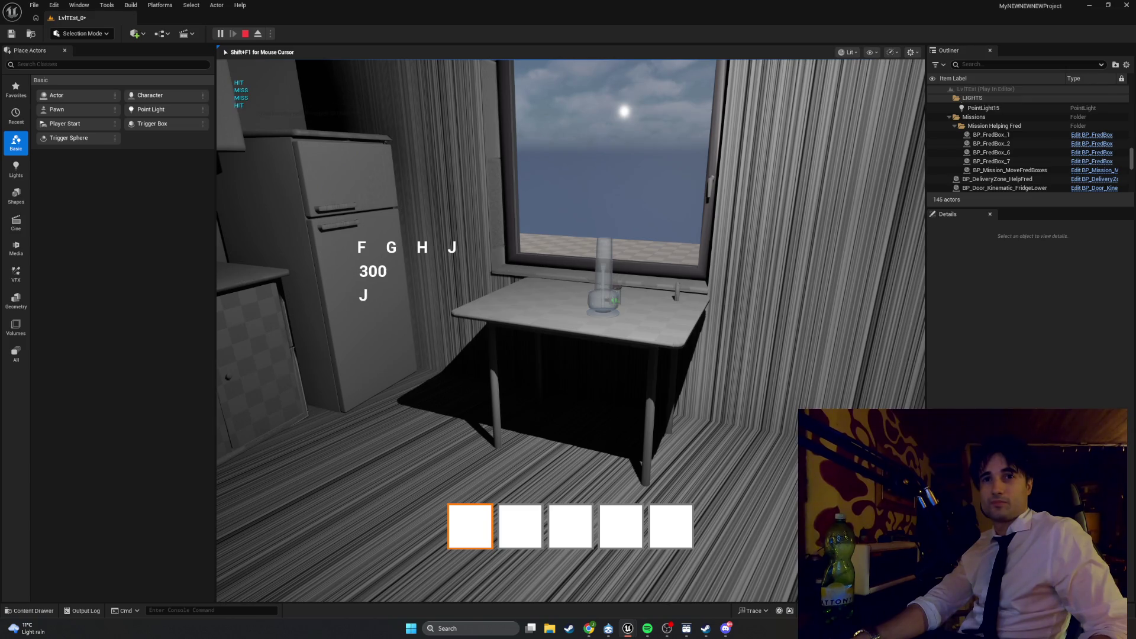
pyautogui.press('j')
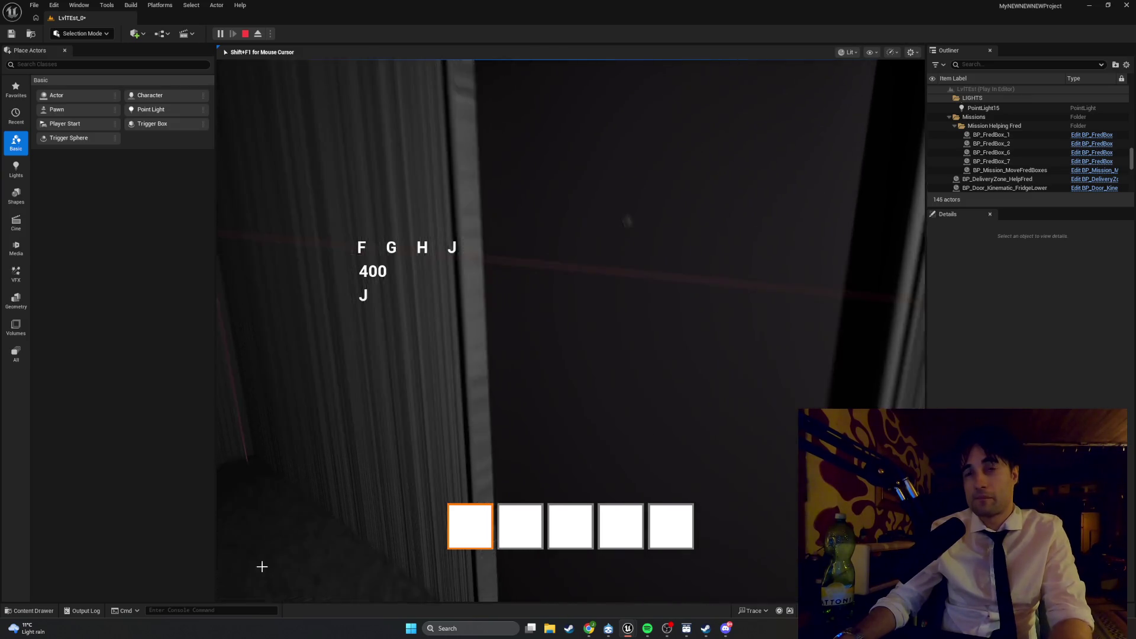
pyautogui.press('Escape')
pyautogui.moveTo(571, 331)
pyautogui.mouseDown()
pyautogui.moveTo(571, 278)
pyautogui.moveTo(556, 272)
pyautogui.mouseUp()
# Step: Open the door's BP_Door_SuspiciousGuy blueprint and select its door mesh, removing an accidental duplicate
pyautogui.rightClick(480, 88)
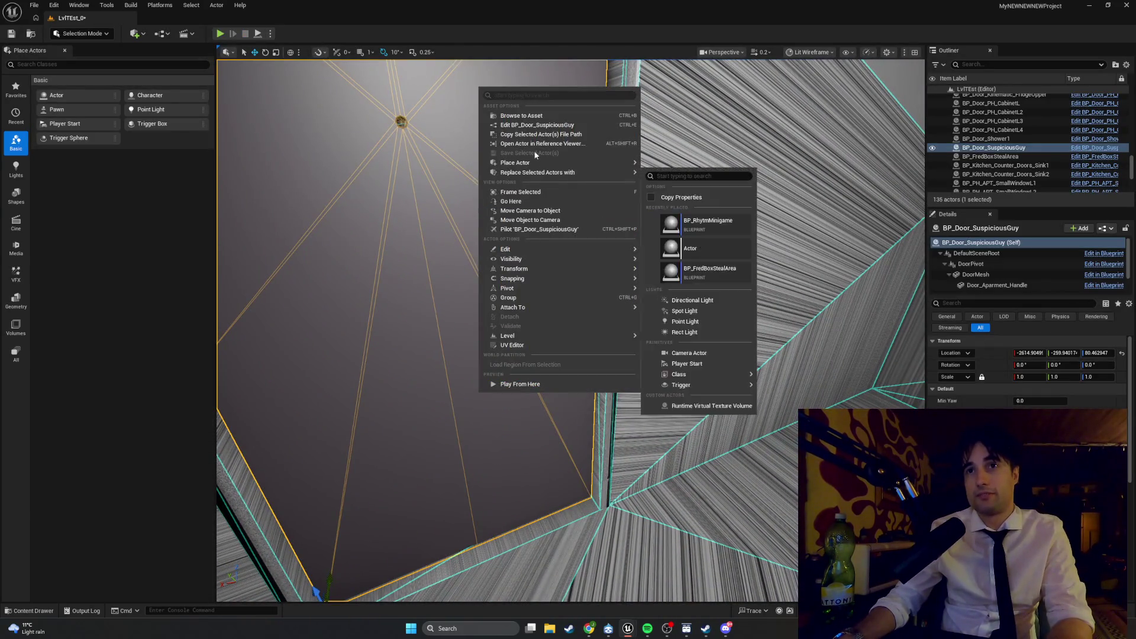
pyautogui.click(515, 122)
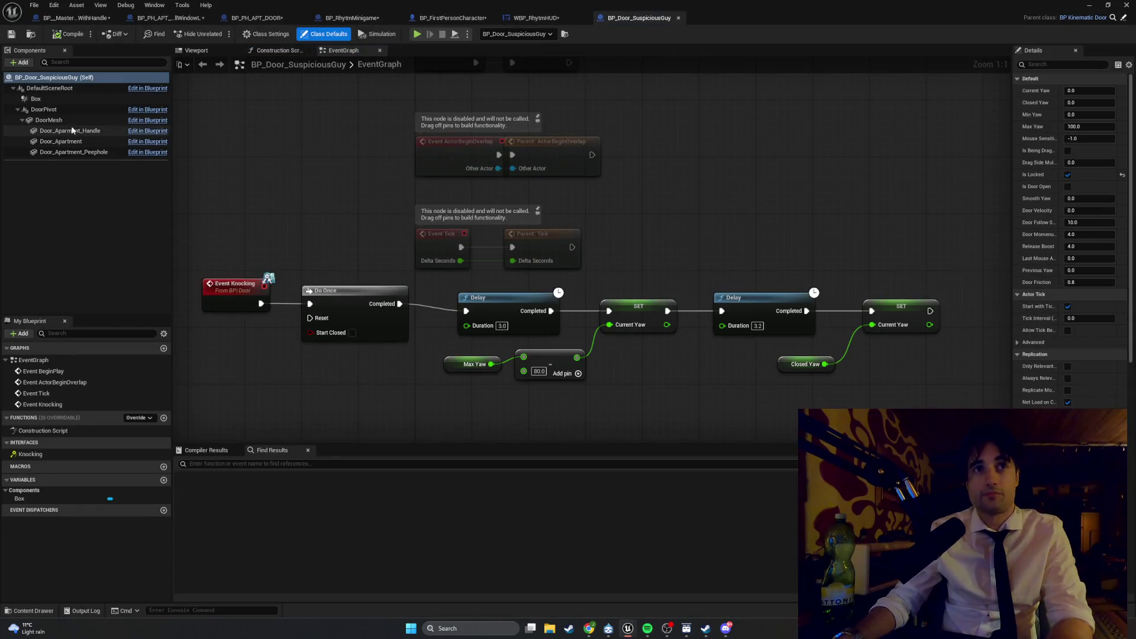
pyautogui.click(53, 120)
pyautogui.hotkey('ctrl', 'd')
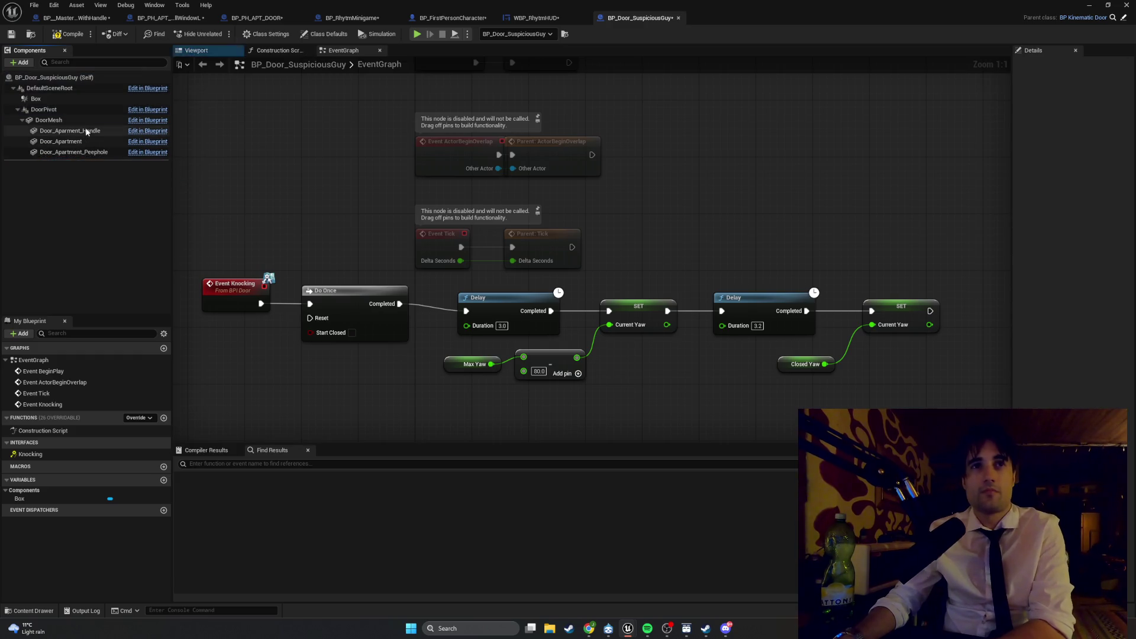
pyautogui.press('Delete')
# Step: Set the handle's Static Mesh to Door_Apartment_Mechanics, then check the peephole component and Class Settings
pyautogui.click(1102, 236)
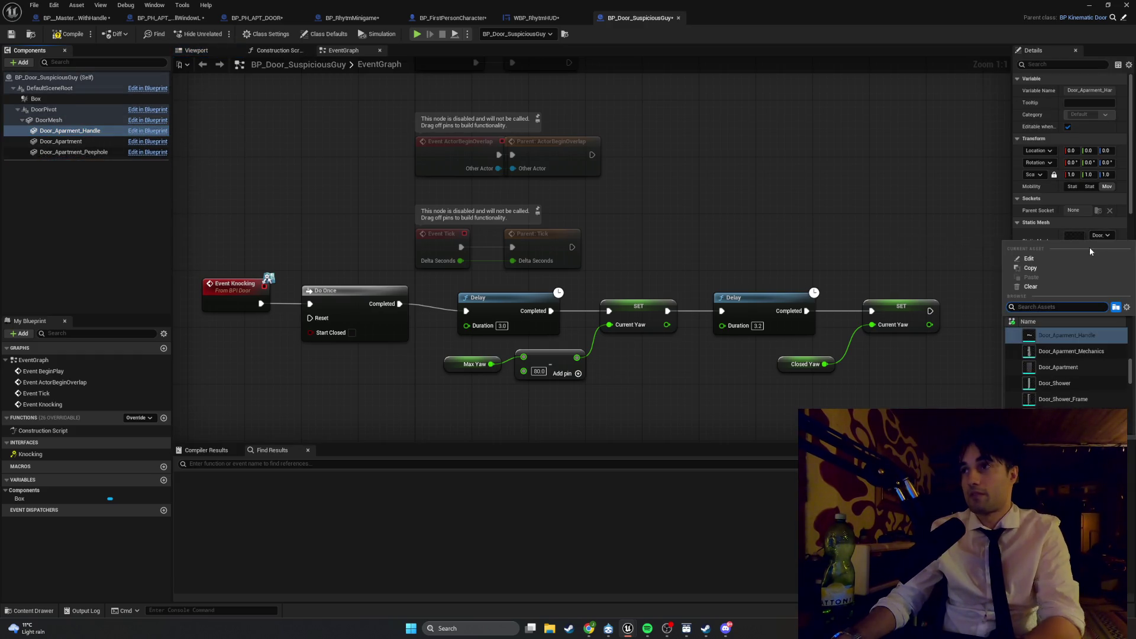
pyautogui.write('mecha')
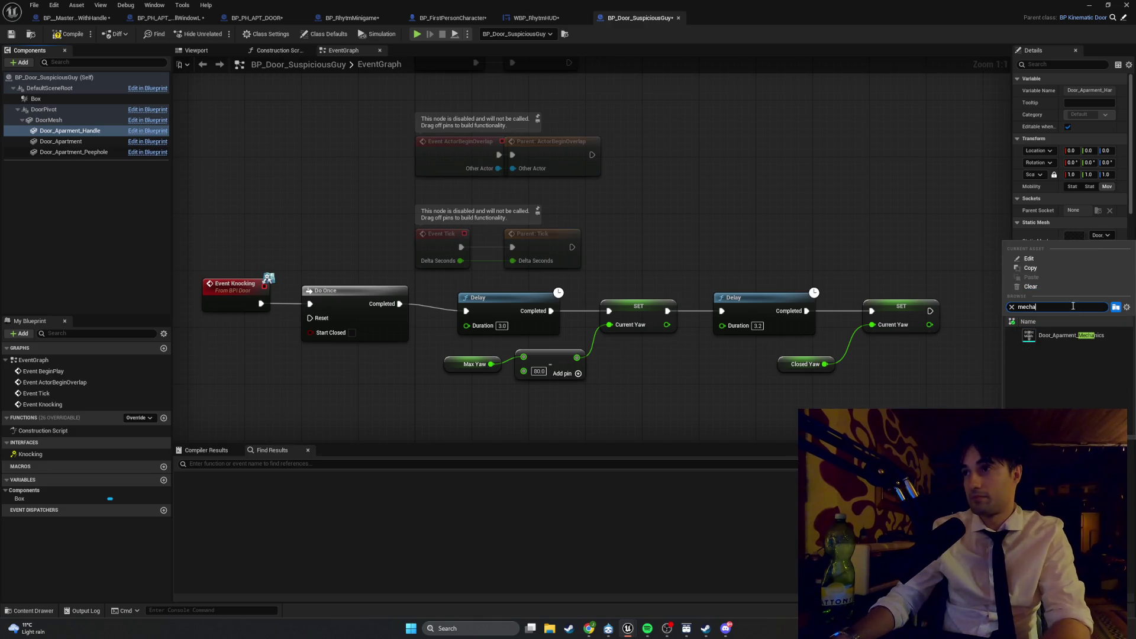
pyautogui.click(1064, 335)
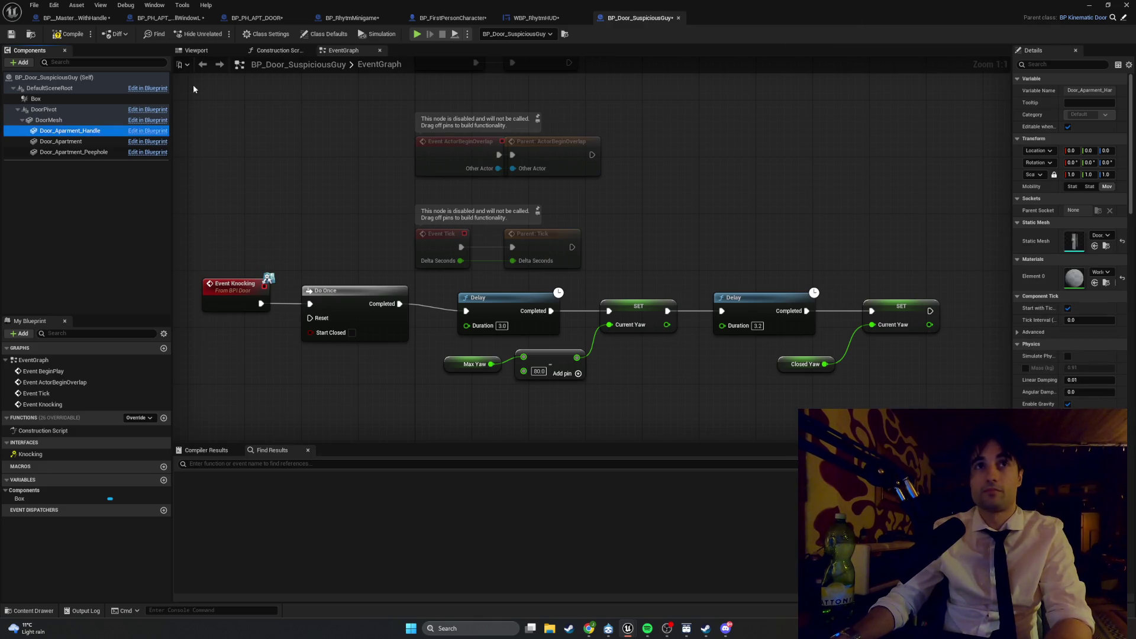
pyautogui.click(105, 152)
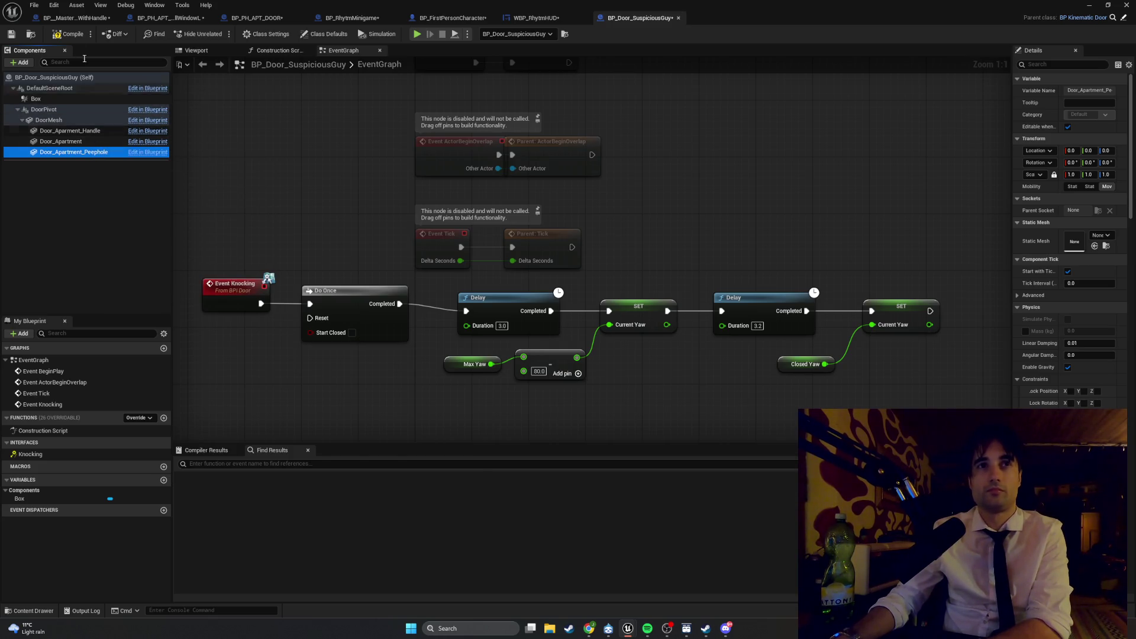
pyautogui.click(92, 153)
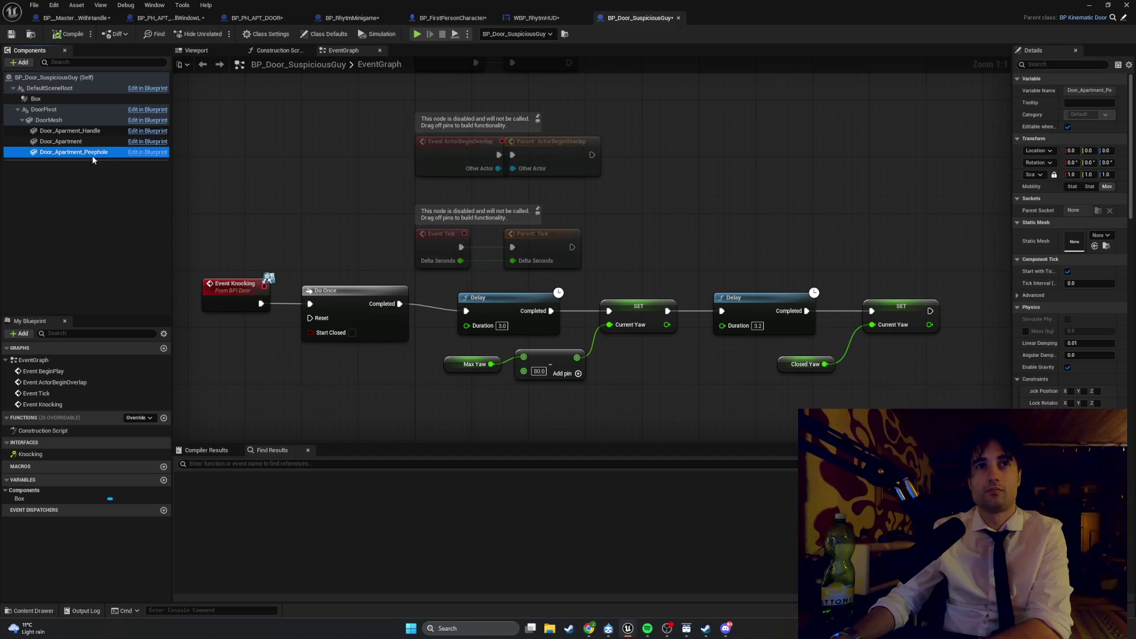
pyautogui.click(265, 34)
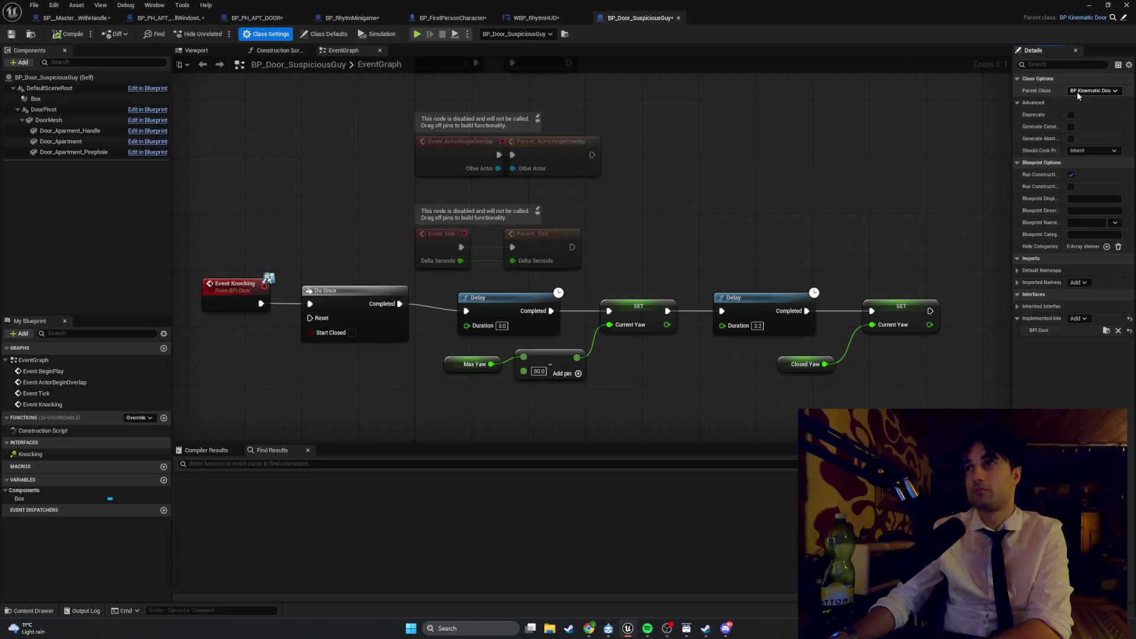
# Step: Browse the Content Drawer to Items_BPs > Doors and open BP_KinematicDoor
pyautogui.click(19, 610)
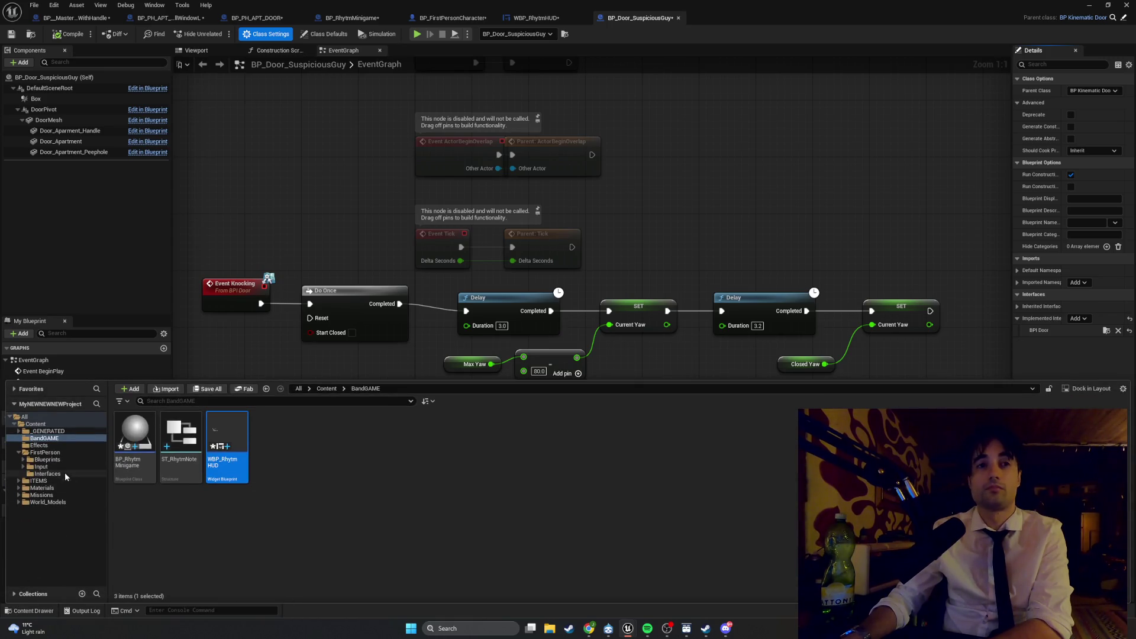
pyautogui.click(47, 452)
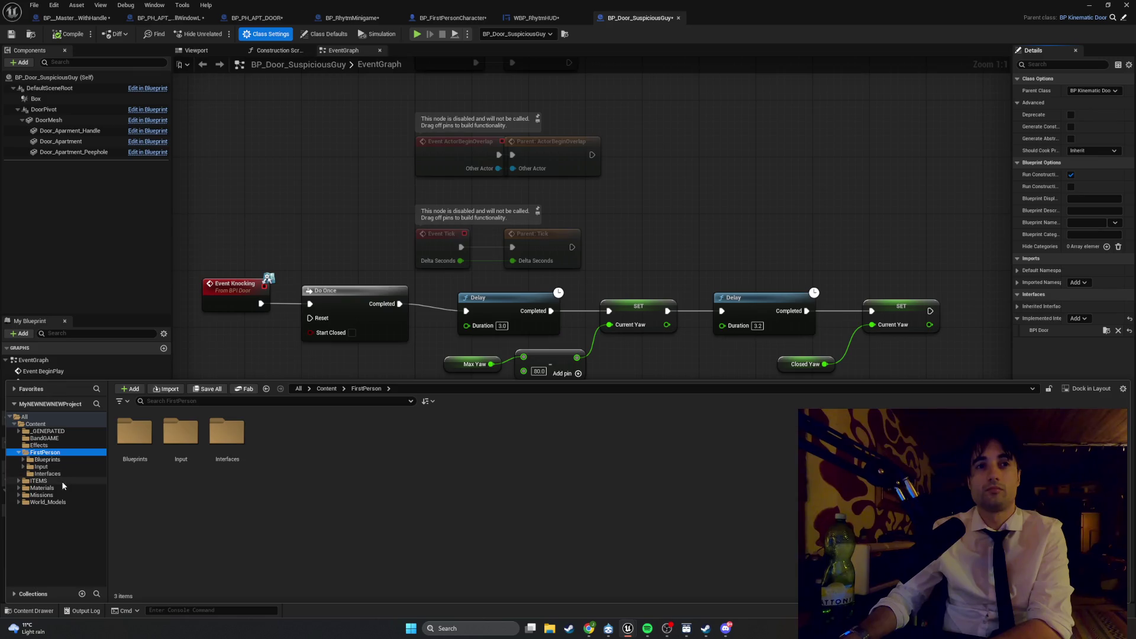
pyautogui.click(60, 481)
pyautogui.click(62, 473)
pyautogui.click(65, 453)
pyautogui.click(62, 459)
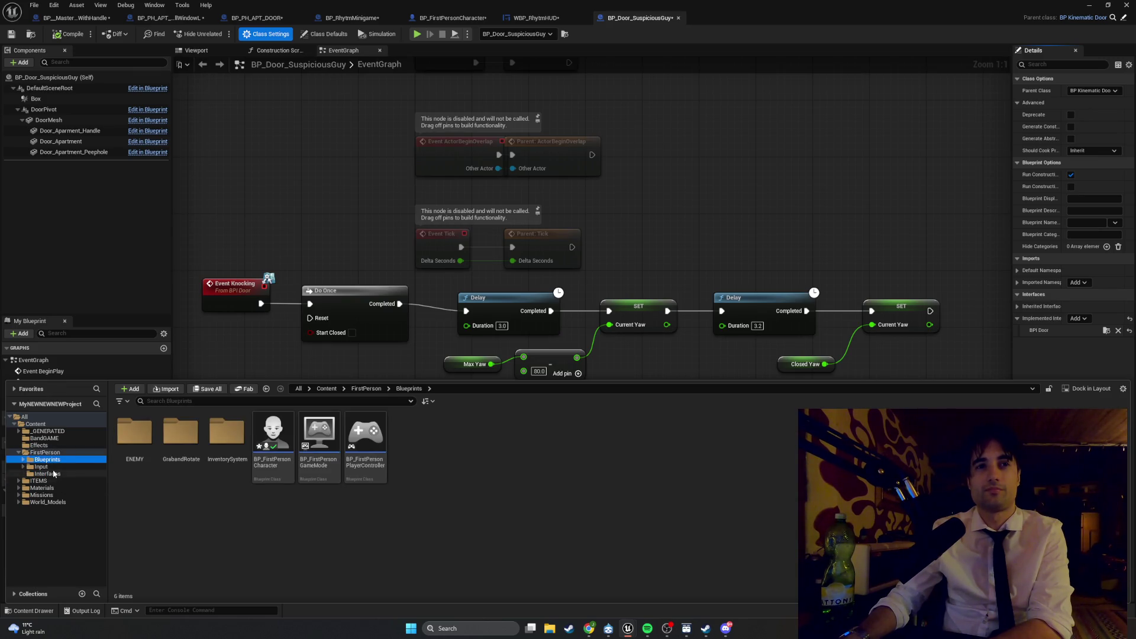
pyautogui.click(53, 466)
pyautogui.click(54, 453)
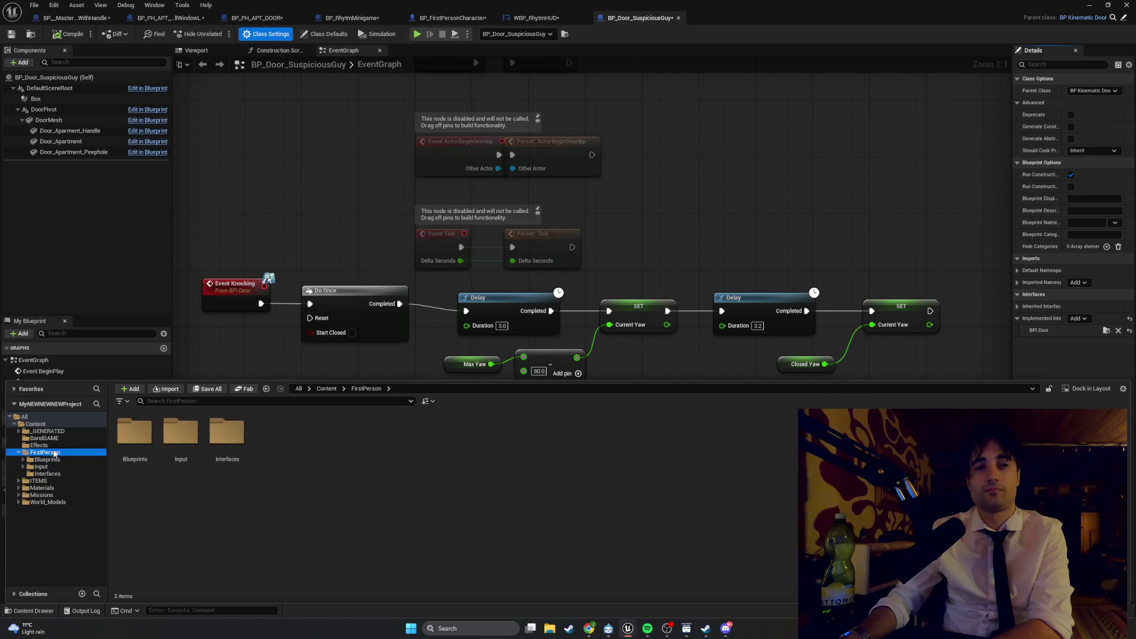
pyautogui.click(52, 489)
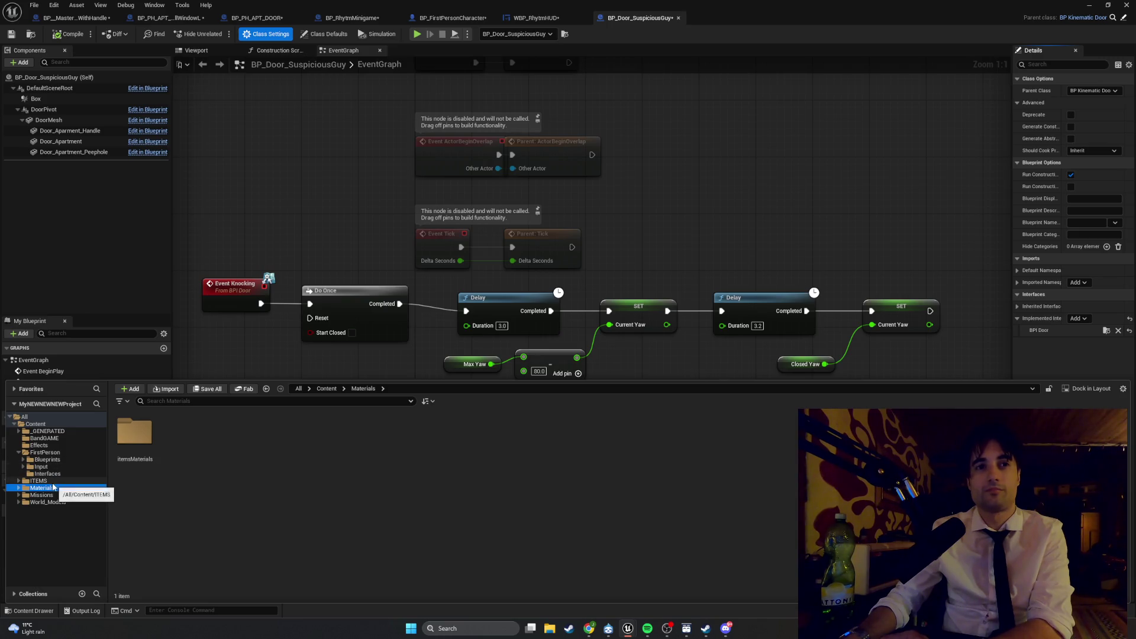
pyautogui.click(52, 481)
pyautogui.doubleClick(127, 439)
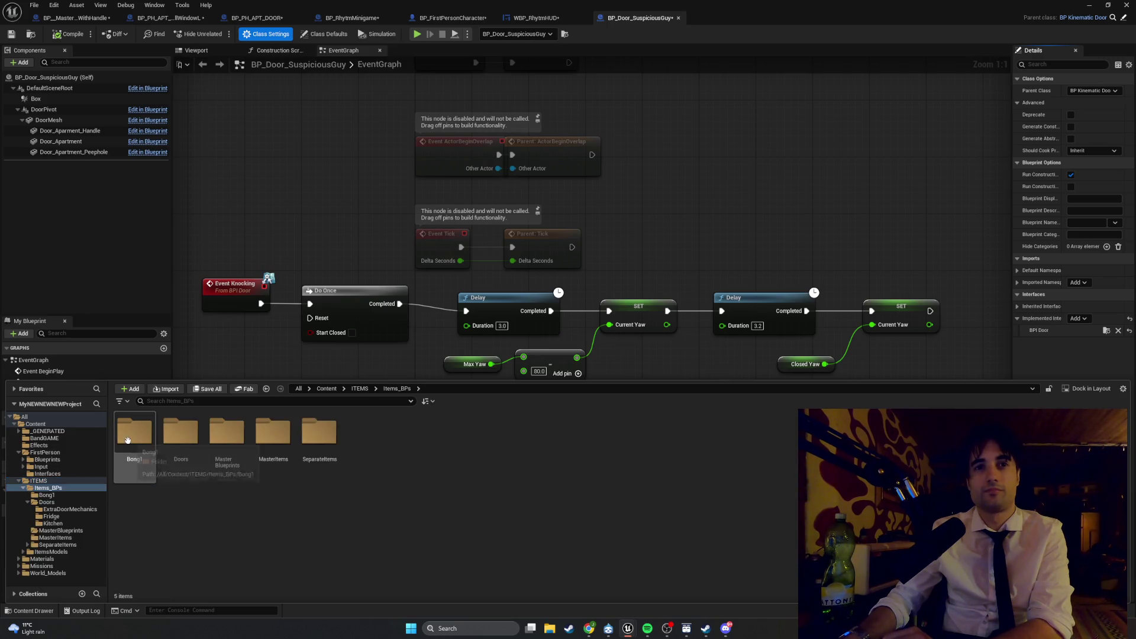
pyautogui.doubleClick(177, 438)
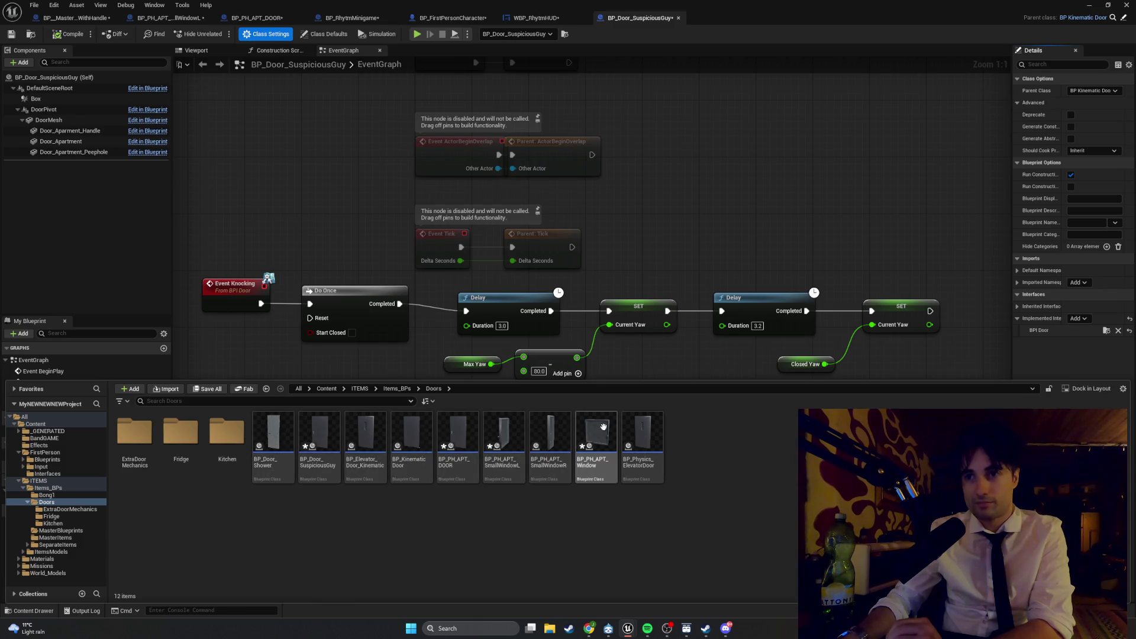
pyautogui.doubleClick(417, 438)
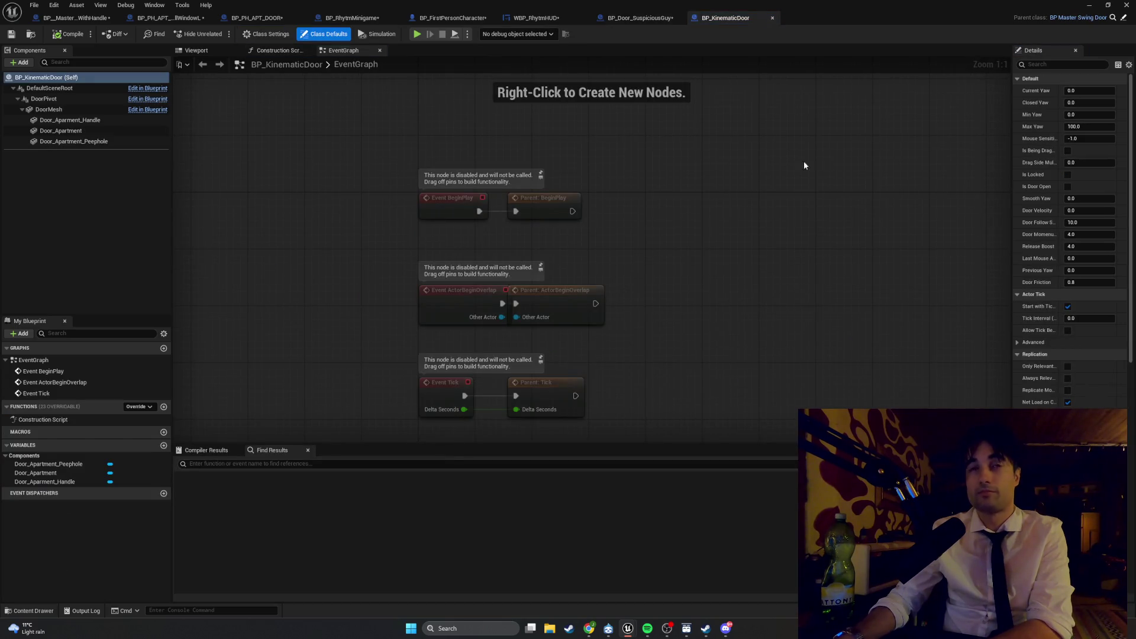
# Step: Delete the Door_Apartment_Peephole component, leave the handle's mesh unchanged, and minimize the Blueprint editor
pyautogui.moveTo(1012, 133)
pyautogui.mouseDown()
pyautogui.moveTo(790, 159)
pyautogui.moveTo(897, 184)
pyautogui.mouseUp()
pyautogui.click(77, 131)
pyautogui.click(88, 142)
pyautogui.press('Delete')
pyautogui.click(86, 121)
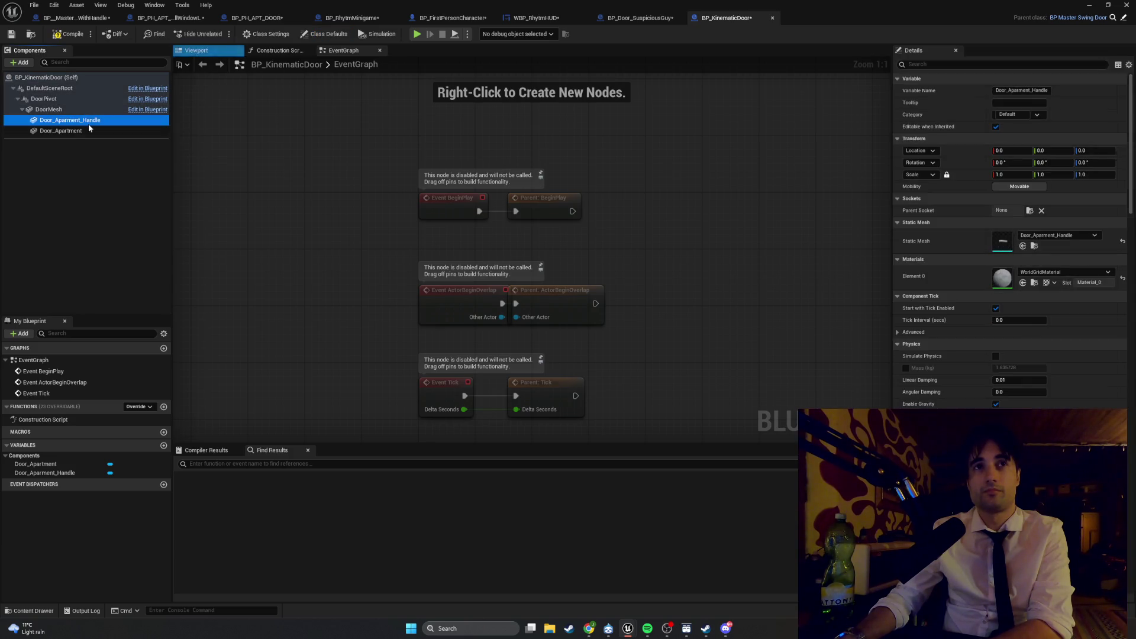
pyautogui.click(1045, 236)
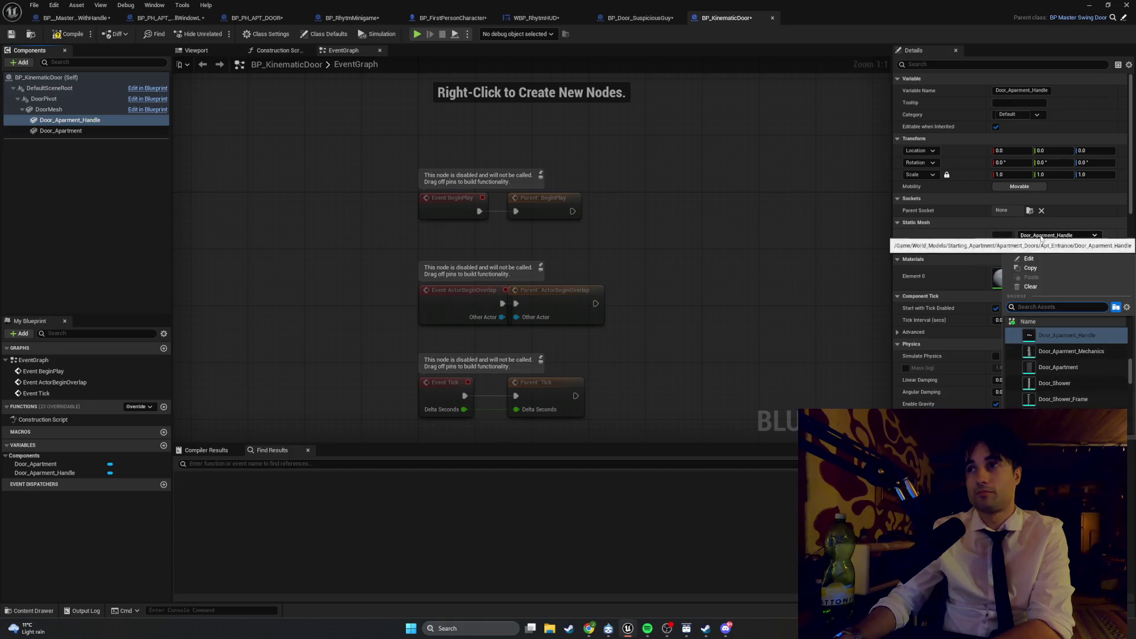
pyautogui.click(292, 168)
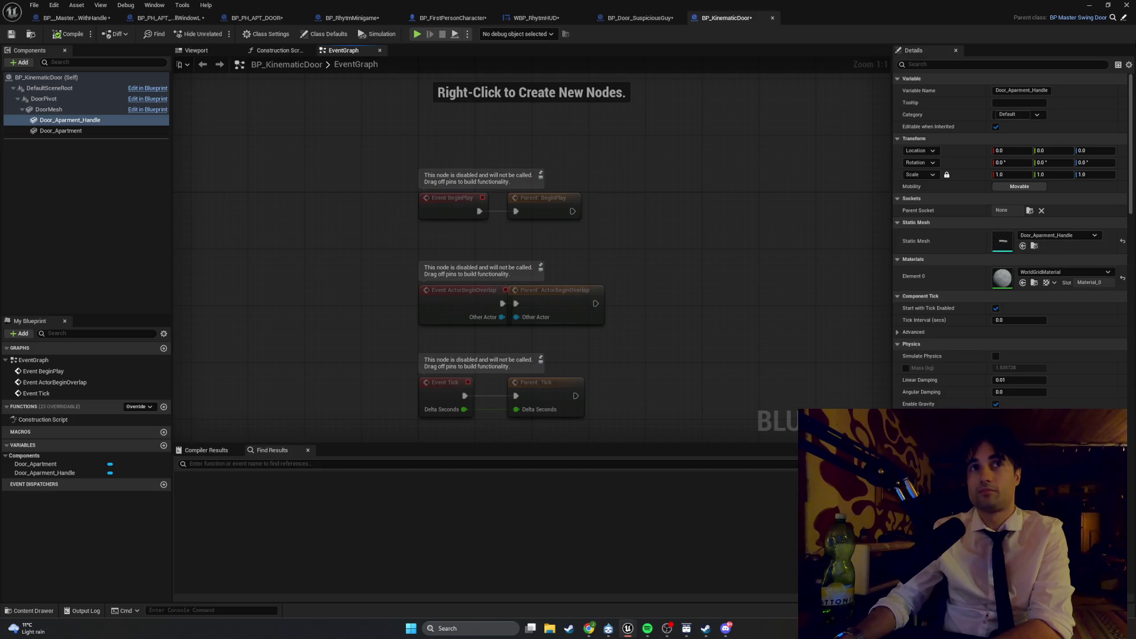
pyautogui.click(1086, 7)
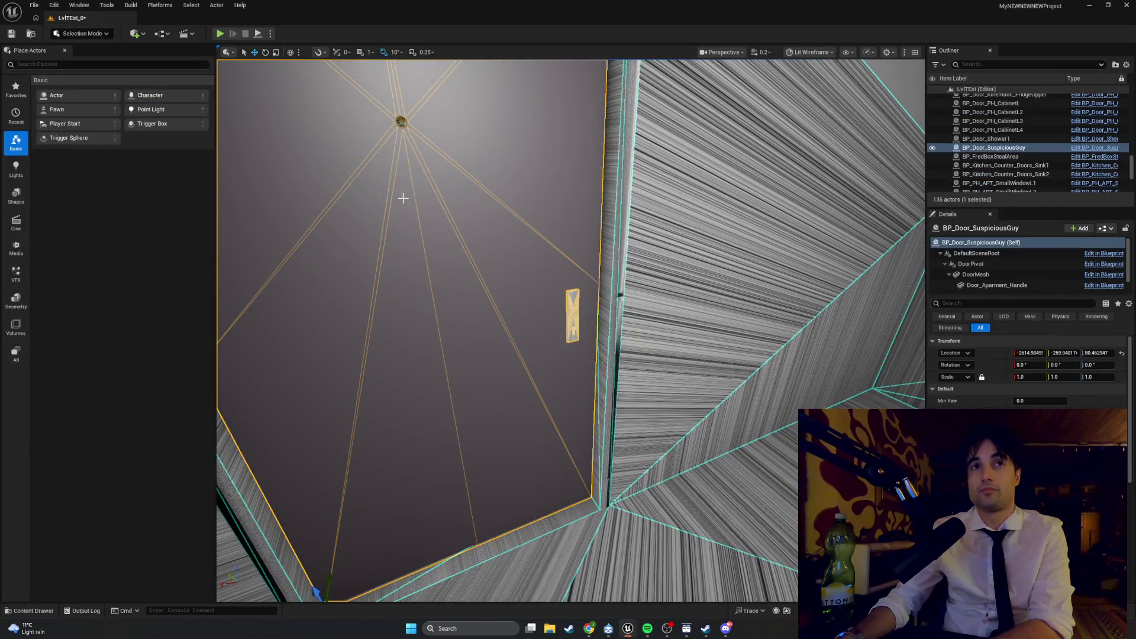
# Step: Open BP_Door_SuspiciousGuy and jump from its handle component to BP_KinematicDoor
pyautogui.press('f')
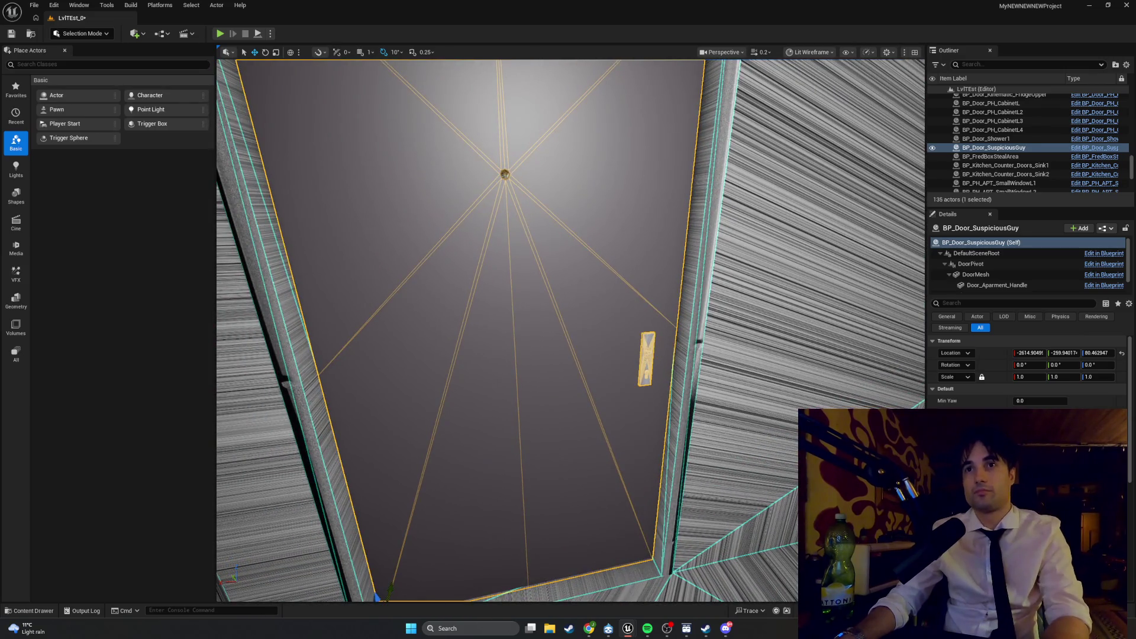
pyautogui.rightClick(531, 236)
pyautogui.click(571, 272)
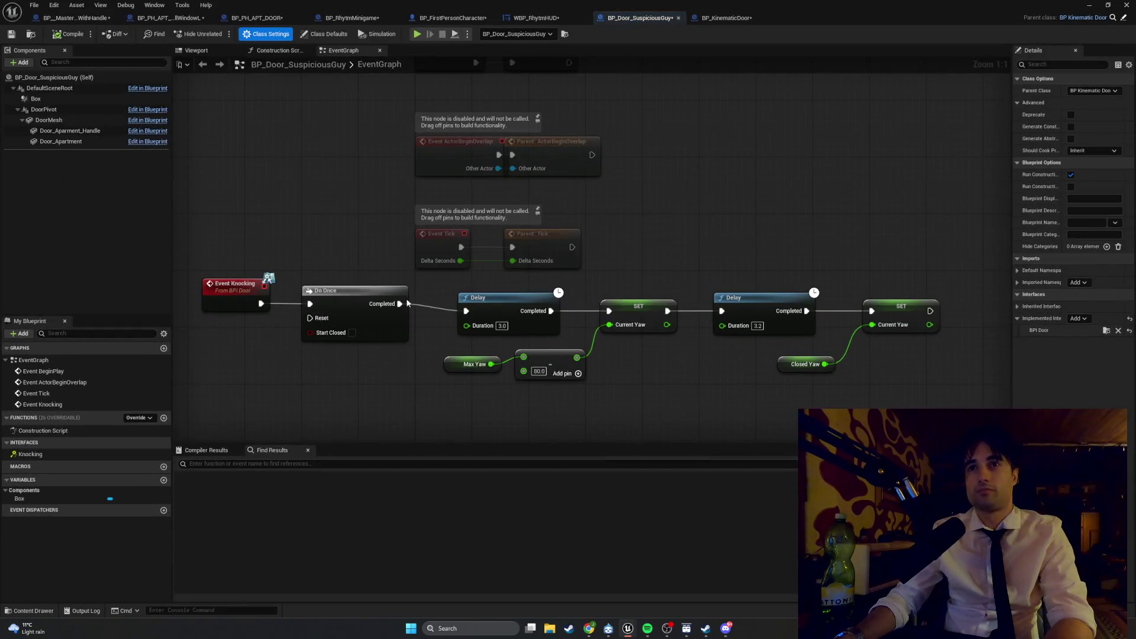
pyautogui.click(84, 133)
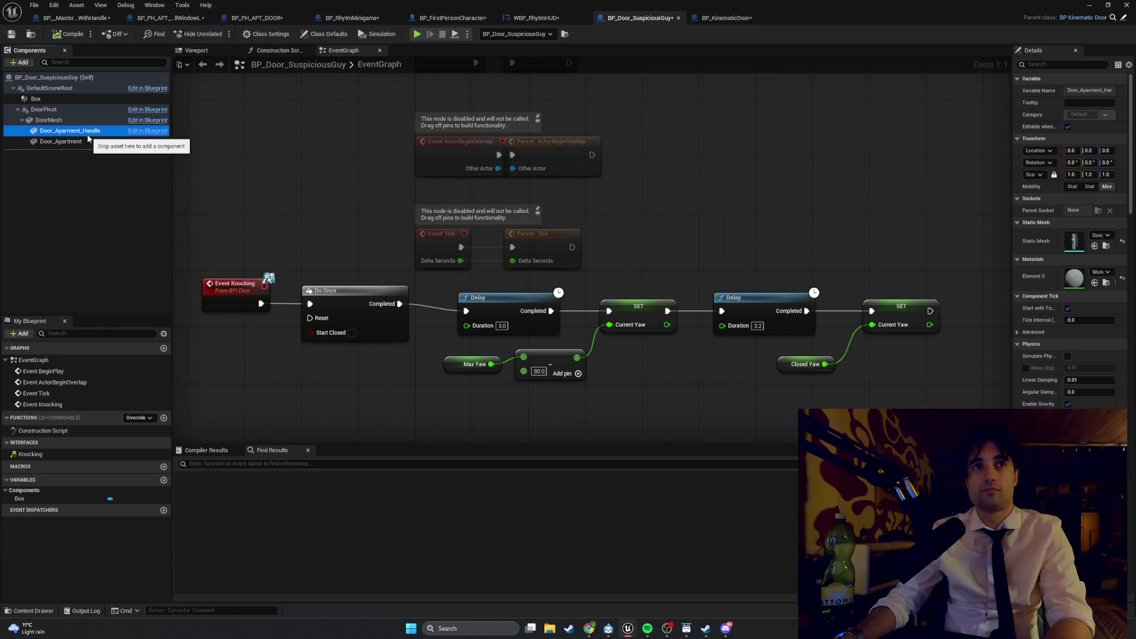
pyautogui.click(147, 131)
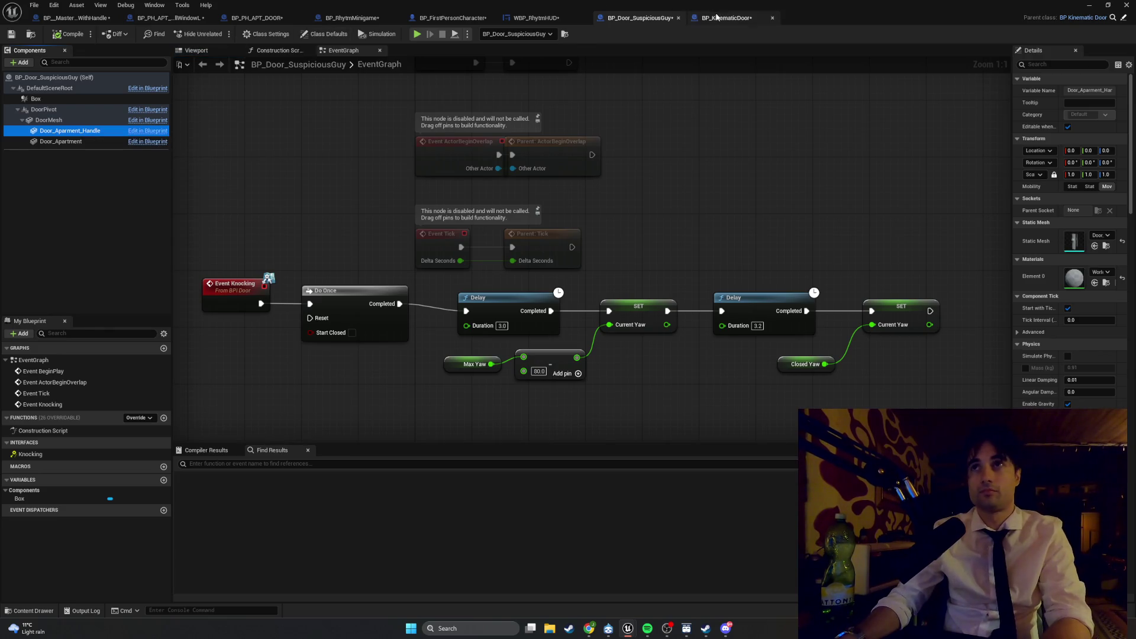
# Step: Duplicate the Door_Aparment_Handle component as Door_Aparment_Mechanics in BP_KinematicDoor
pyautogui.click(93, 121)
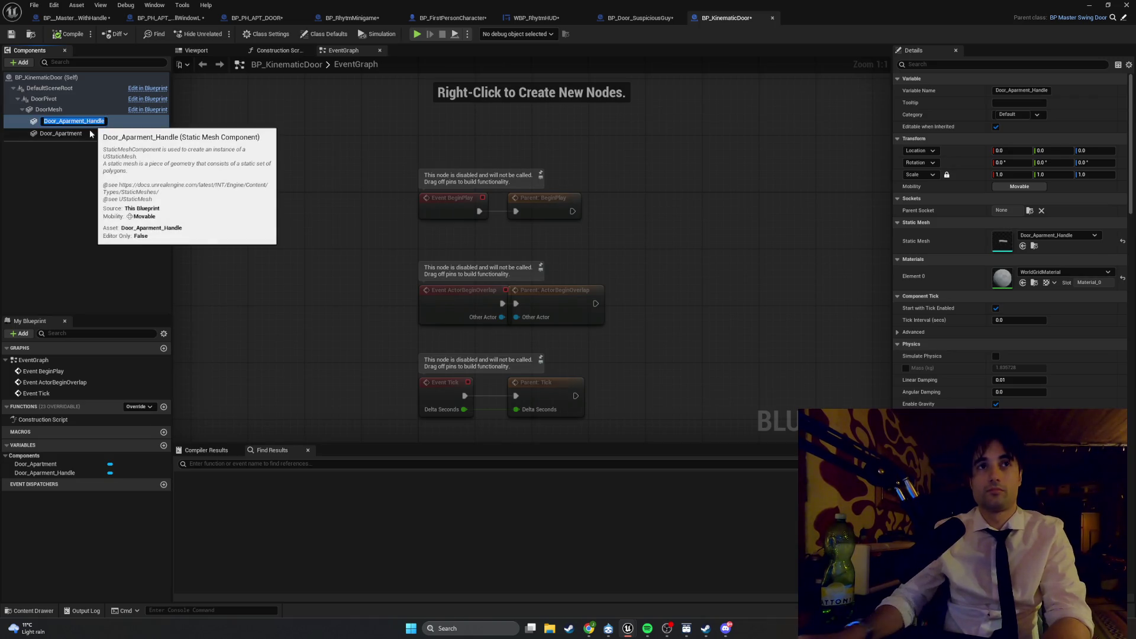
pyautogui.press('Return')
pyautogui.hotkey('ctrl', 'd')
pyautogui.write('Door_Aparment_Mechanics')
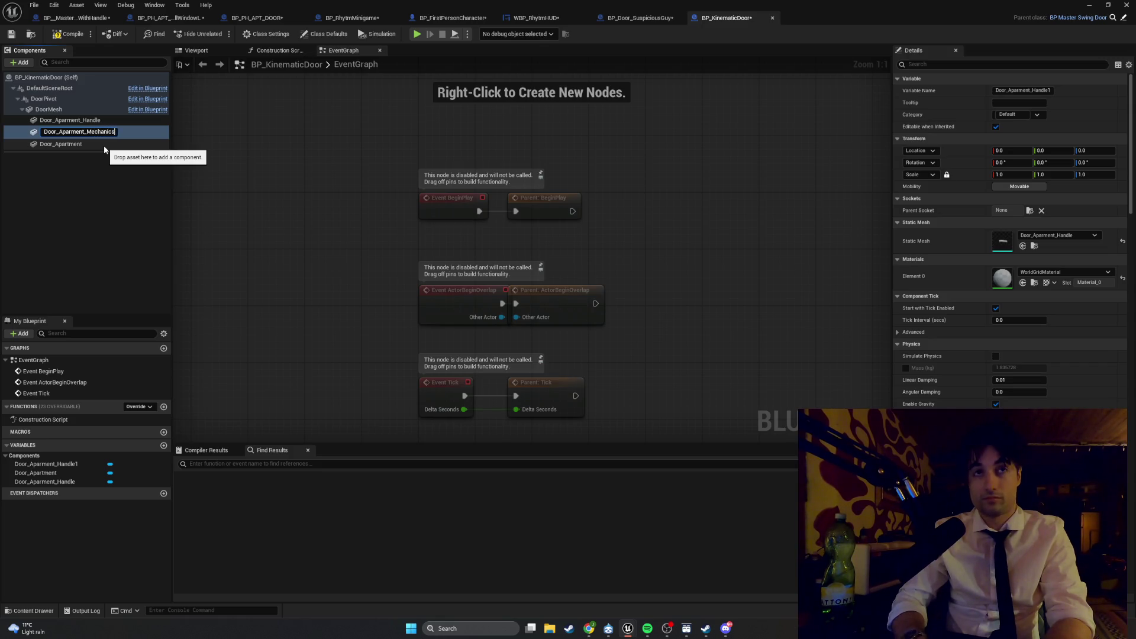
pyautogui.press('Return')
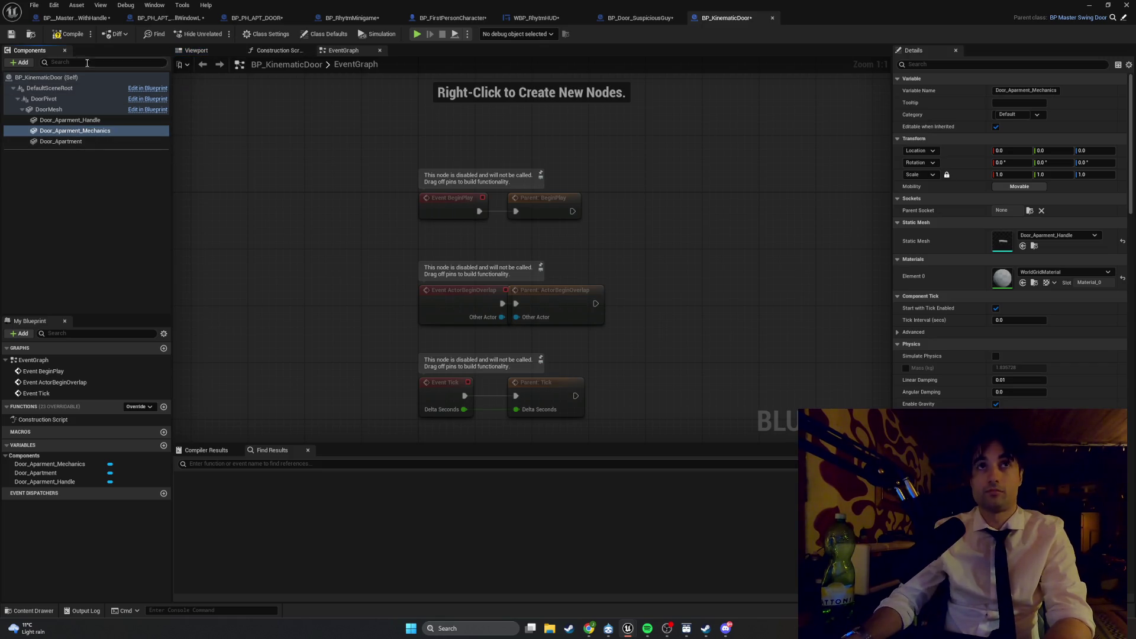
# Step: In BP_Door_SuspiciousGuy, give the handle component the Door_Aparment_Handle mesh
pyautogui.click(609, 22)
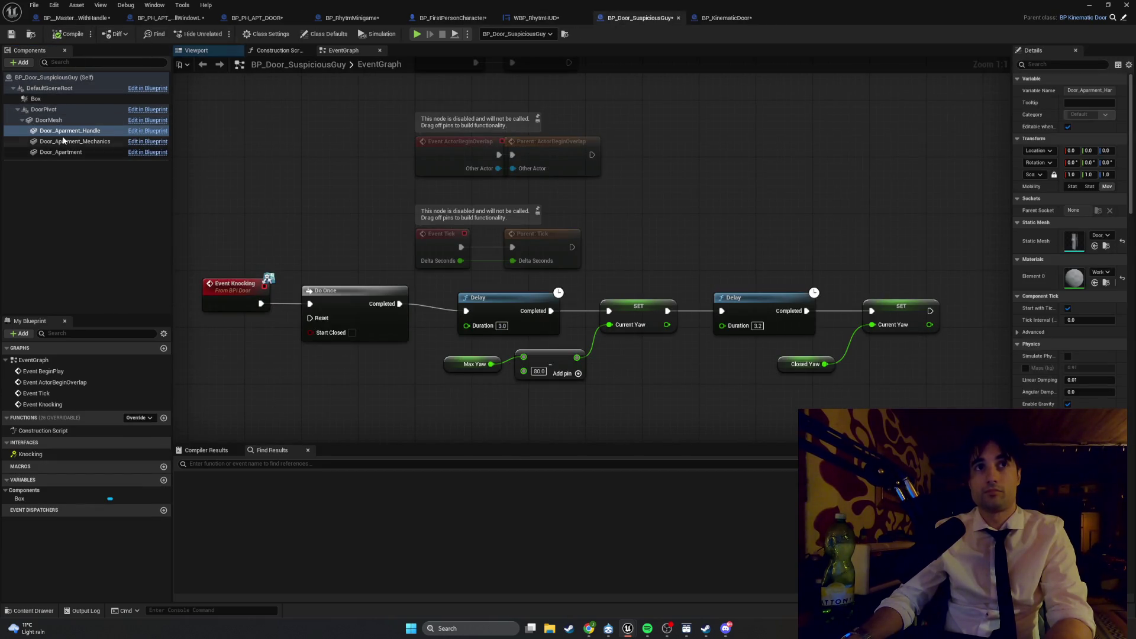
pyautogui.click(64, 141)
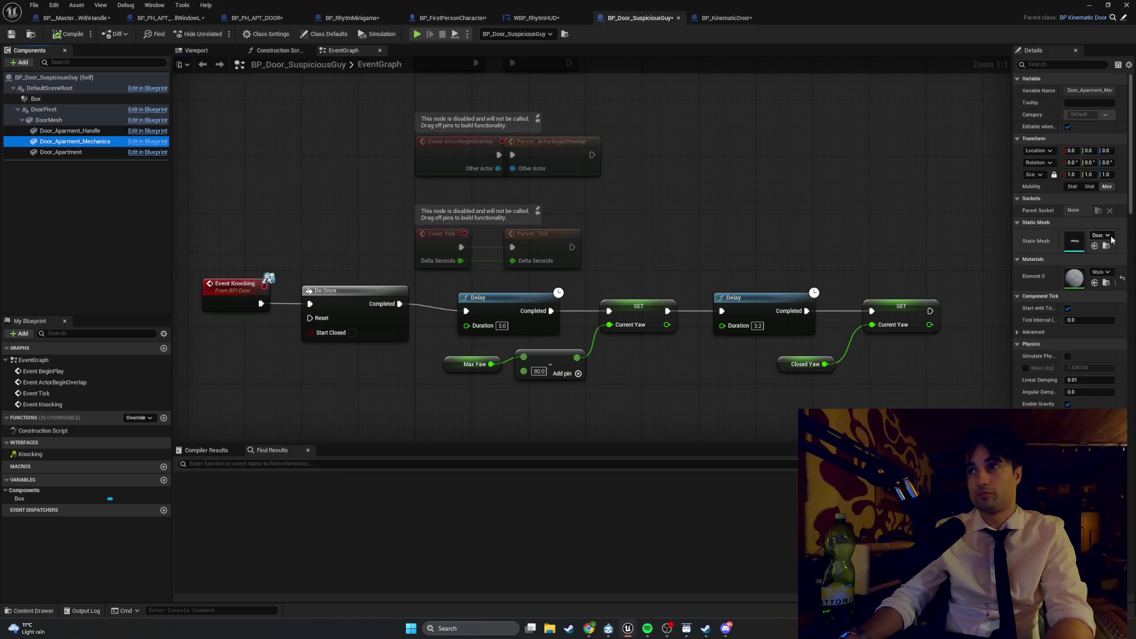
pyautogui.click(101, 132)
pyautogui.click(1102, 235)
pyautogui.write('handle')
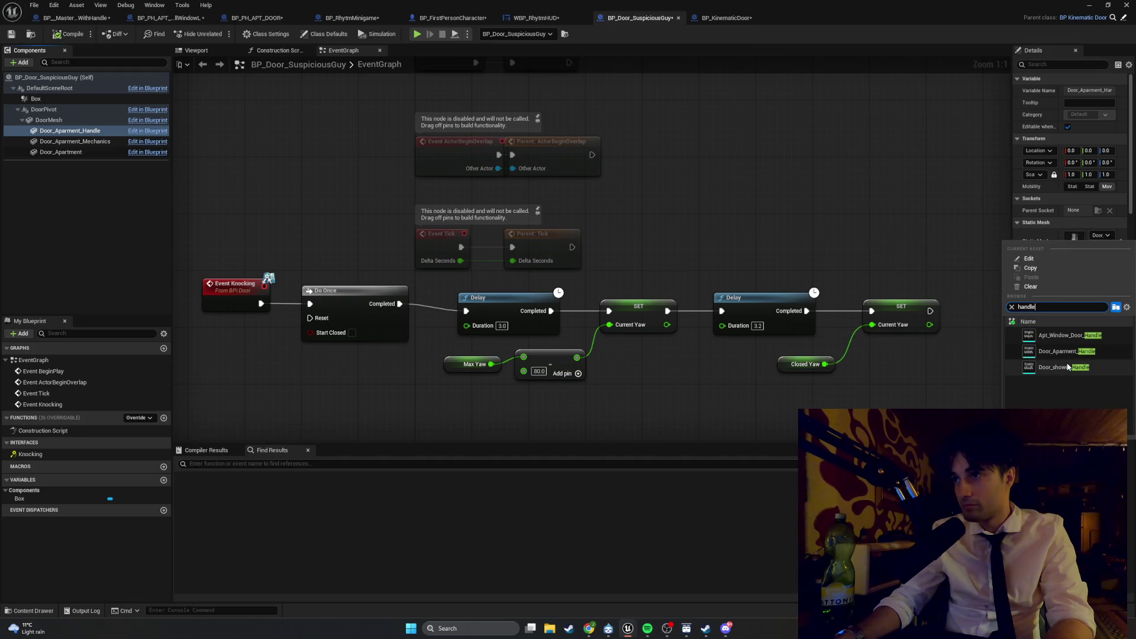
pyautogui.click(1067, 352)
# Step: Assign the Door_Aparment_Mechanics mesh to the new mechanics component
pyautogui.click(88, 142)
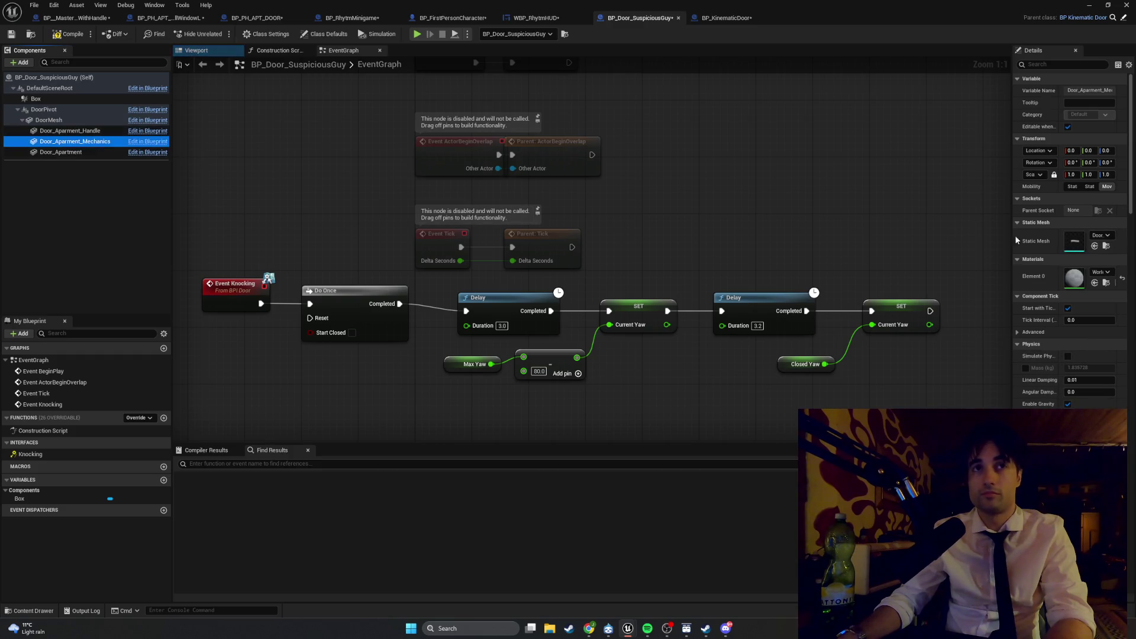
pyautogui.click(1100, 235)
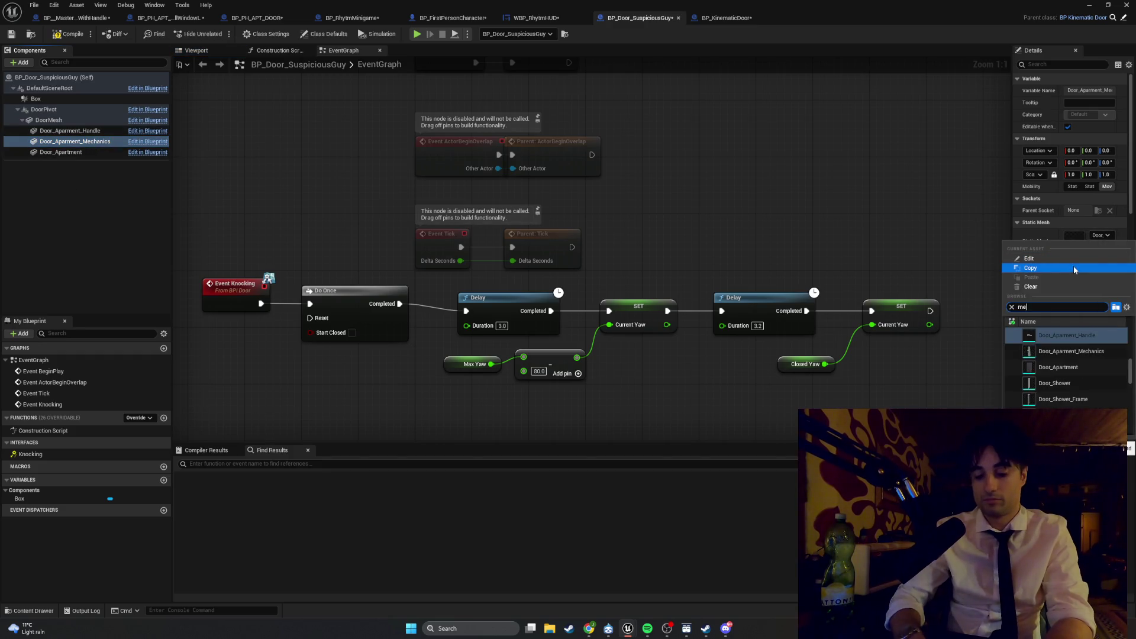
pyautogui.write('mechan')
pyautogui.click(1038, 335)
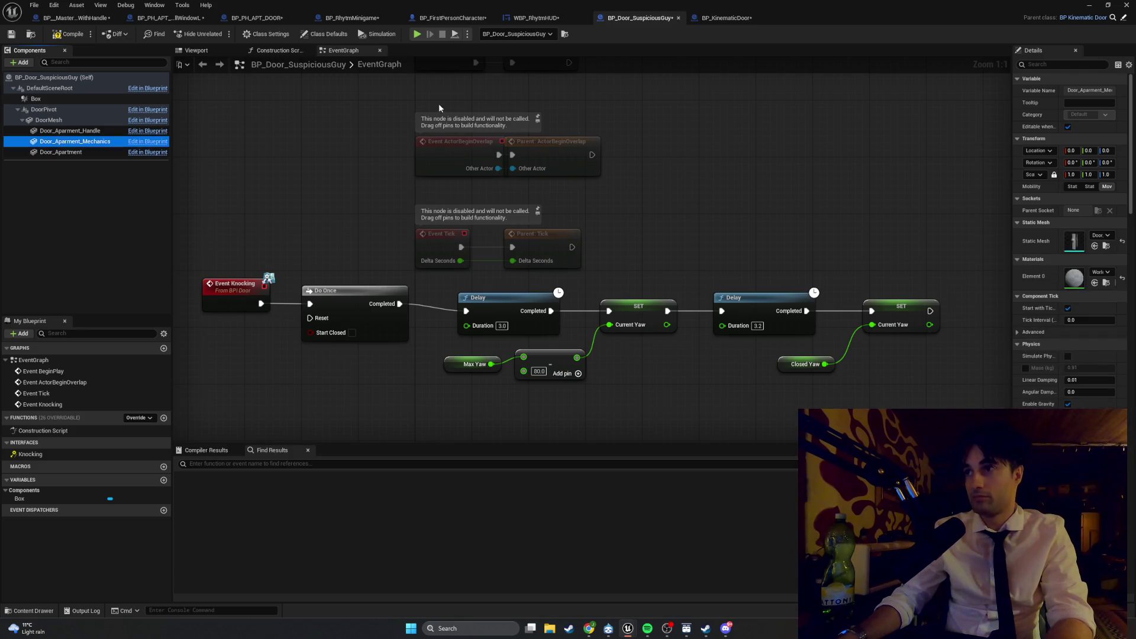
pyautogui.click(196, 50)
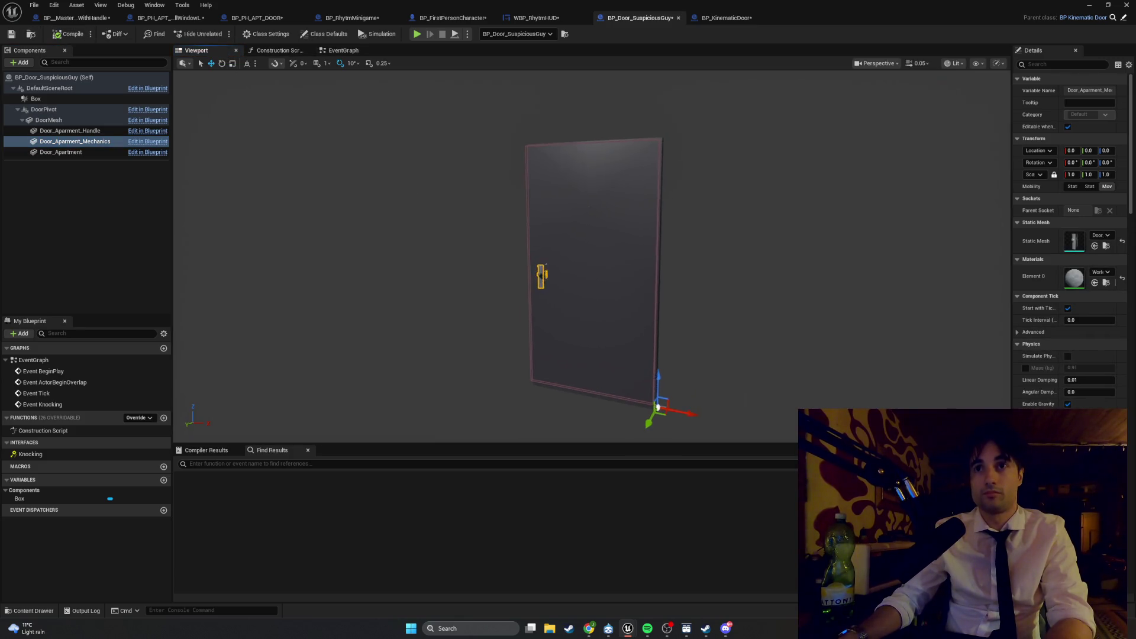
# Step: Frame the door and lower the handle to about Z 99.73
pyautogui.press('f')
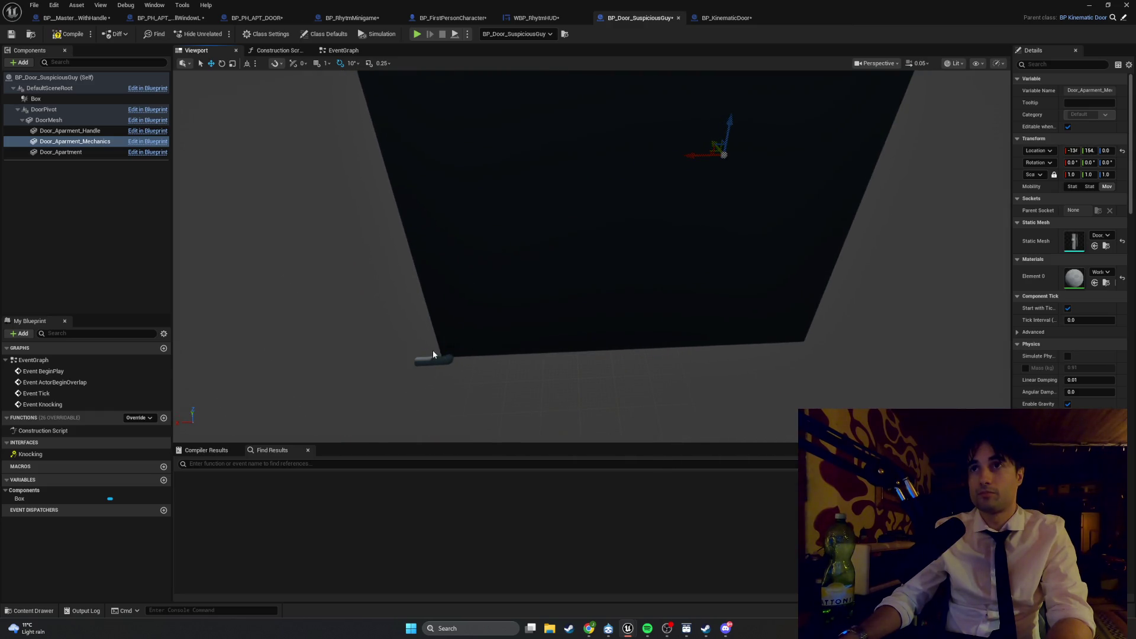
pyautogui.click(447, 362)
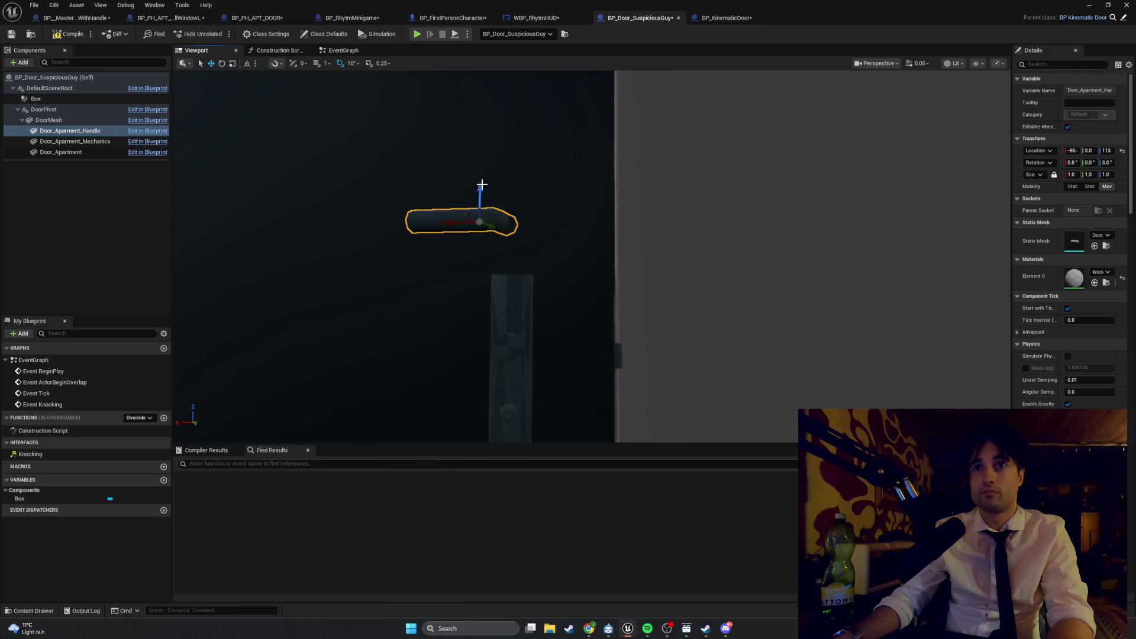
pyautogui.moveTo(476, 190)
pyautogui.mouseDown()
pyautogui.moveTo(470, 314)
pyautogui.moveTo(456, 332)
pyautogui.mouseUp()
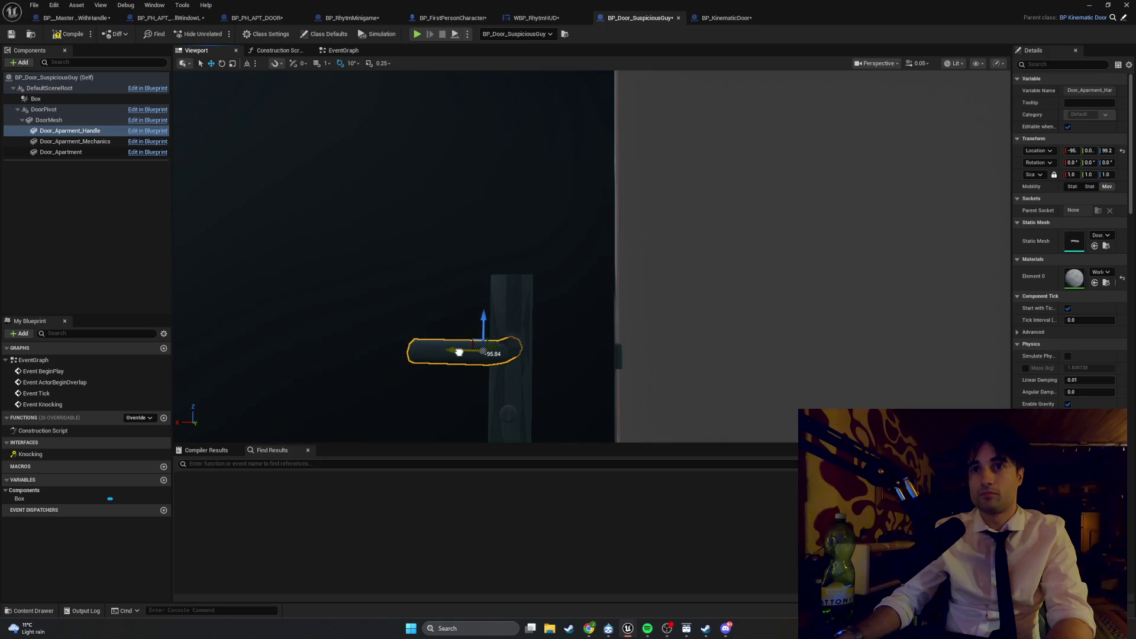
# Step: Reframe the handle, shift it out to Y -3.2 and settle it at Z 99.5
pyautogui.doubleClick(48, 121)
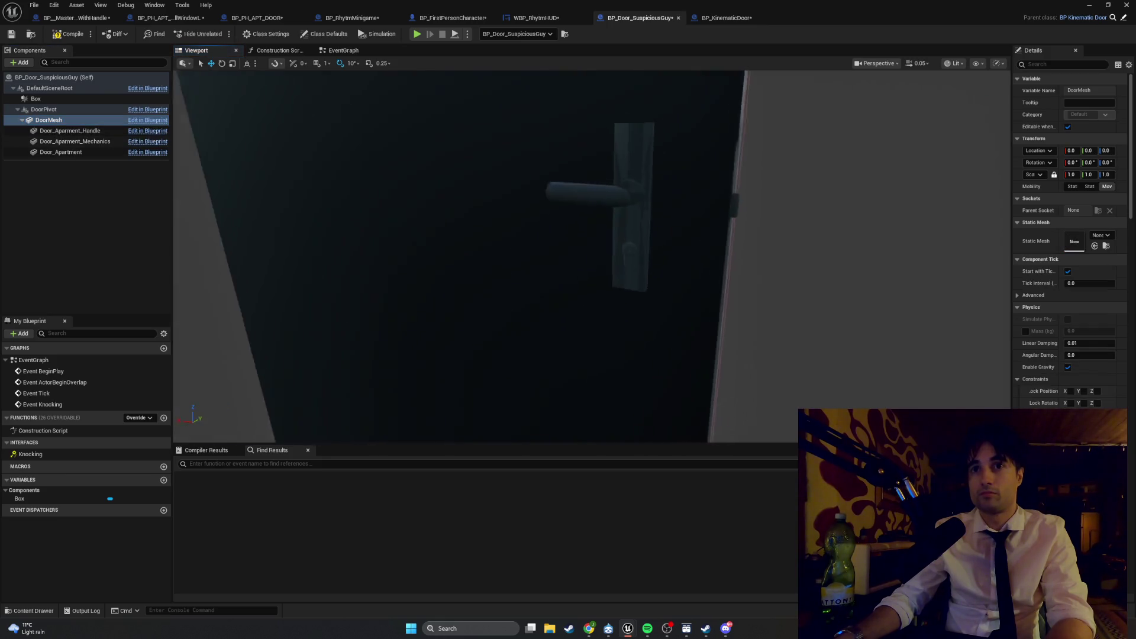
pyautogui.click(606, 138)
pyautogui.press('f')
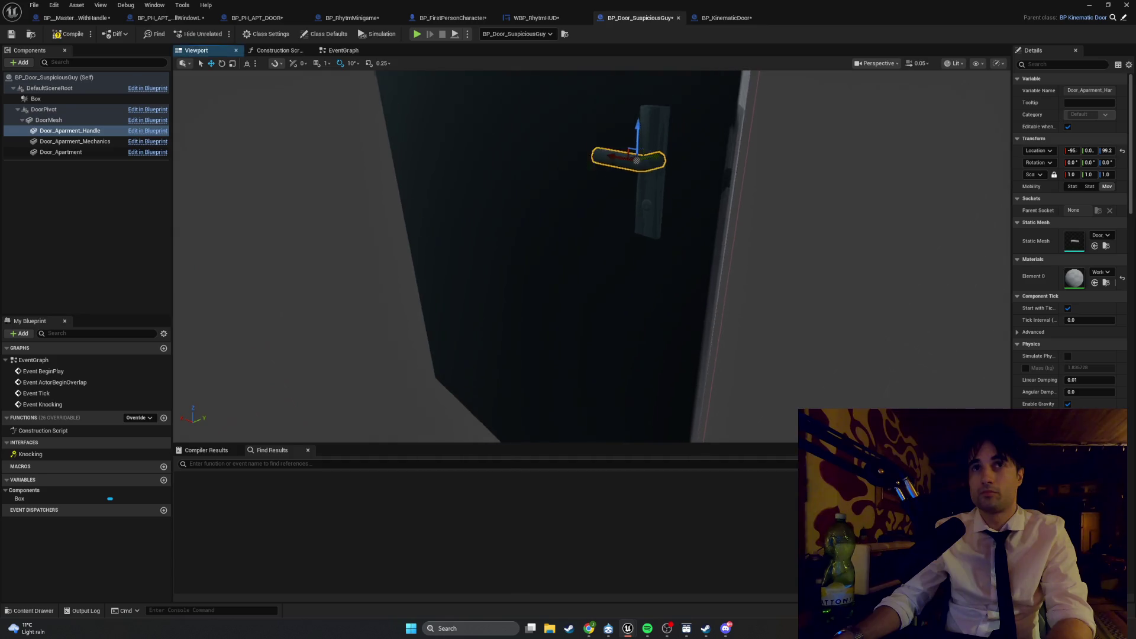
pyautogui.doubleClick(83, 110)
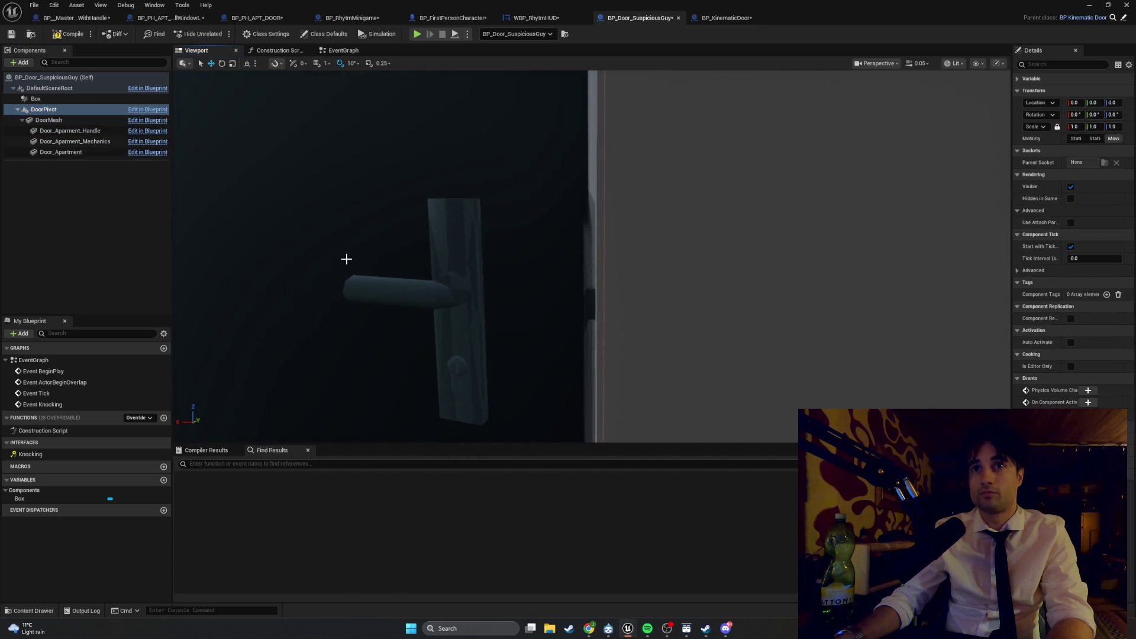
pyautogui.click(382, 278)
pyautogui.press('f')
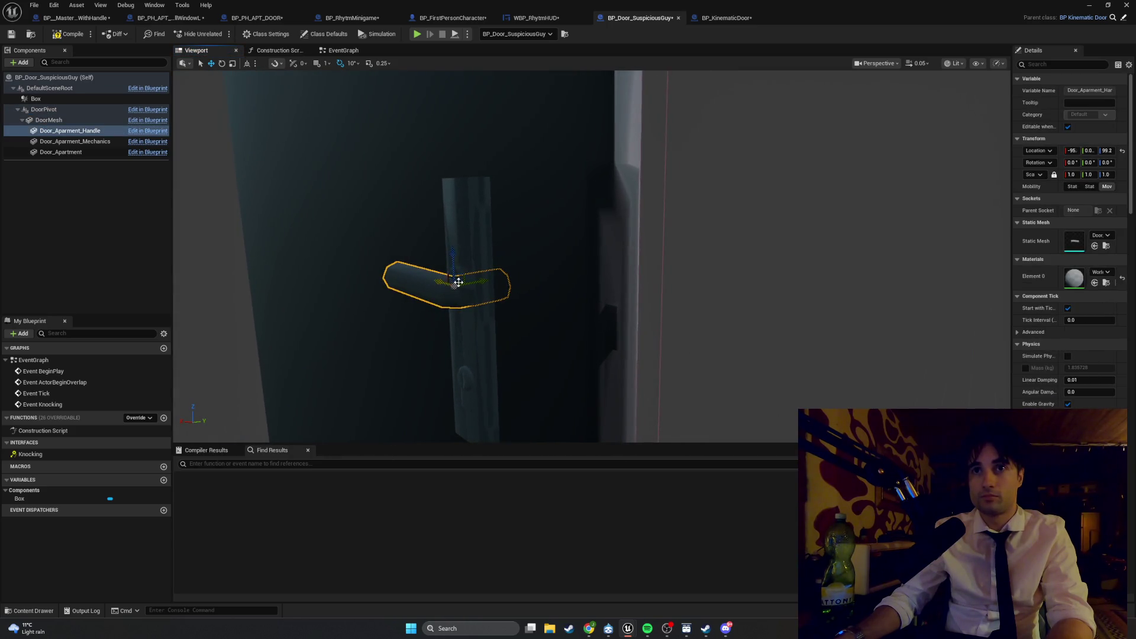
pyautogui.moveTo(457, 282)
pyautogui.mouseDown()
pyautogui.moveTo(399, 299)
pyautogui.moveTo(515, 284)
pyautogui.moveTo(477, 289)
pyautogui.moveTo(498, 288)
pyautogui.mouseUp()
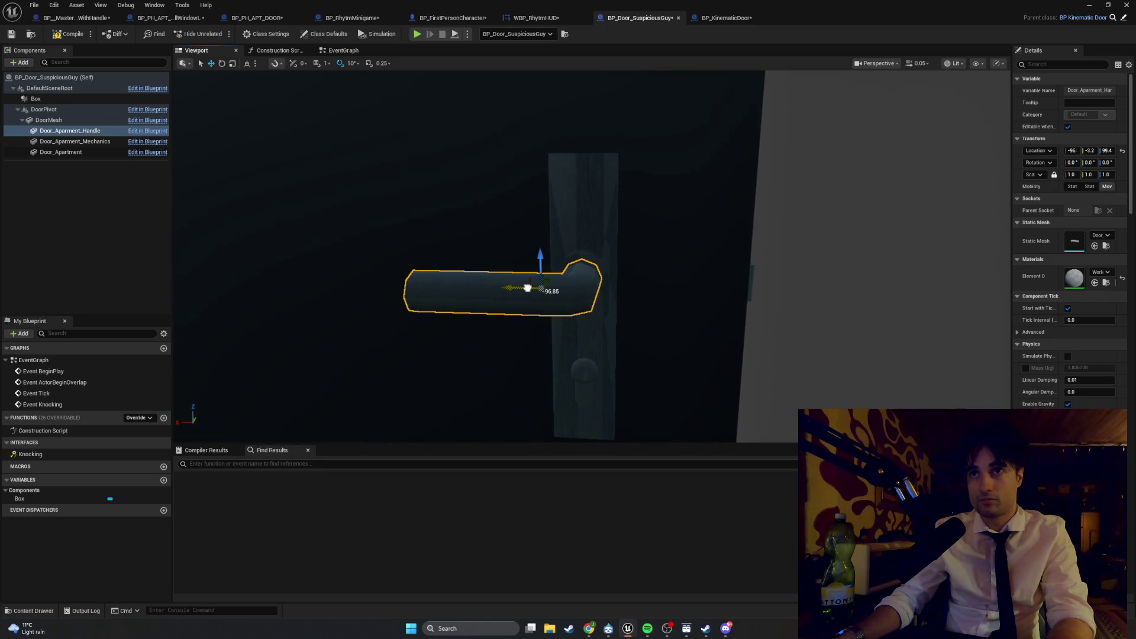
pyautogui.moveTo(537, 270)
pyautogui.mouseDown()
pyautogui.moveTo(532, 248)
pyautogui.moveTo(677, 269)
pyautogui.moveTo(467, 175)
pyautogui.mouseUp()
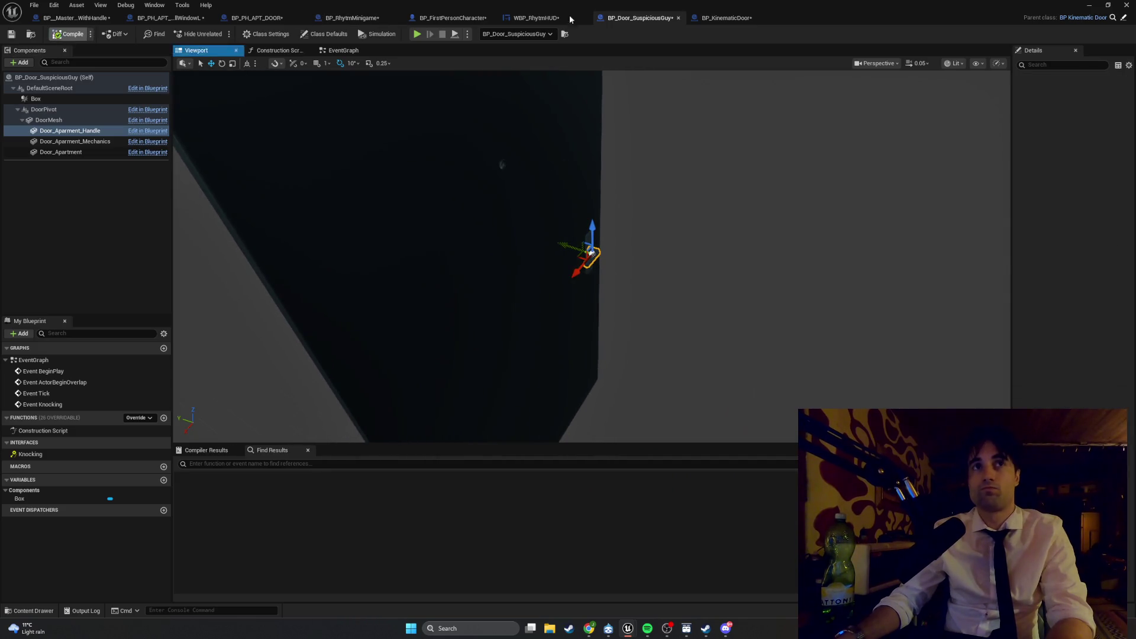
# Step: Test play the level, hit the F, G and H notes, walk into the kitchen, then stop
pyautogui.hotkey('alt', 'Tab')
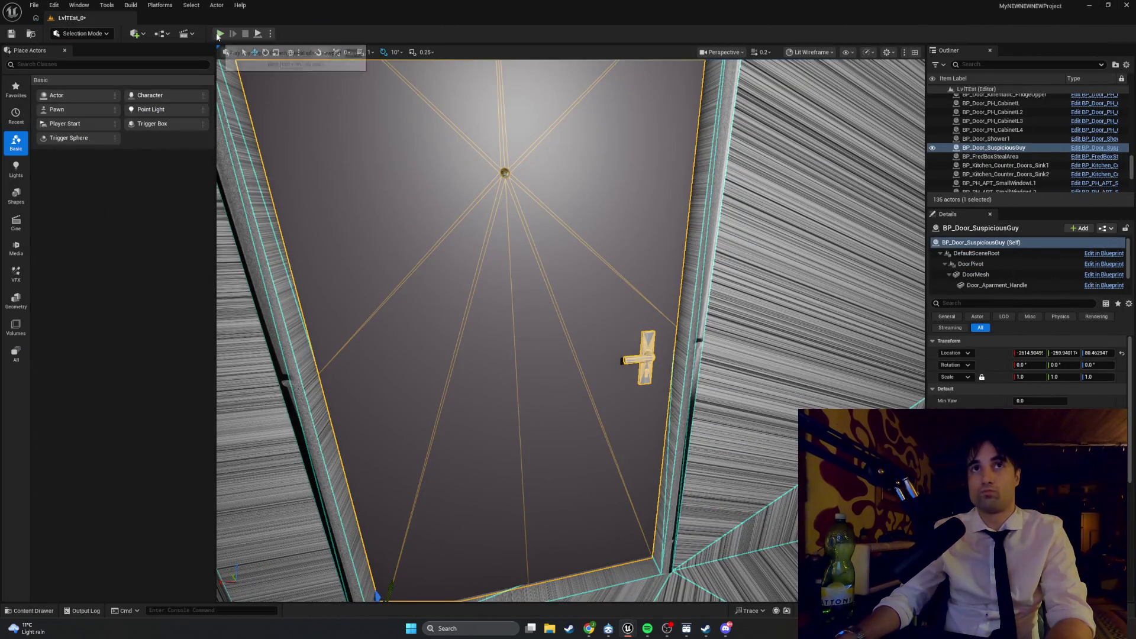
pyautogui.click(220, 33)
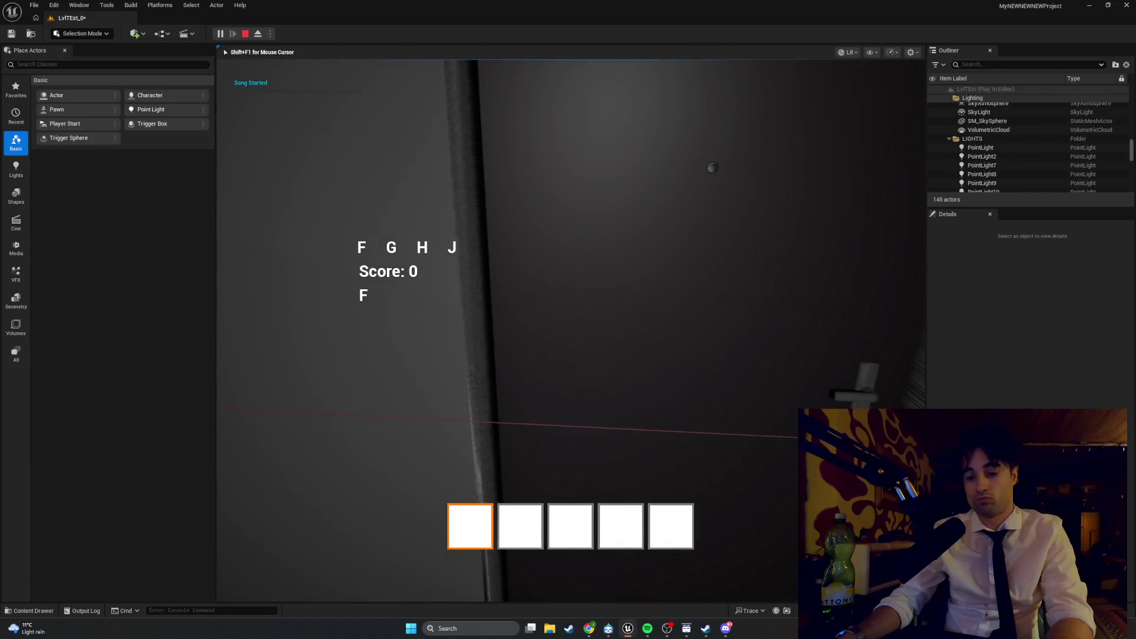
pyautogui.press('f')
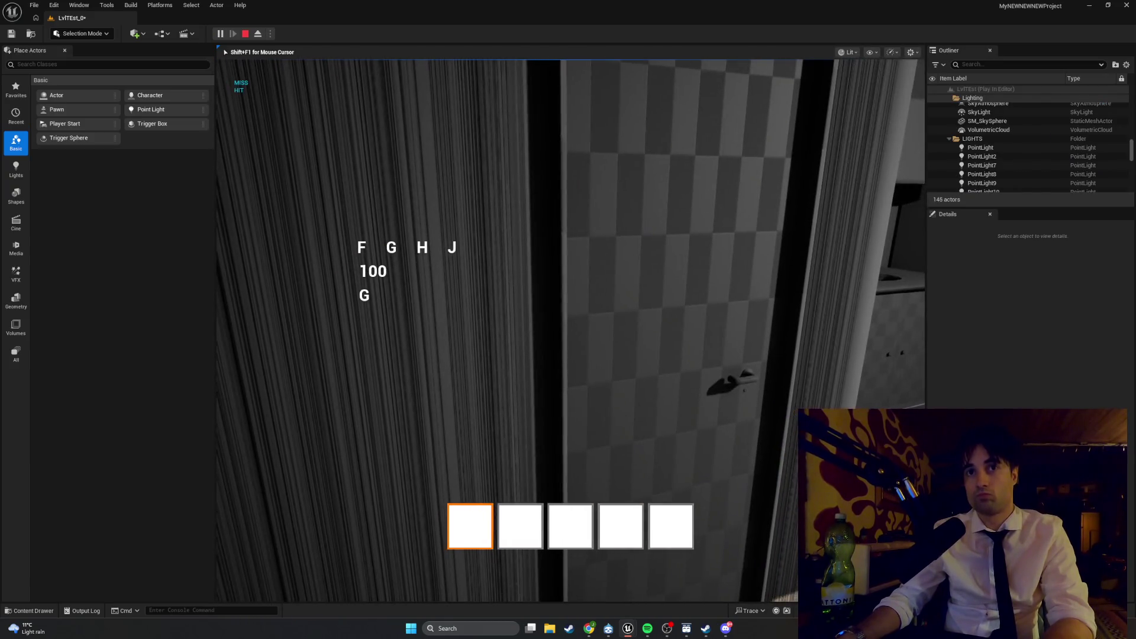
pyautogui.press('g')
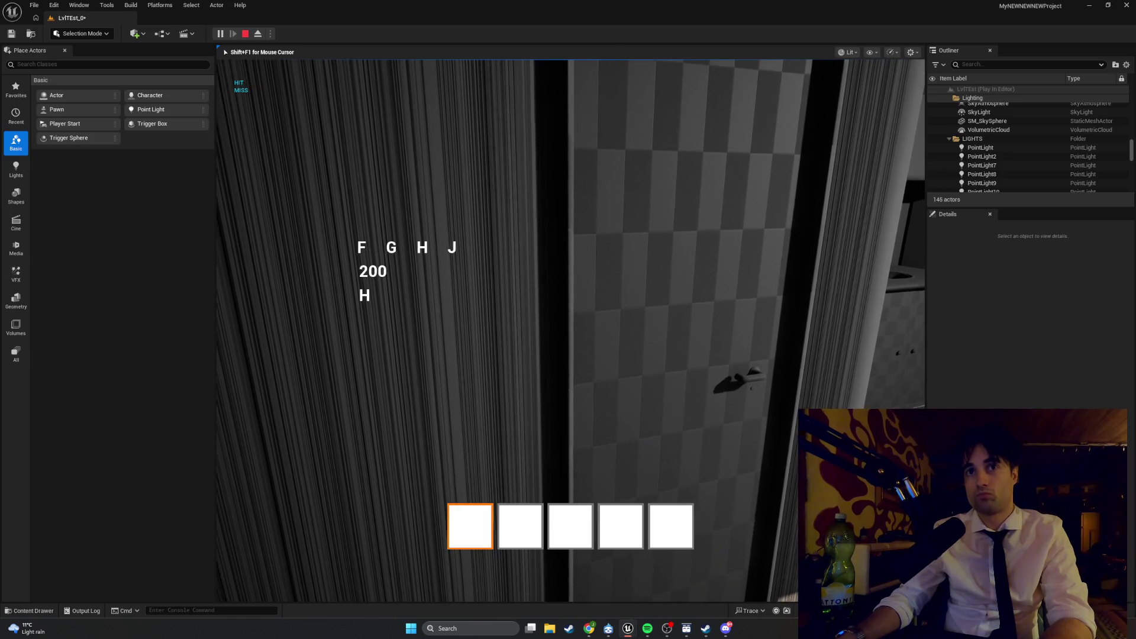
pyautogui.press('h')
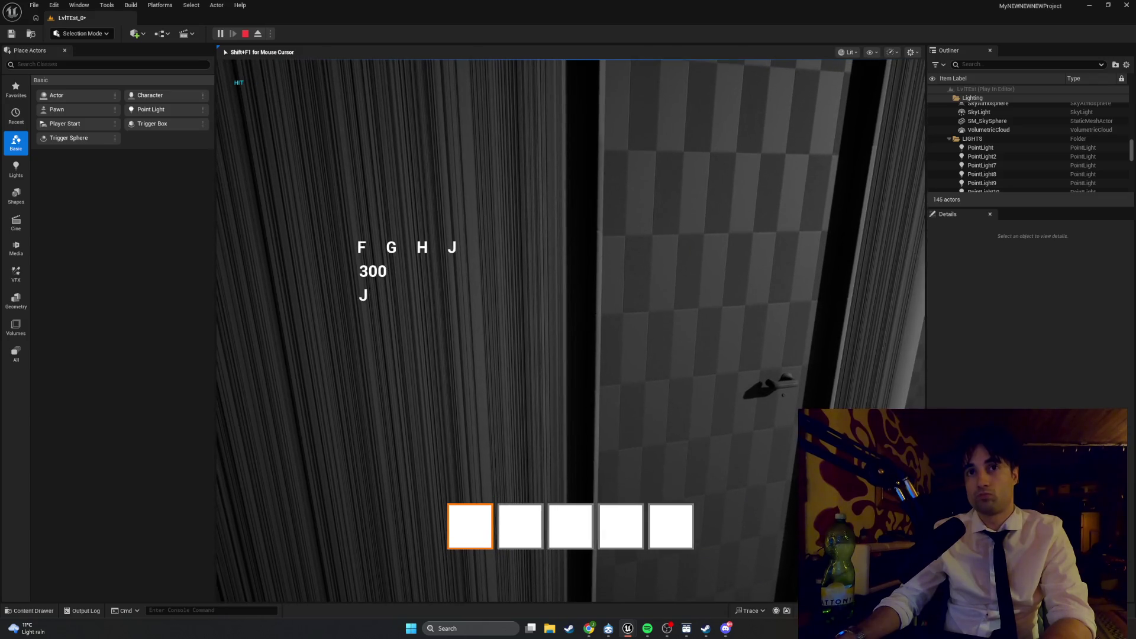
pyautogui.press('w')
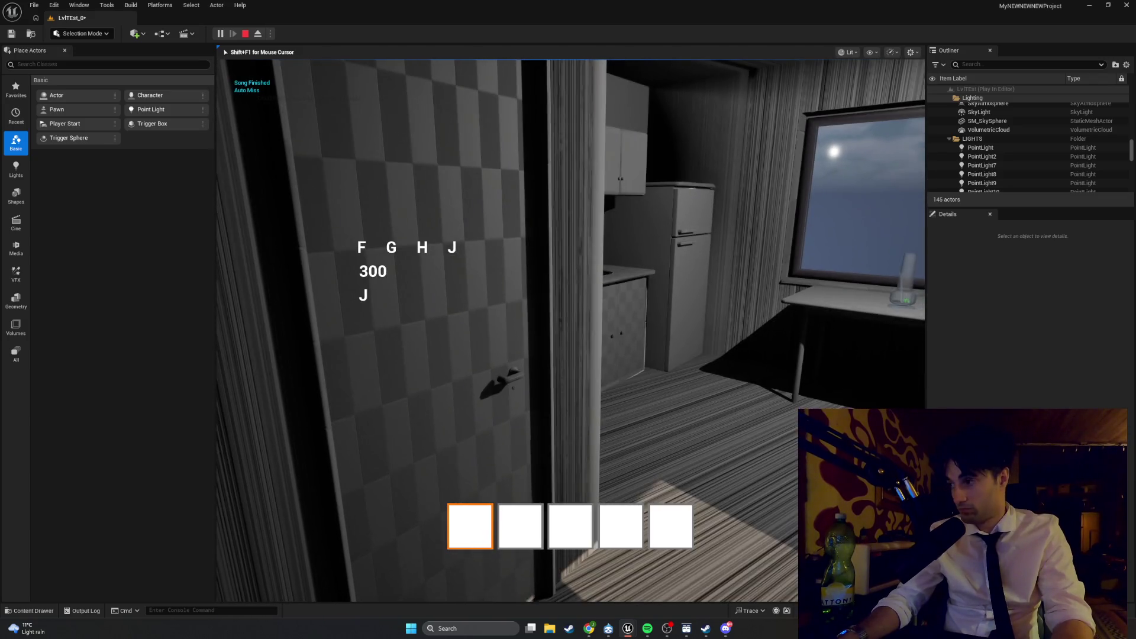
pyautogui.press('w')
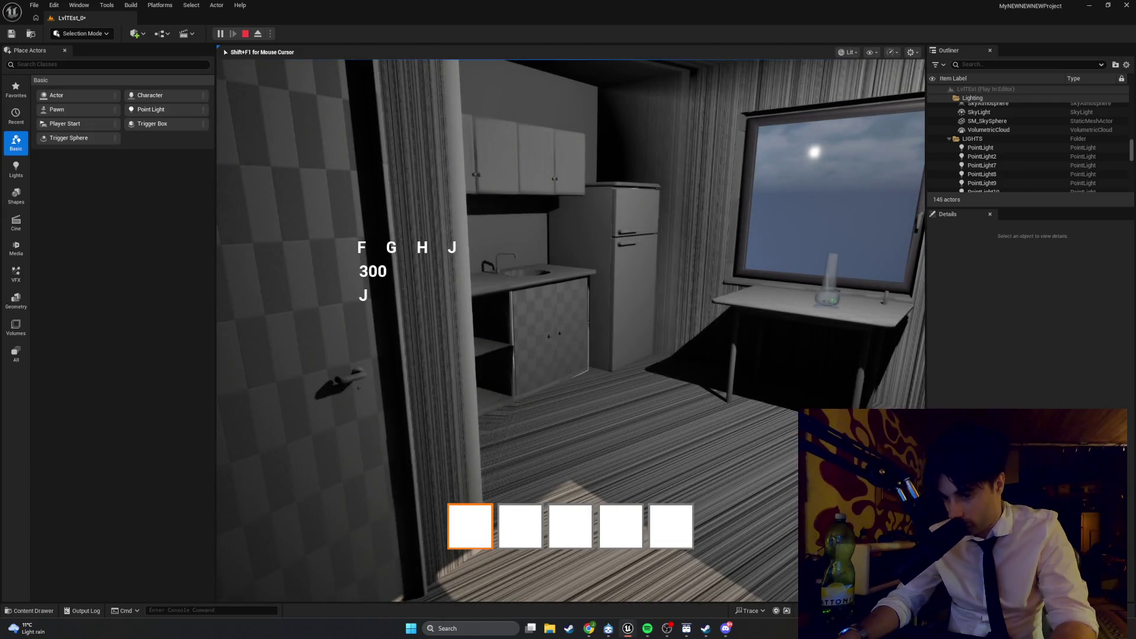
pyautogui.press('Escape')
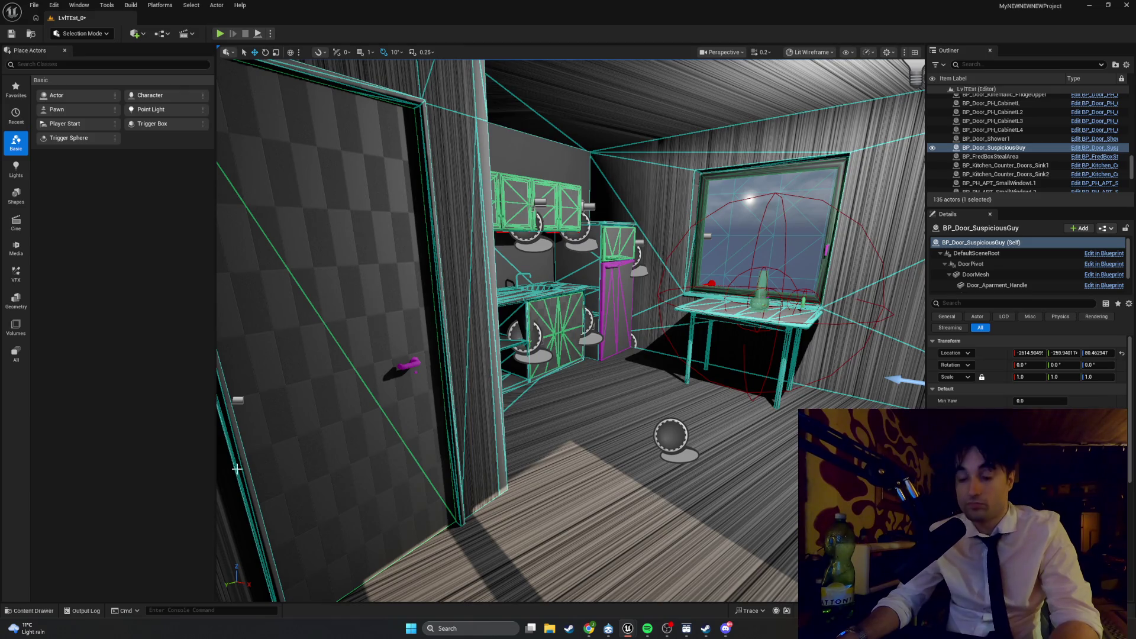
# Step: Open the BandGAME folder in the Content Drawer and bring up the new-asset context menu
pyautogui.click(32, 612)
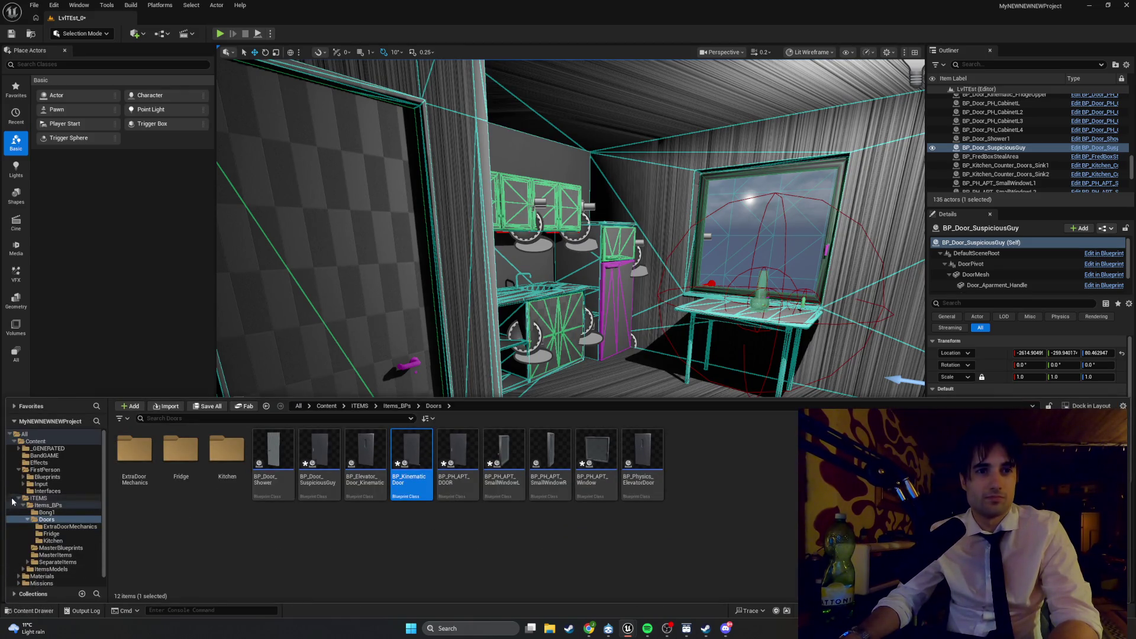
pyautogui.click(42, 455)
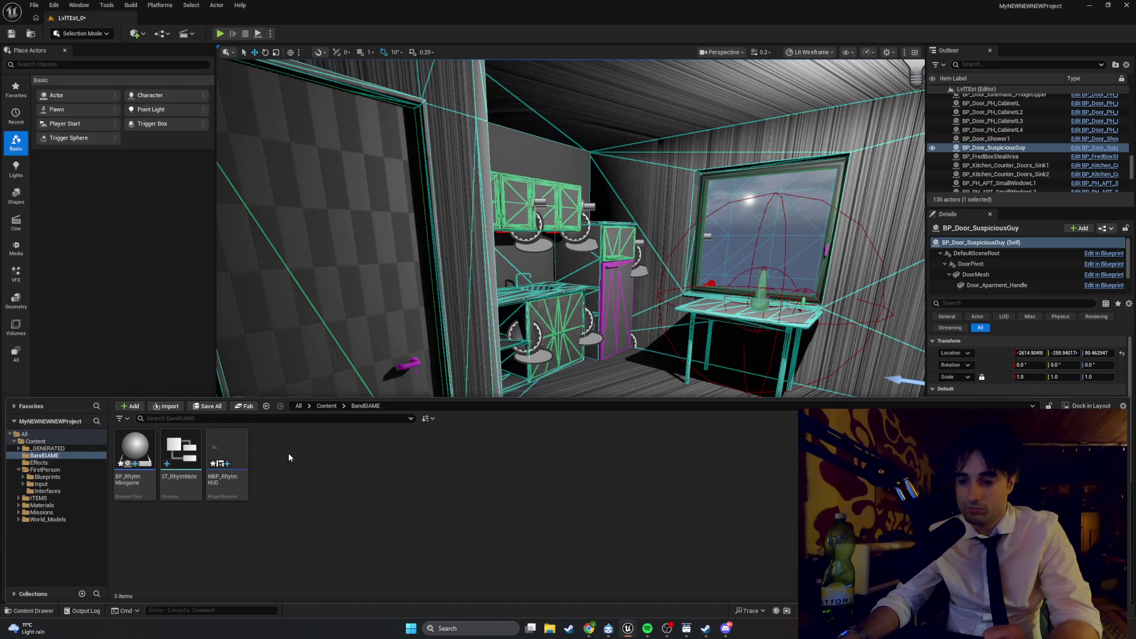
pyautogui.rightClick(289, 453)
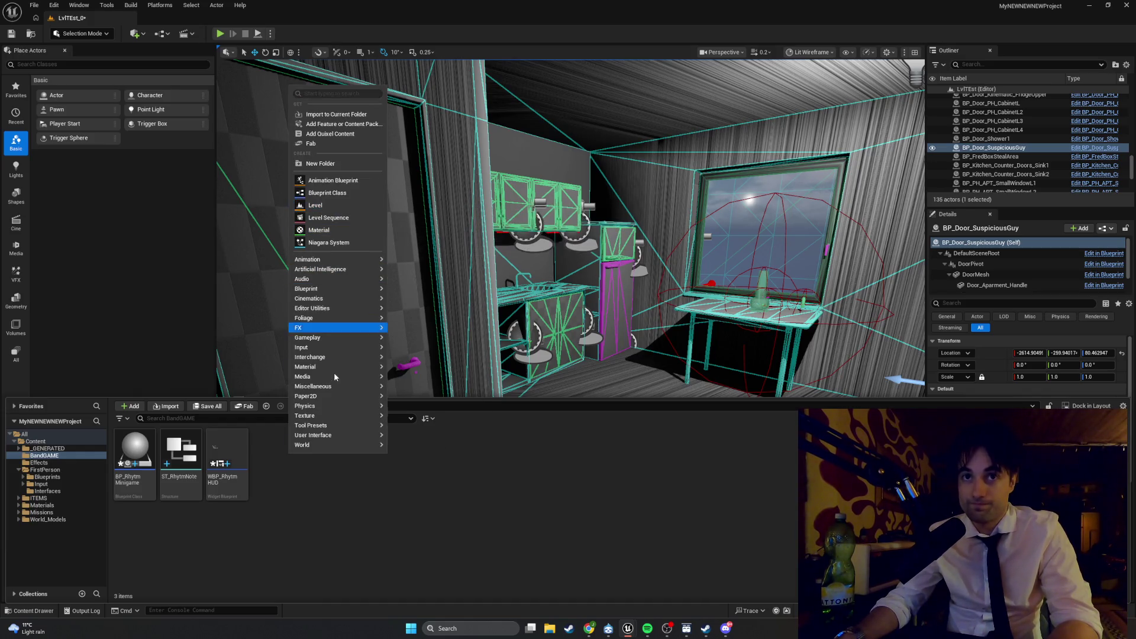
# Step: Create a User Widget blueprint named WBP_RhytmNoteBlock in BandGAME, then save all work
pyautogui.moveTo(335, 435)
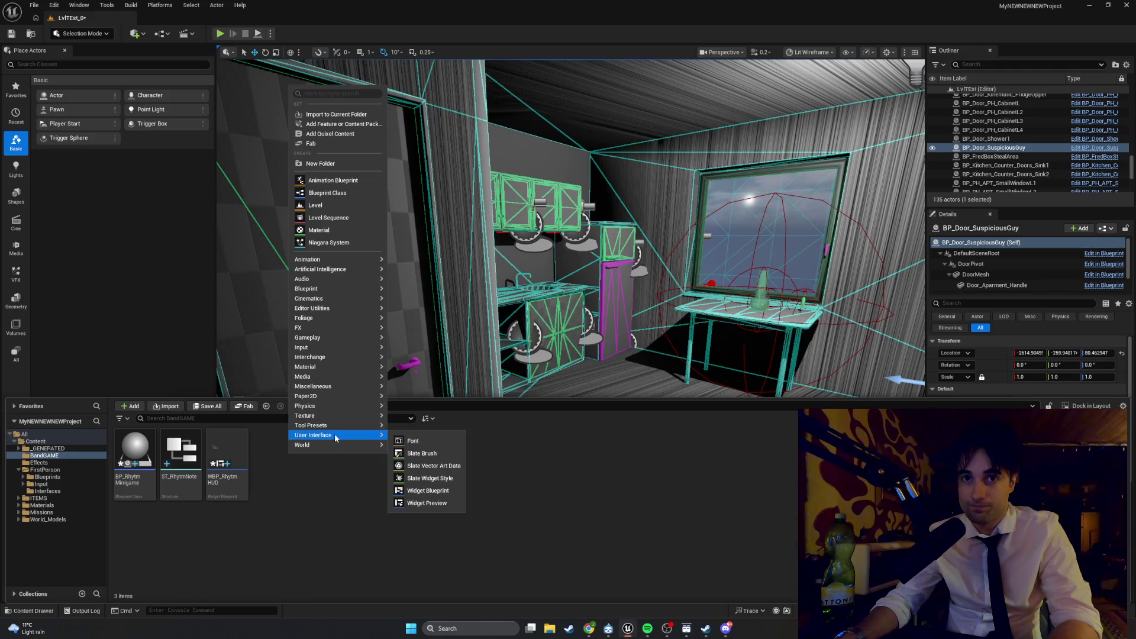
pyautogui.click(428, 491)
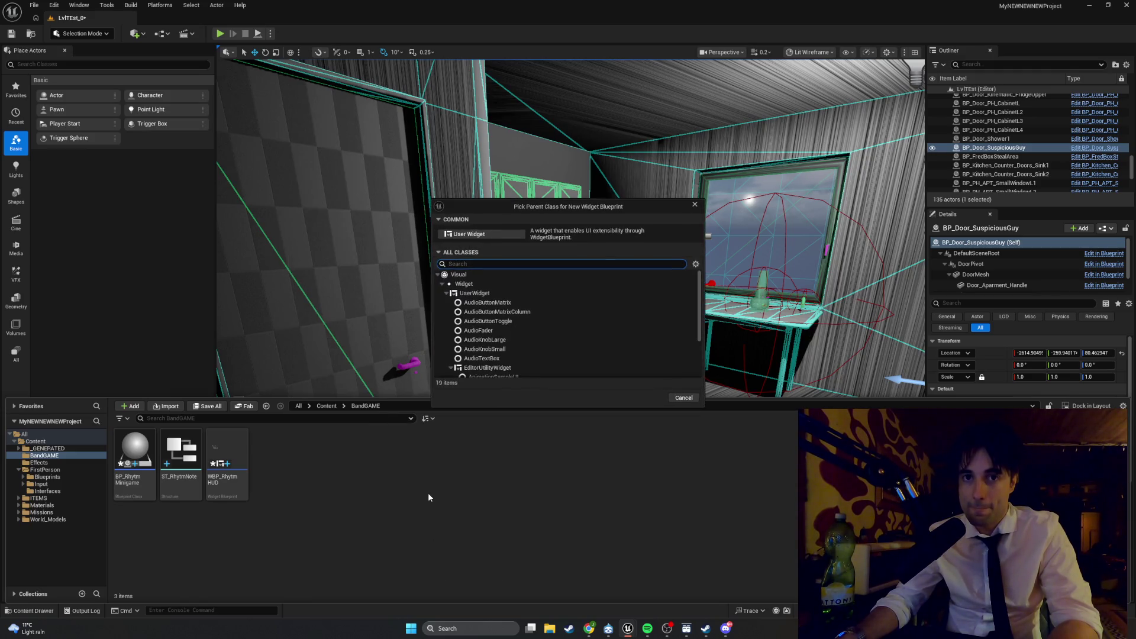
pyautogui.click(471, 236)
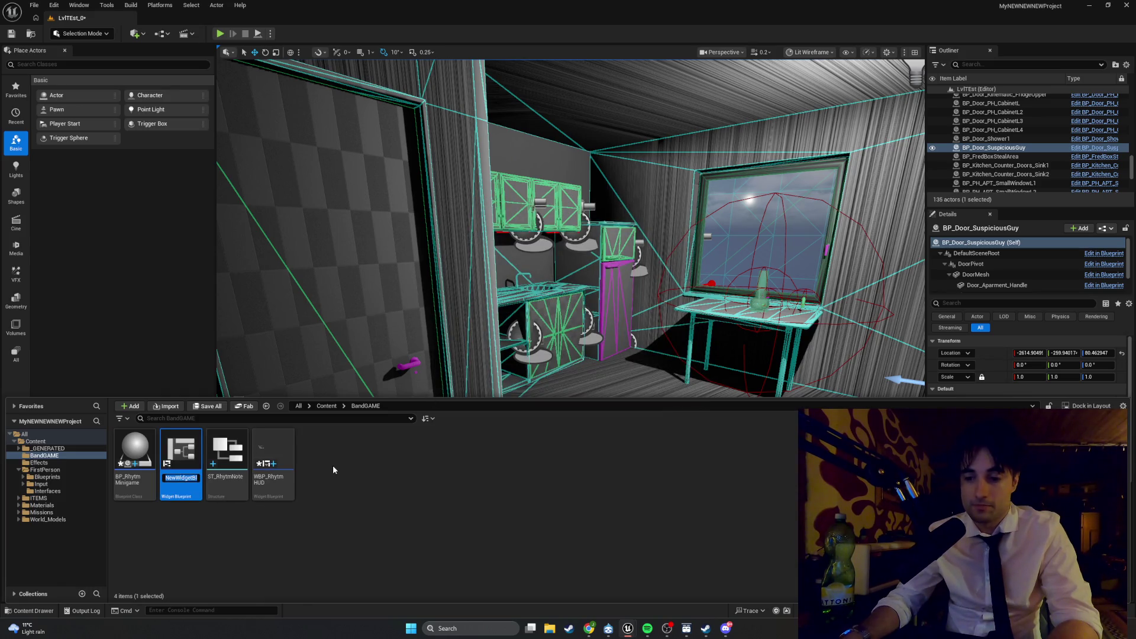
pyautogui.write('WBP_')
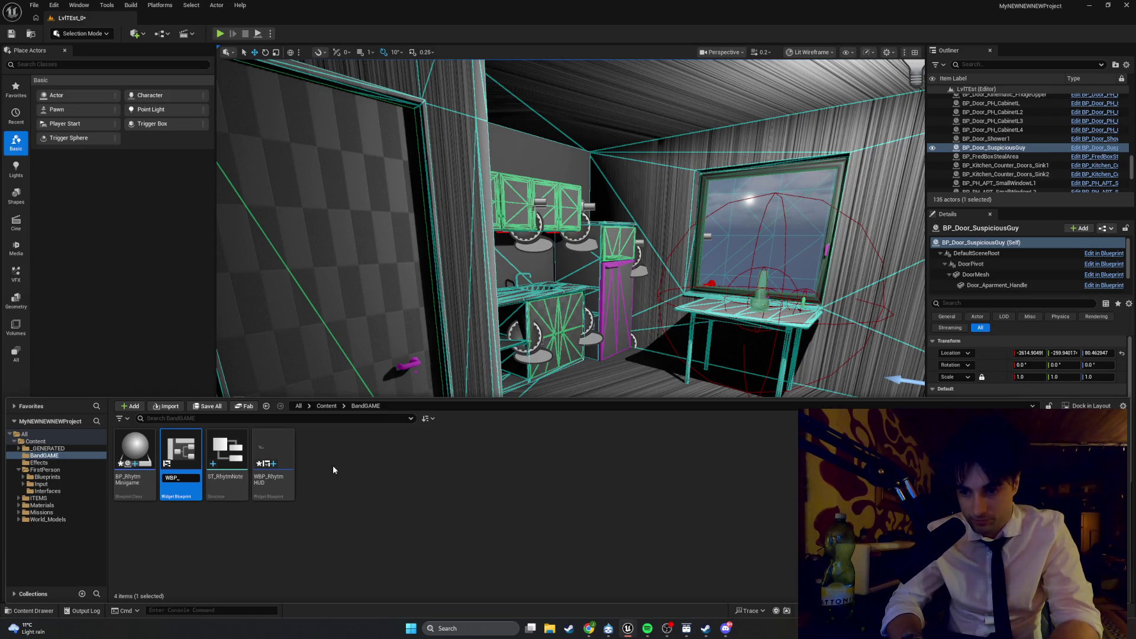
pyautogui.write('Rhyt')
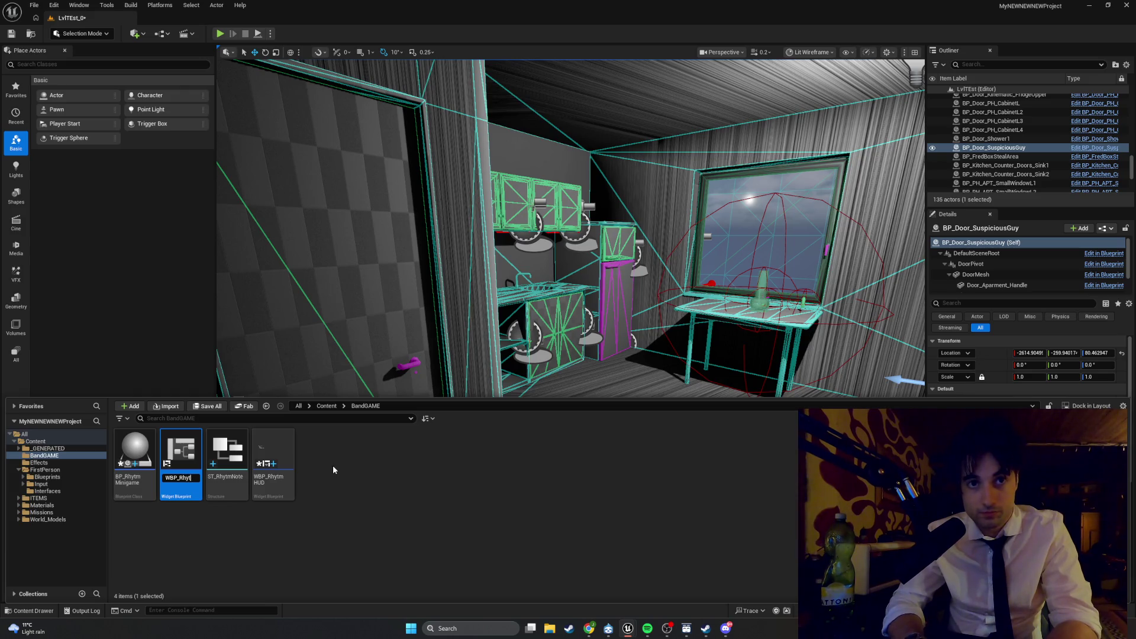
pyautogui.write('mNoteBlock')
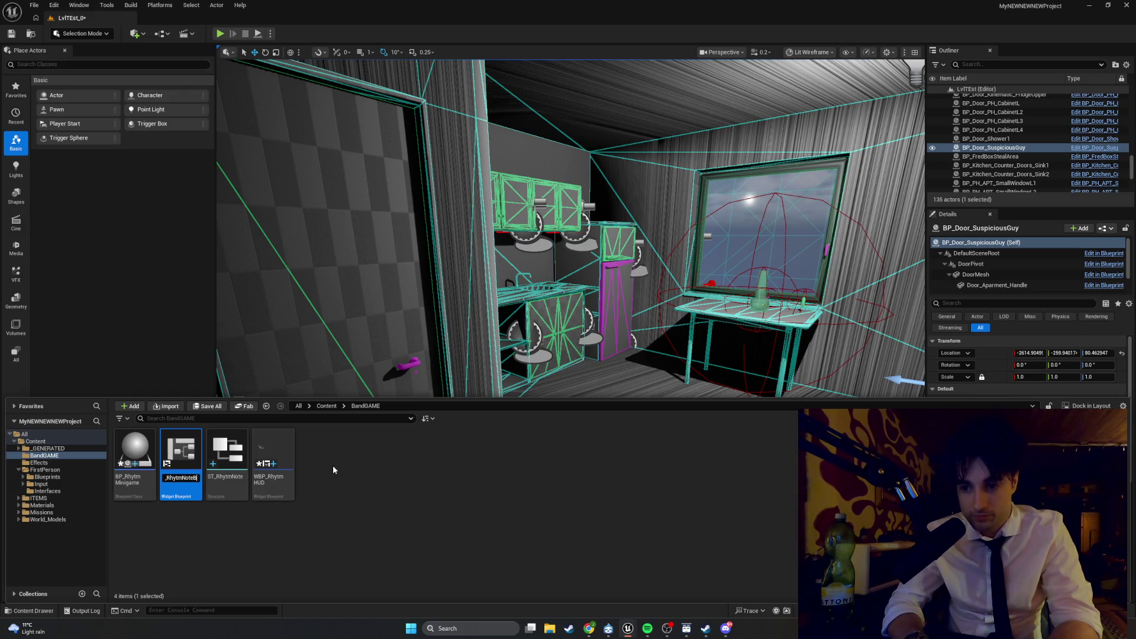
pyautogui.press('Return')
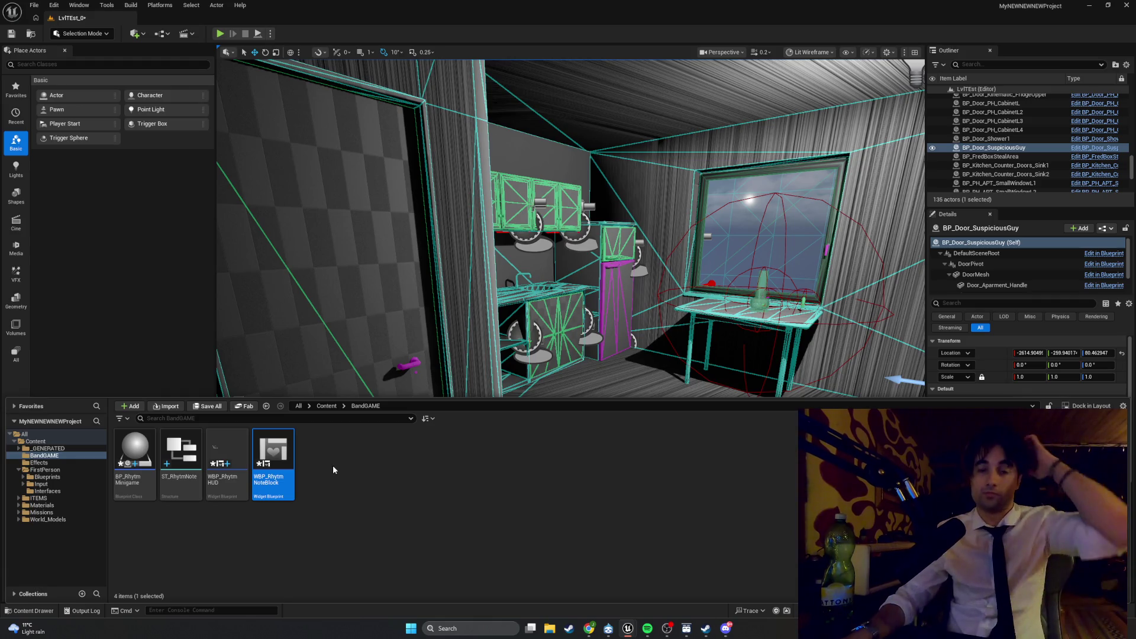
pyautogui.click(13, 34)
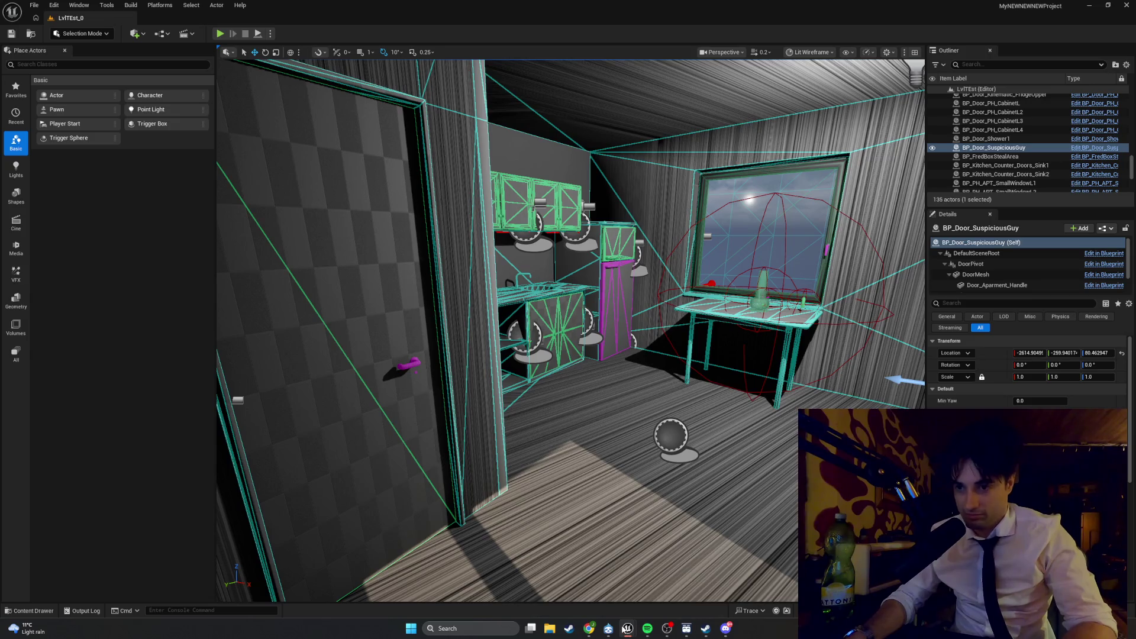
# Step: Return to the blueprint editor window showing BP_Door_SuspiciousGuy
pyautogui.moveTo(628, 629)
pyautogui.click(589, 558)
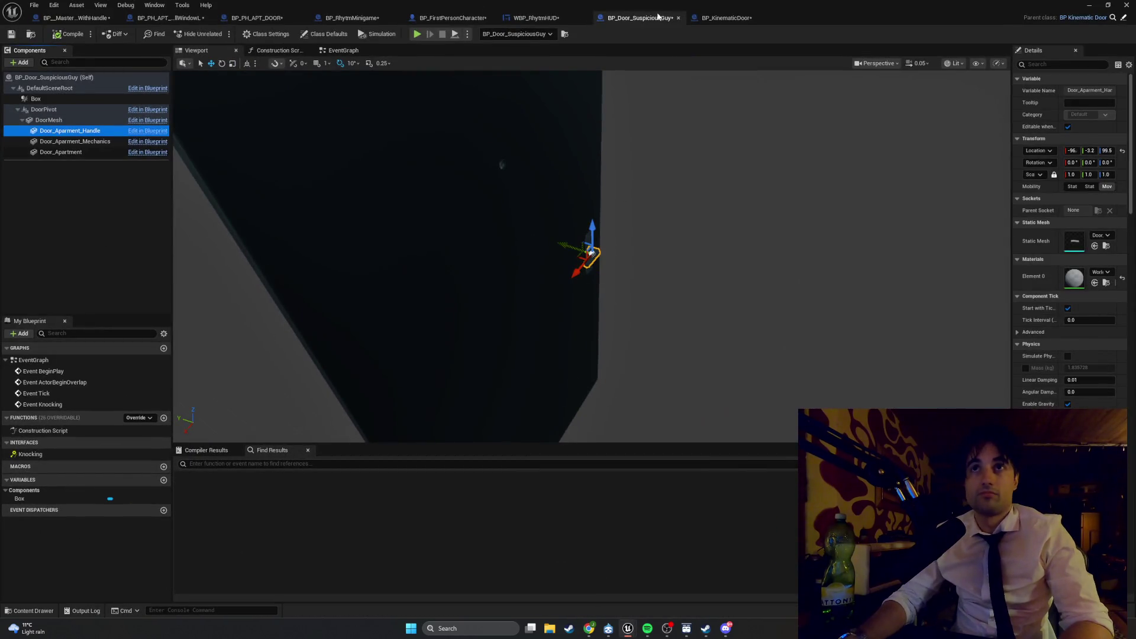
# Step: Close the door blueprint tabs and BP_FirstPersonCharacter, then bring up the Content Drawer
pyautogui.click(108, 19)
pyautogui.click(115, 18)
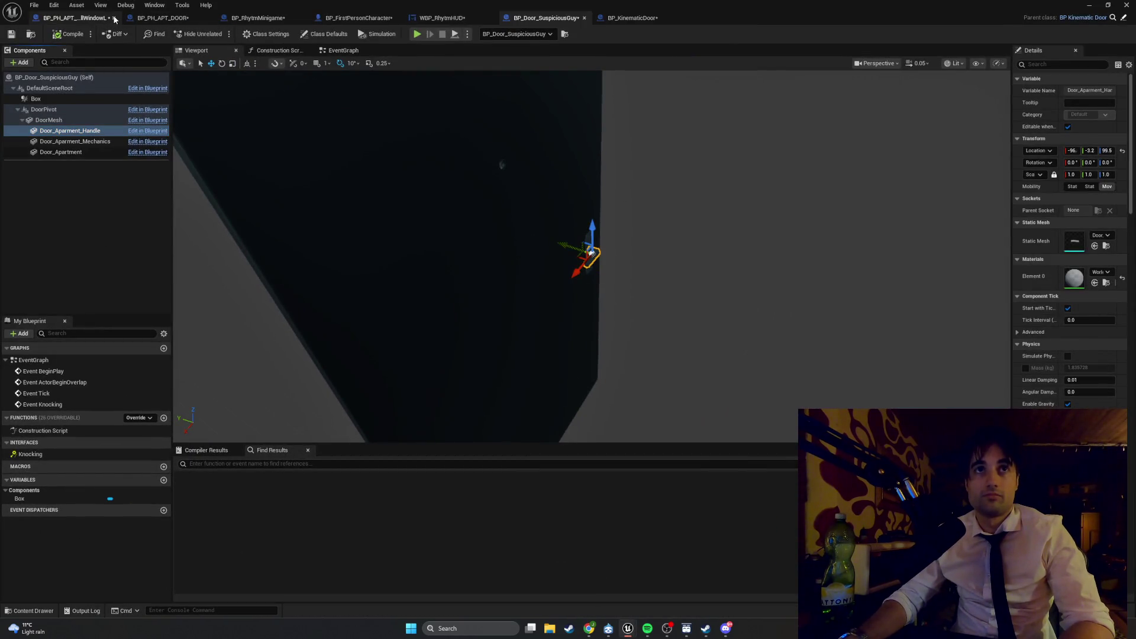
pyautogui.click(115, 19)
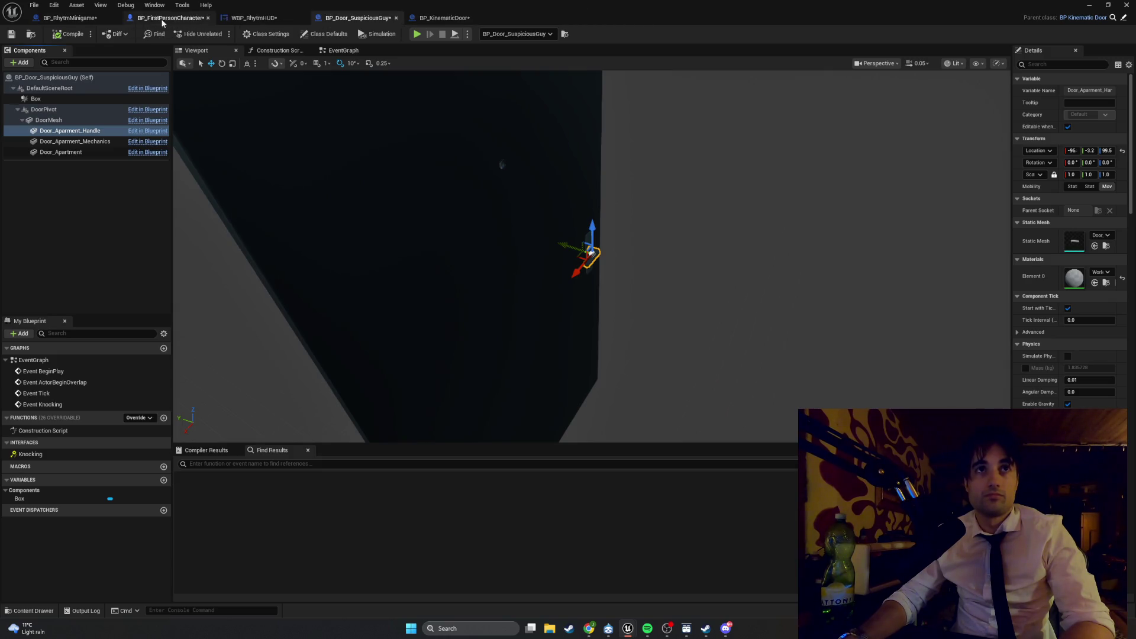
pyautogui.click(209, 19)
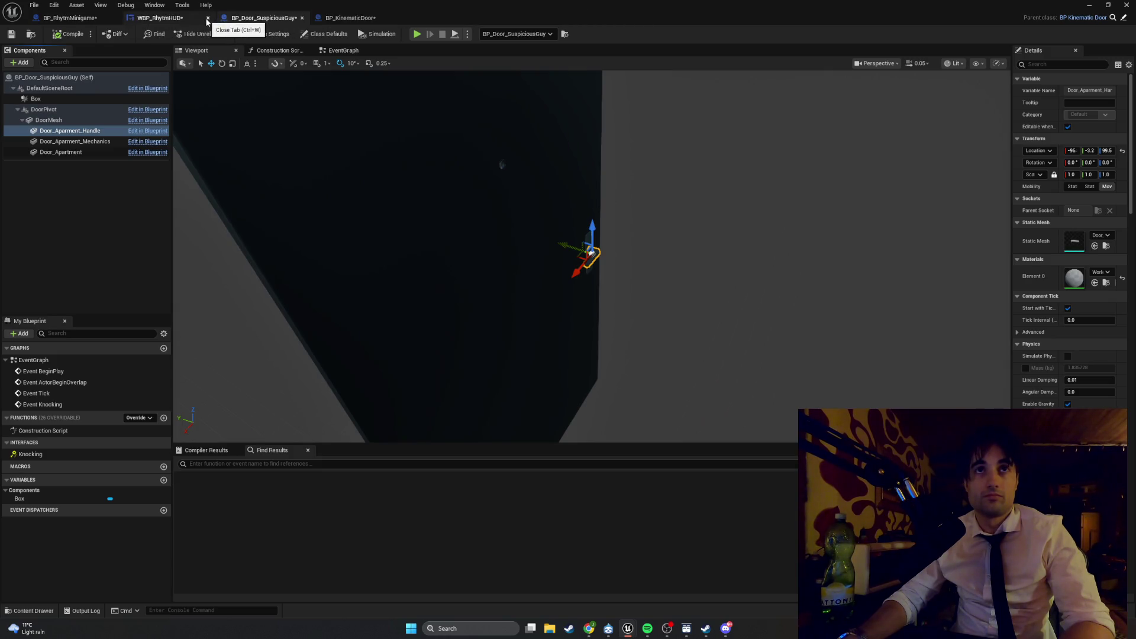
pyautogui.click(301, 18)
pyautogui.click(302, 18)
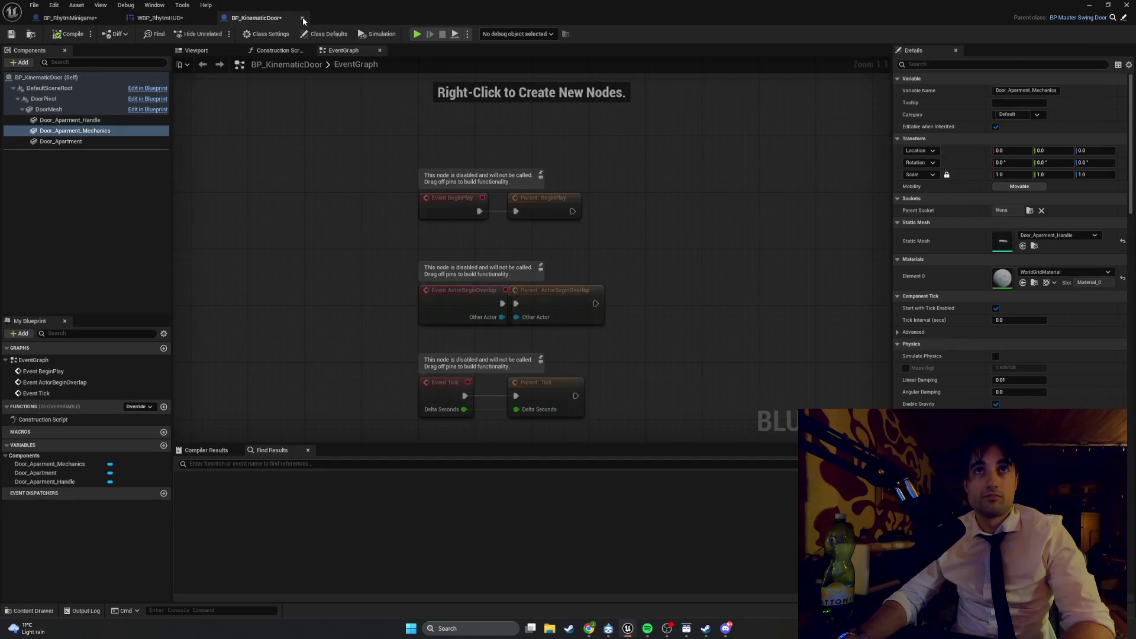
pyautogui.hotkey('ctrl', 'space')
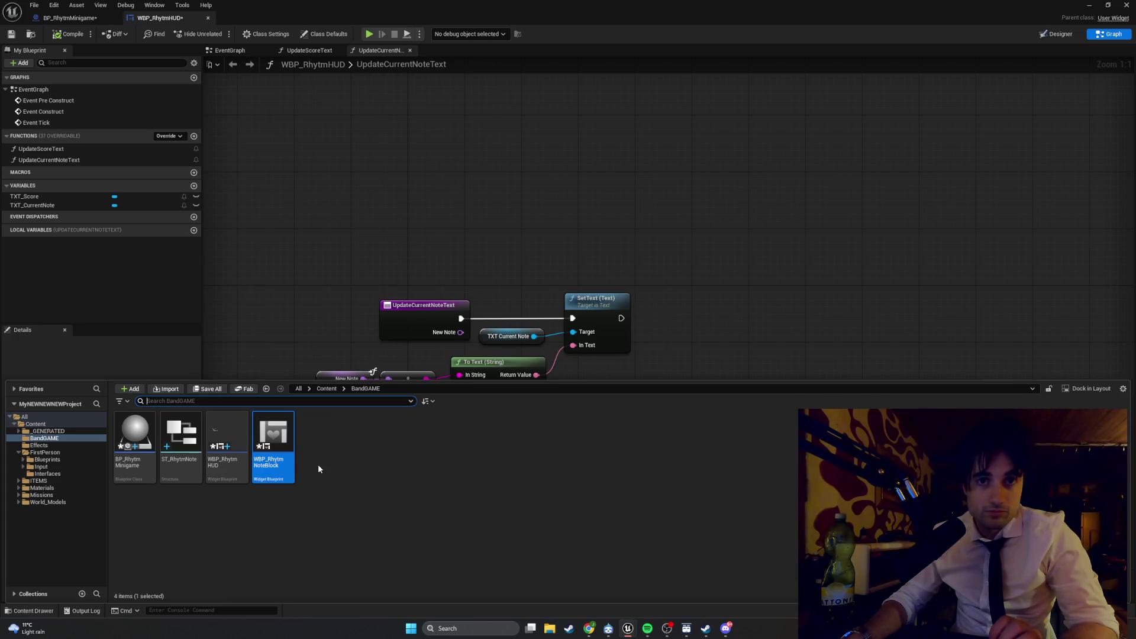
# Step: Open WBP_RhytmNoteBlock and drop a Canvas Panel into the designer as its root
pyautogui.doubleClick(280, 436)
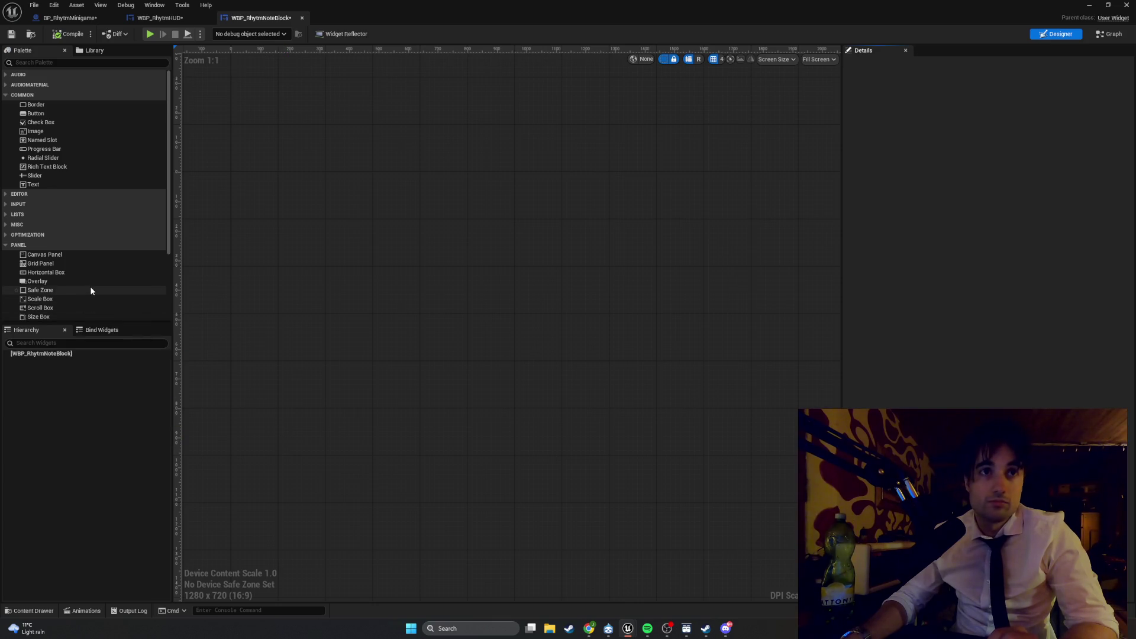
pyautogui.moveTo(83, 259)
pyautogui.mouseDown()
pyautogui.moveTo(391, 262)
pyautogui.moveTo(453, 292)
pyautogui.mouseUp()
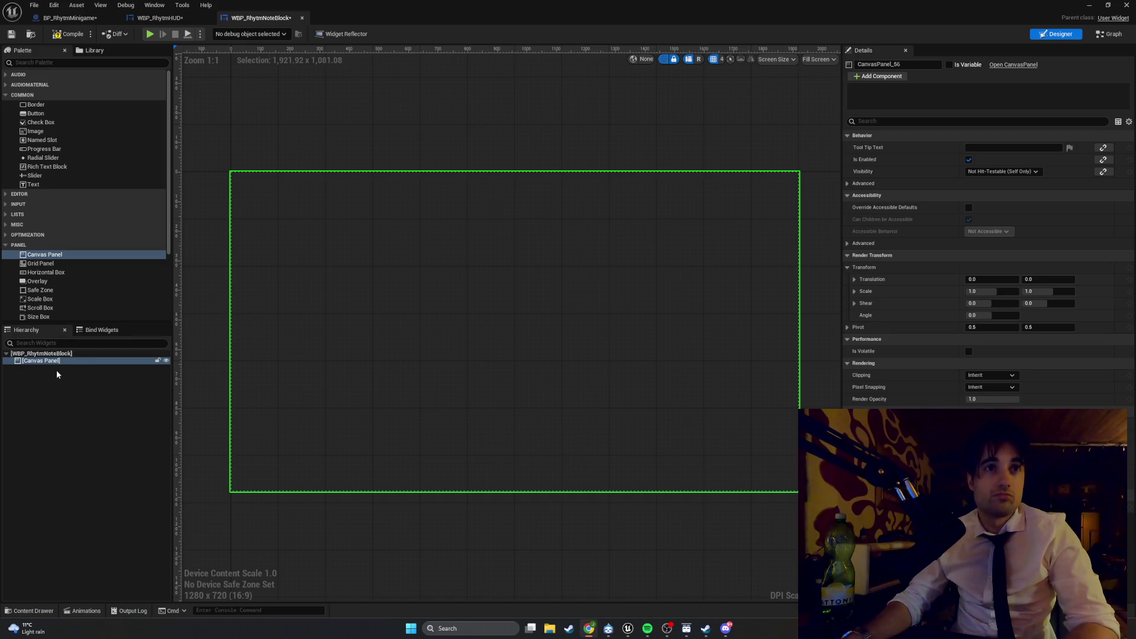
# Step: Add an Image and a Text Block to the canvas and name the image IMG_Note
pyautogui.moveTo(45, 131)
pyautogui.mouseDown()
pyautogui.moveTo(335, 245)
pyautogui.moveTo(425, 330)
pyautogui.mouseUp()
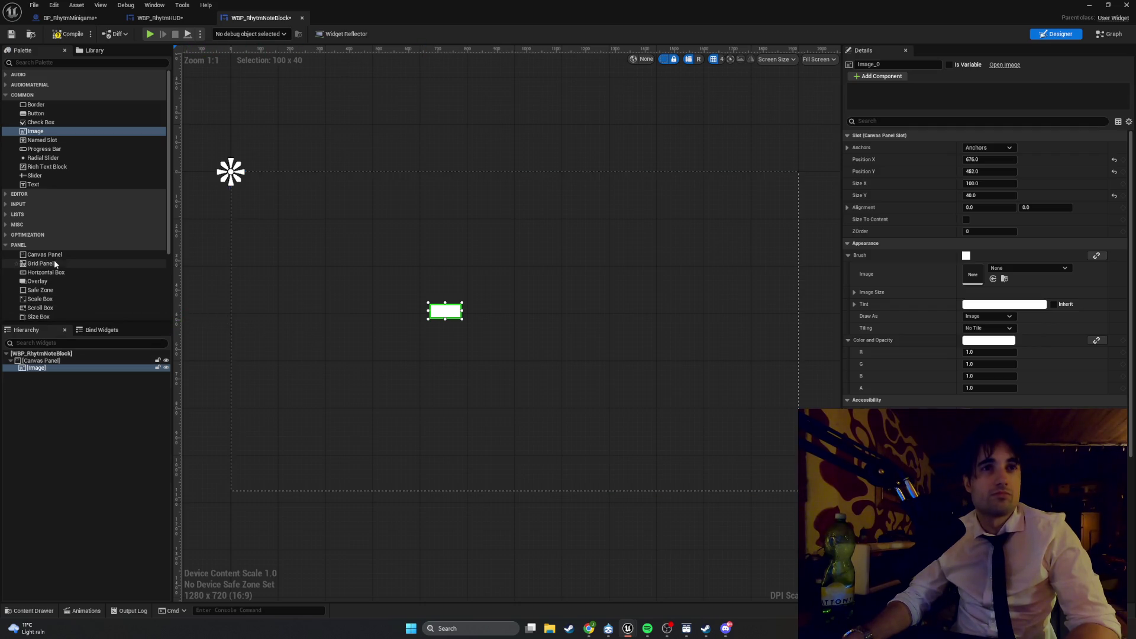
pyautogui.moveTo(49, 185); pyautogui.dragTo(438, 417)
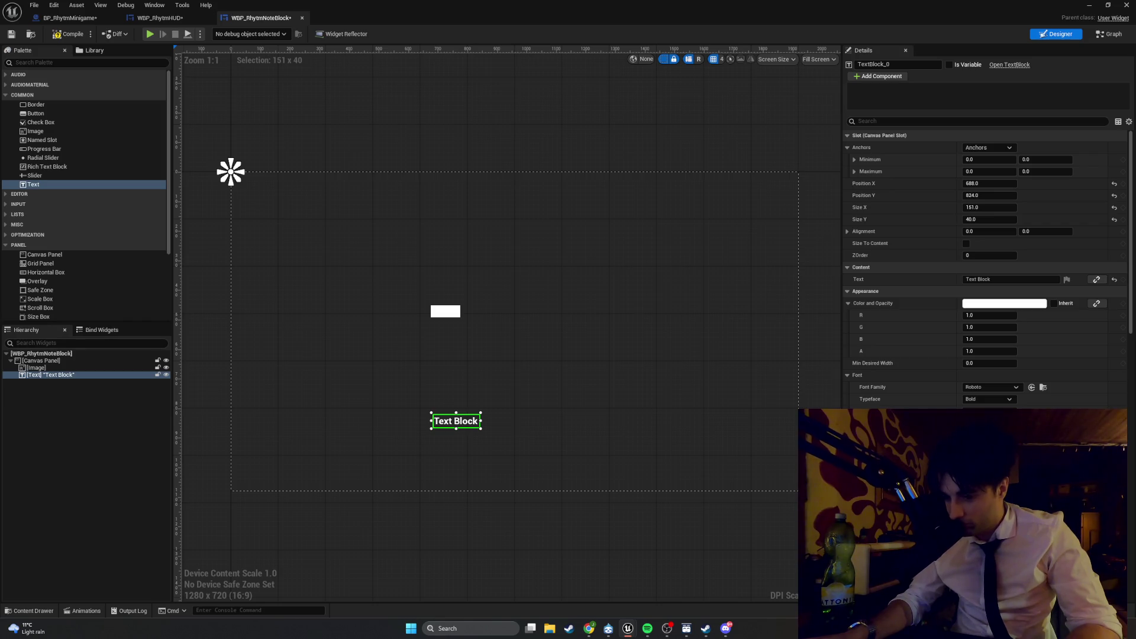
pyautogui.click(445, 311)
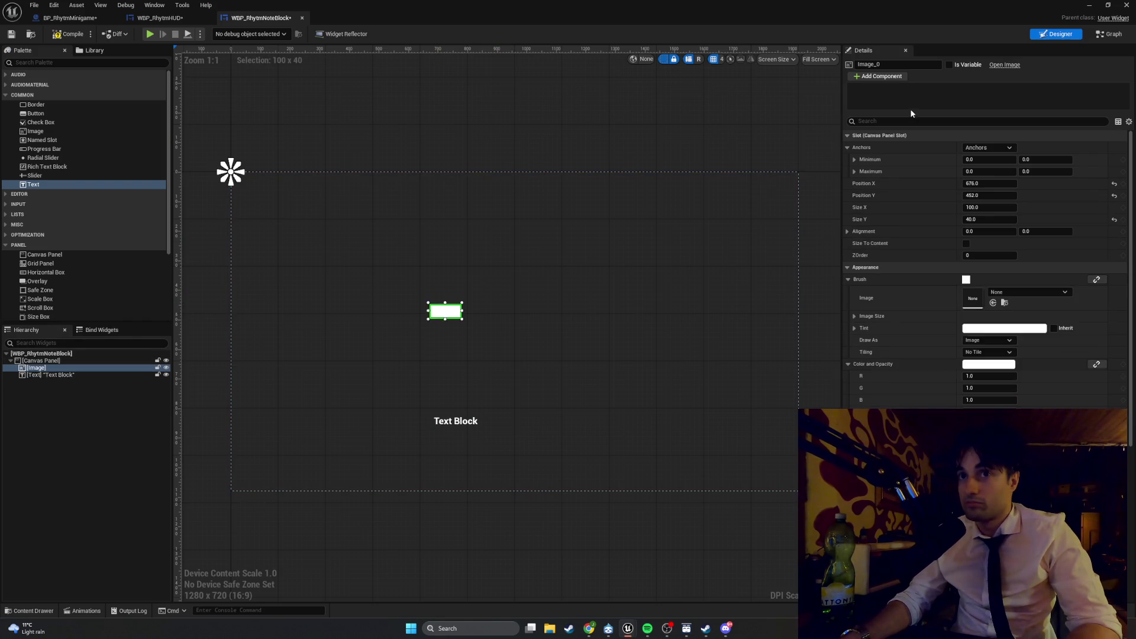
pyautogui.click(886, 66)
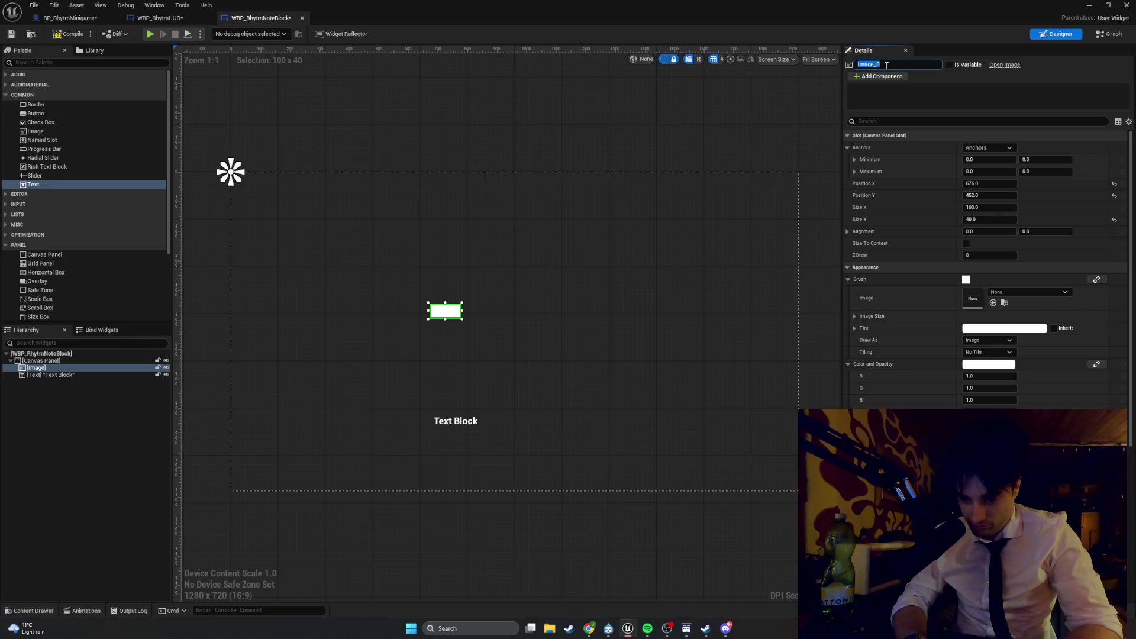
pyautogui.write('IMG_')
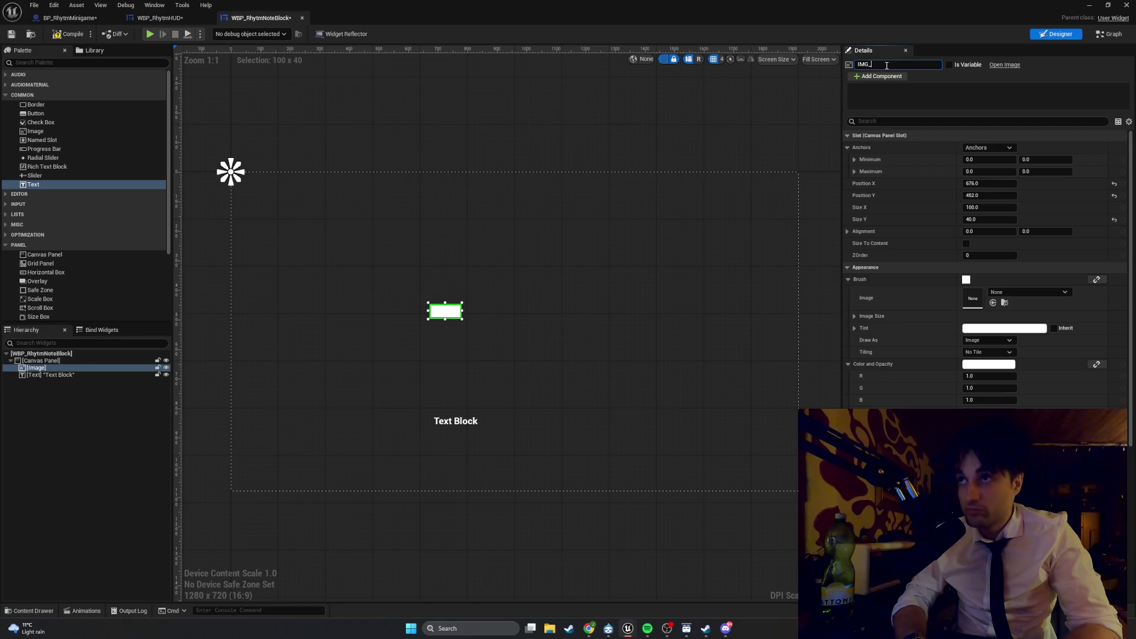
pyautogui.write('Note')
pyautogui.press('Return')
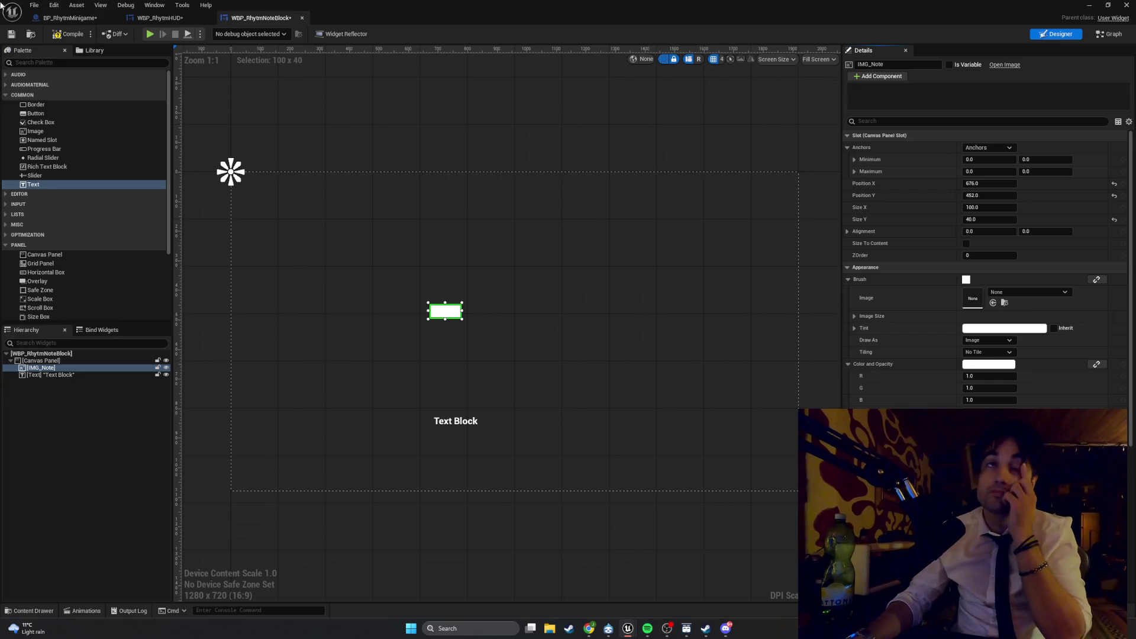
# Step: Compile, make IMG_Note a variable, and stretch the image taller
pyautogui.click(66, 34)
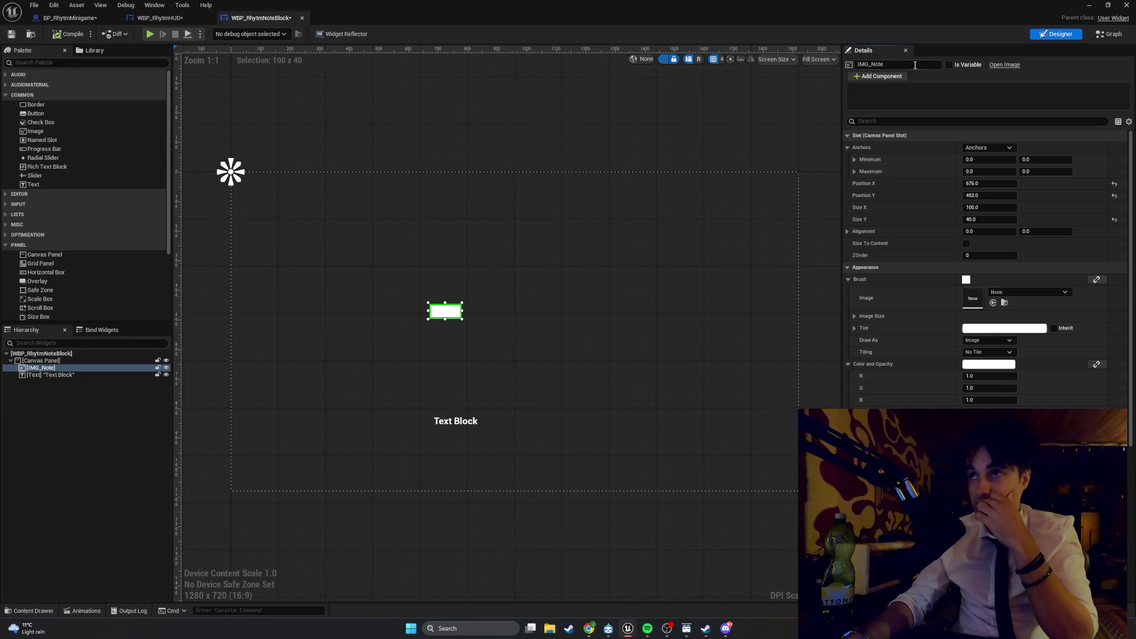
pyautogui.click(948, 65)
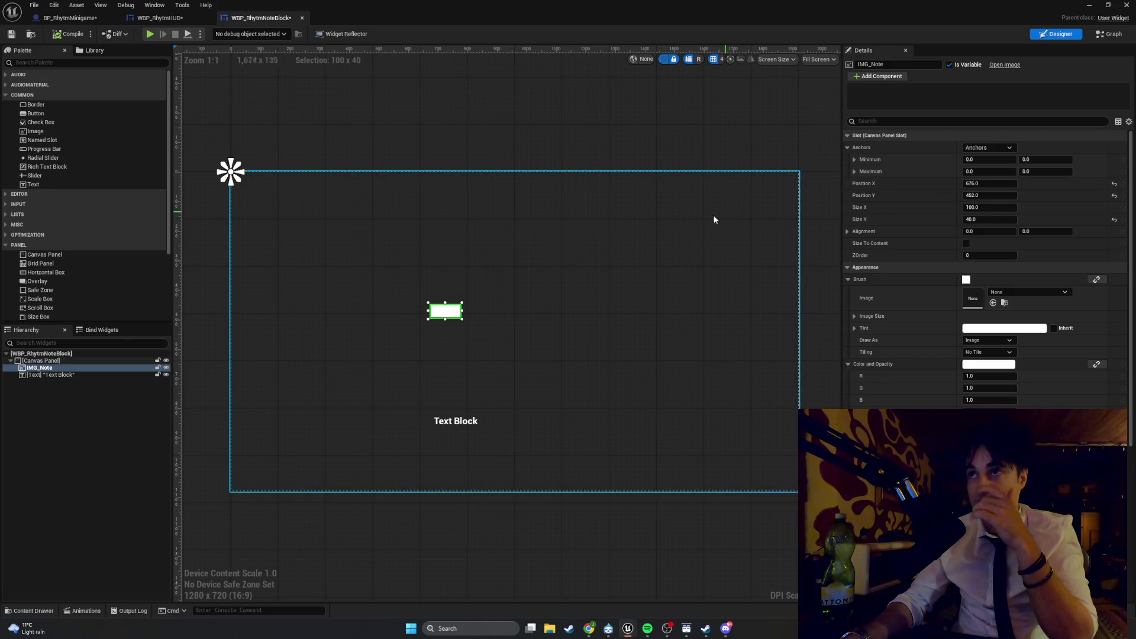
pyautogui.moveTo(445, 319); pyautogui.dragTo(445, 340)
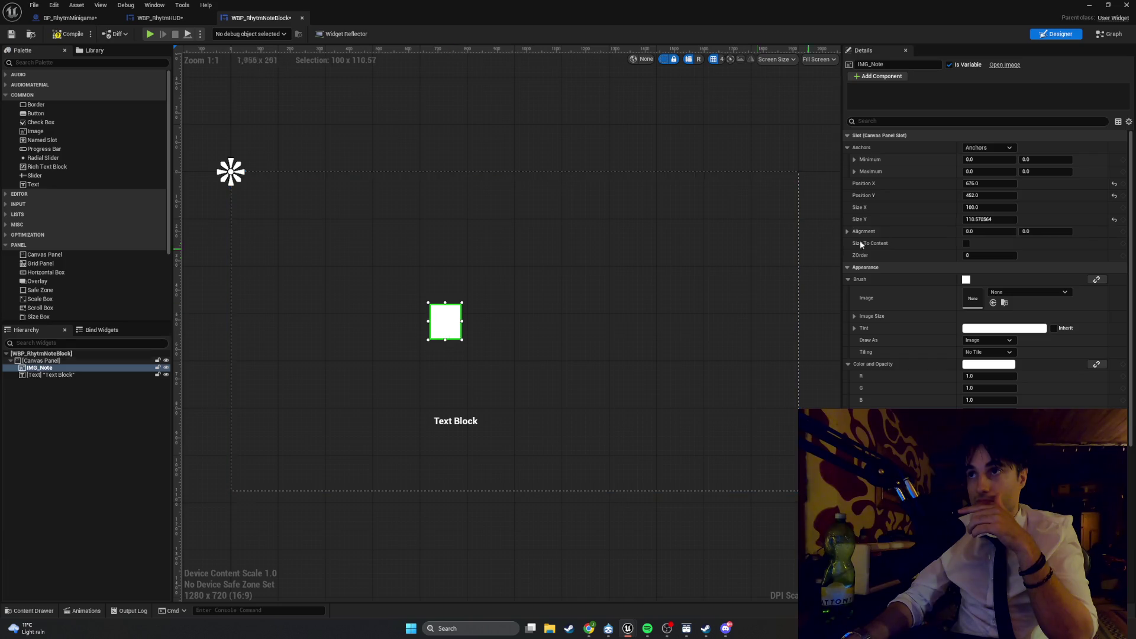
# Step: Size IMG_Note to 60 by 60 and nudge it slightly up and right
pyautogui.click(985, 209)
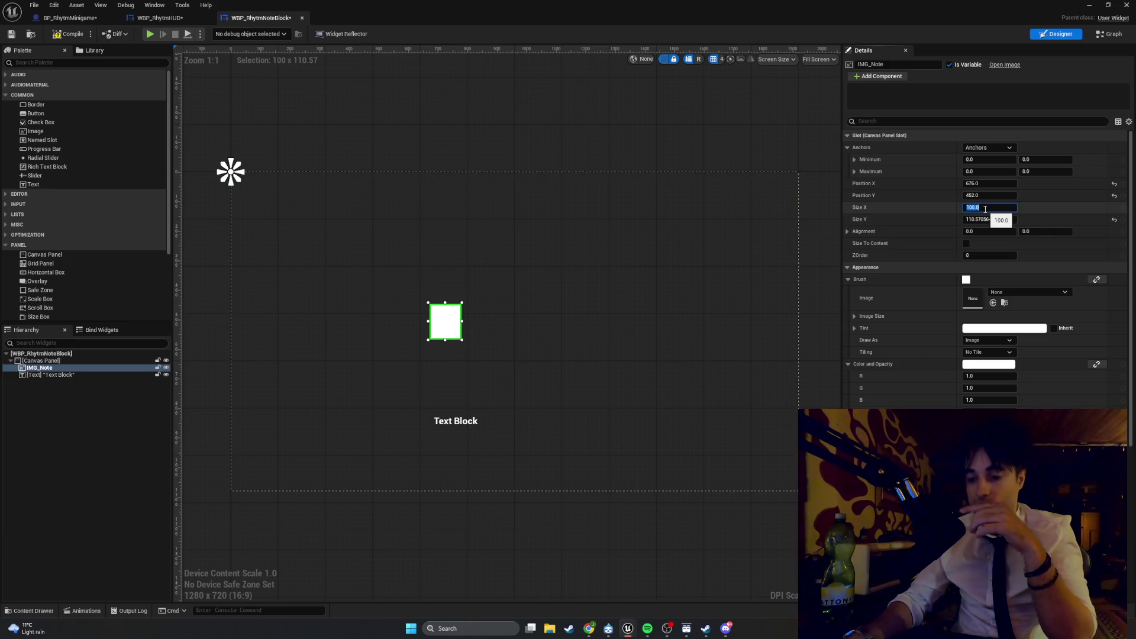
pyautogui.write('60')
pyautogui.press('Return')
pyautogui.click(985, 219)
pyautogui.write('60')
pyautogui.press('Return')
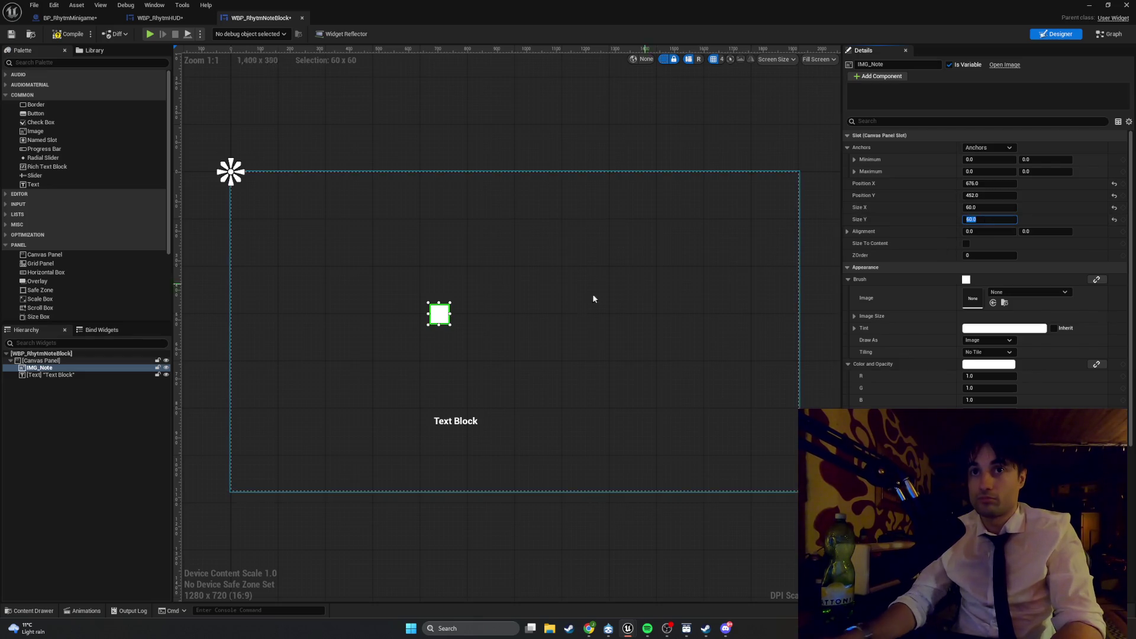
pyautogui.moveTo(439, 314)
pyautogui.mouseDown()
pyautogui.moveTo(588, 293)
pyautogui.moveTo(444, 320)
pyautogui.moveTo(488, 314)
pyautogui.mouseUp()
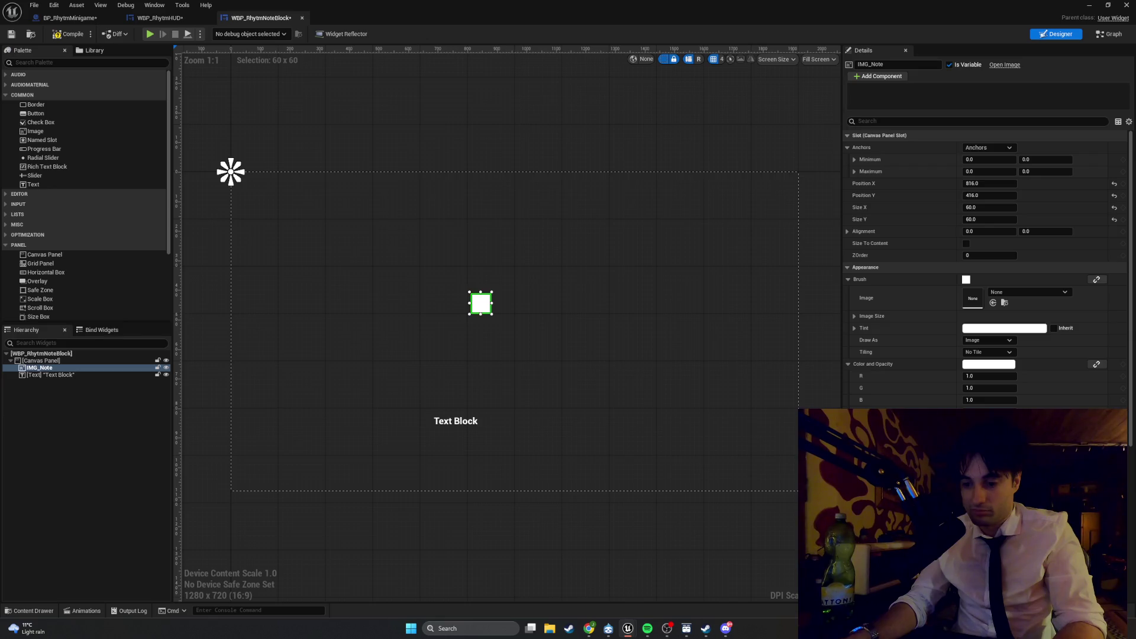
# Step: Take a quick screen capture snip, then select the Text Block
pyautogui.click(589, 628)
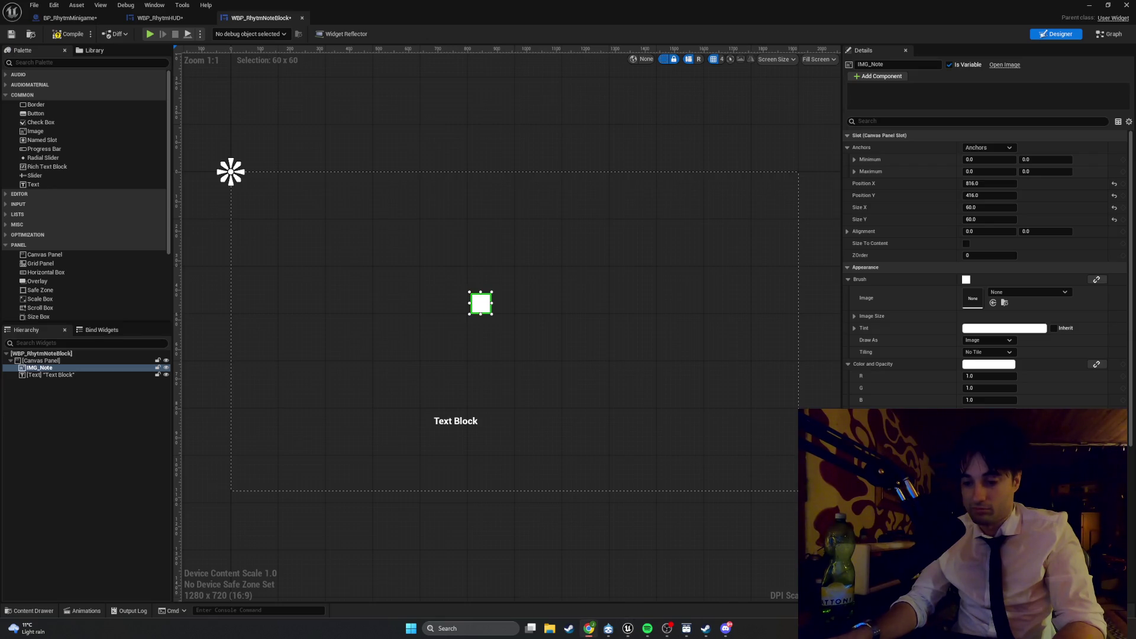
pyautogui.press('super+shift+s')
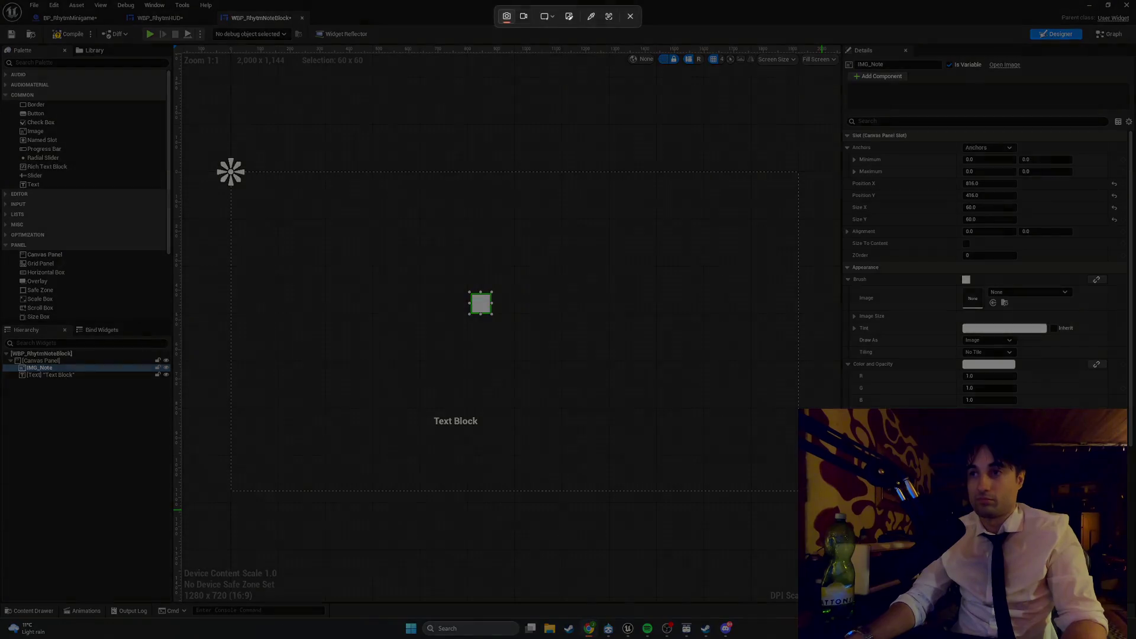
pyautogui.moveTo(20, 17); pyautogui.dragTo(20, 18)
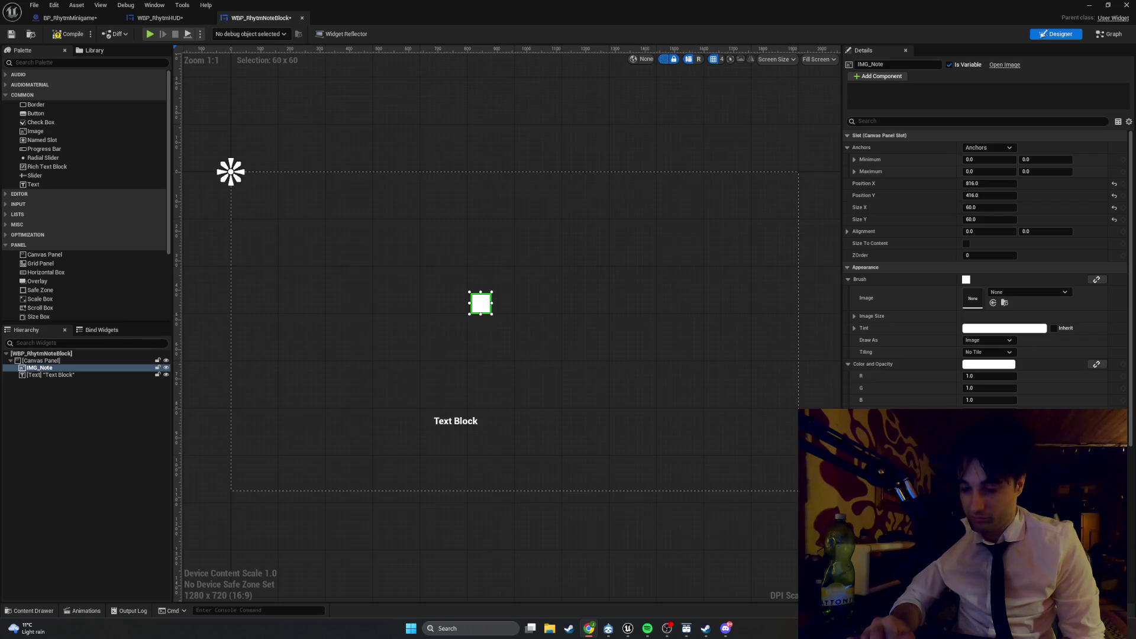
pyautogui.click(461, 424)
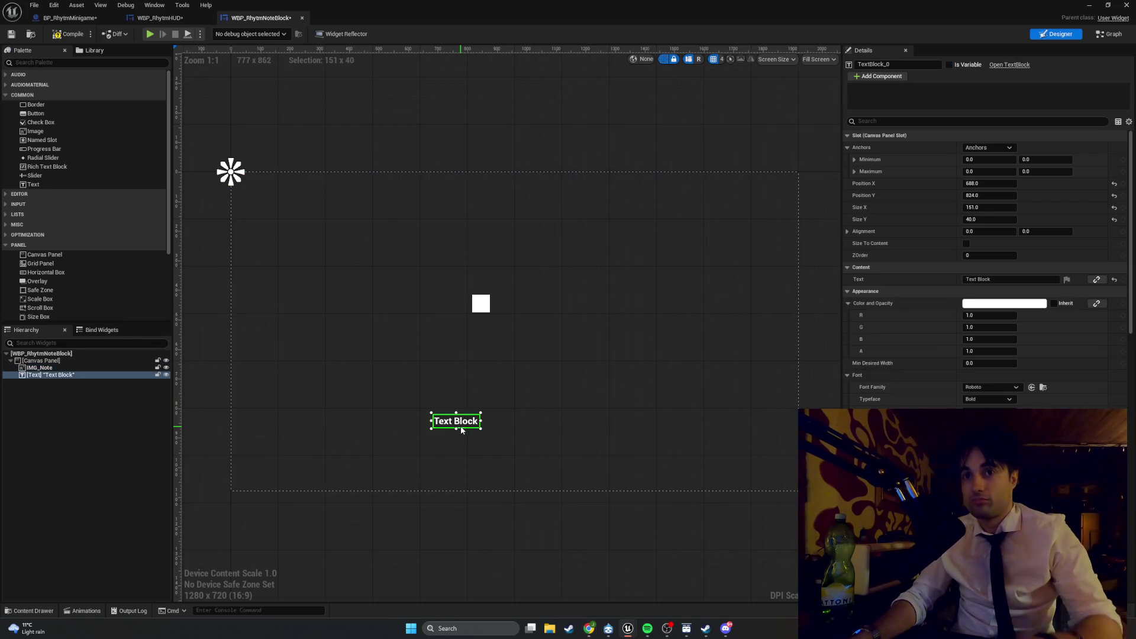
# Step: Rename the Text Block to TXT_Key, compile, and tick Is Variable for it
pyautogui.press('F2')
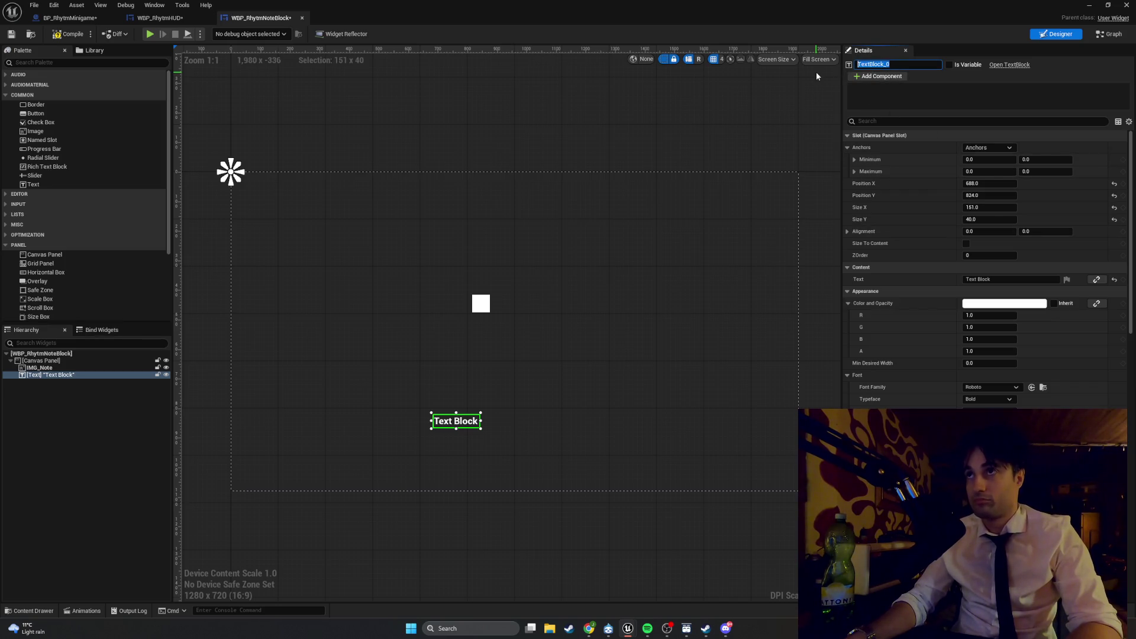
pyautogui.write('XT_')
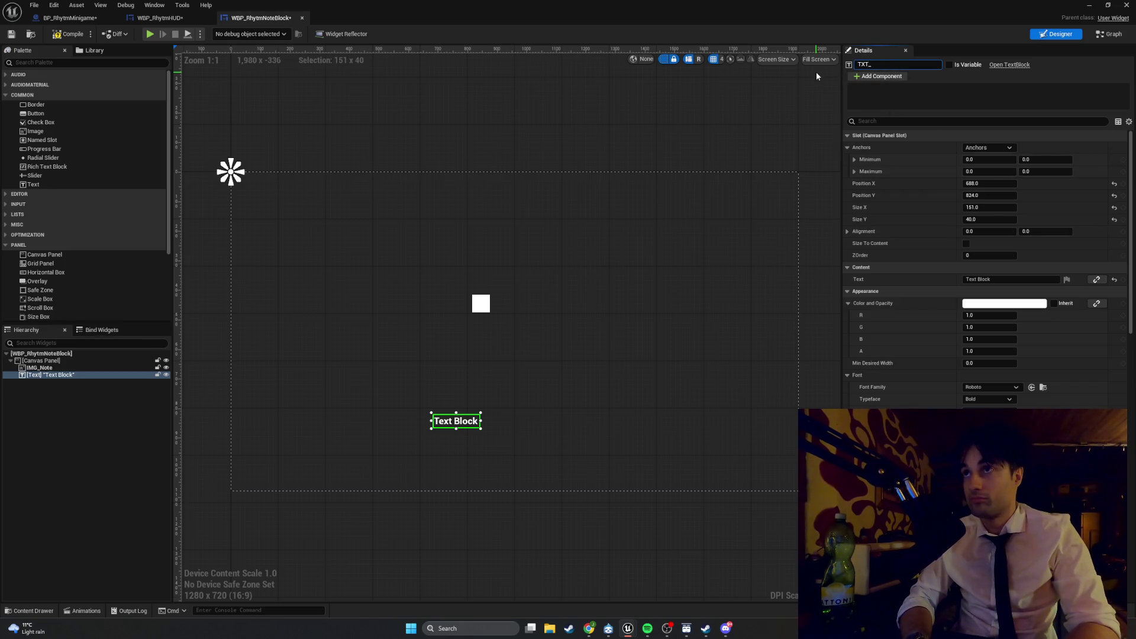
pyautogui.write('Key')
pyautogui.press('Return')
pyautogui.click(70, 36)
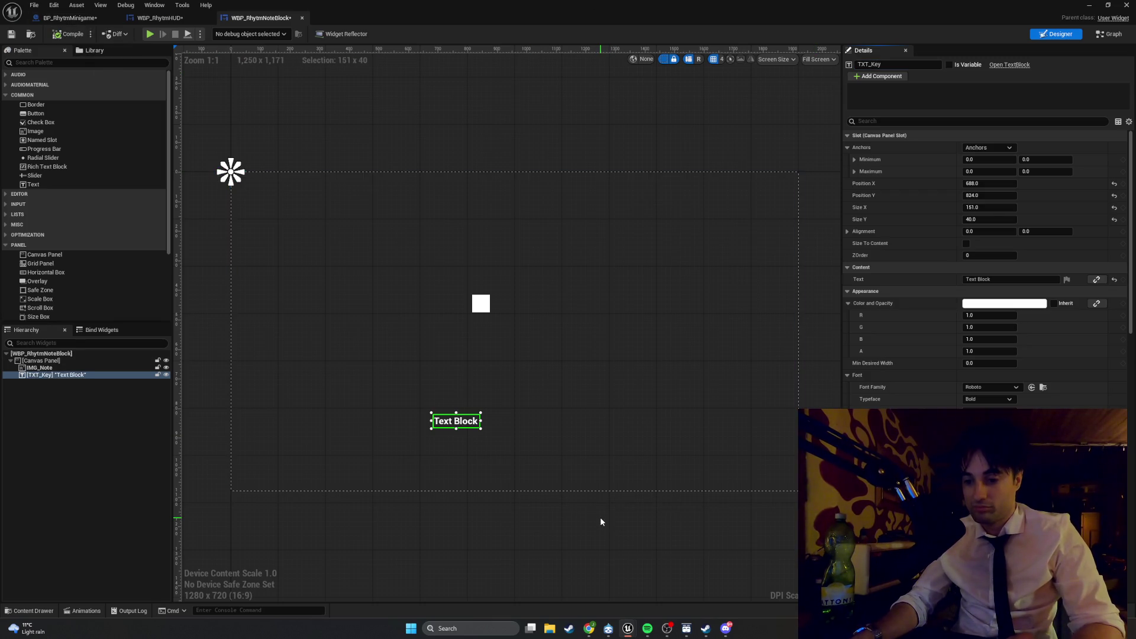
pyautogui.click(949, 64)
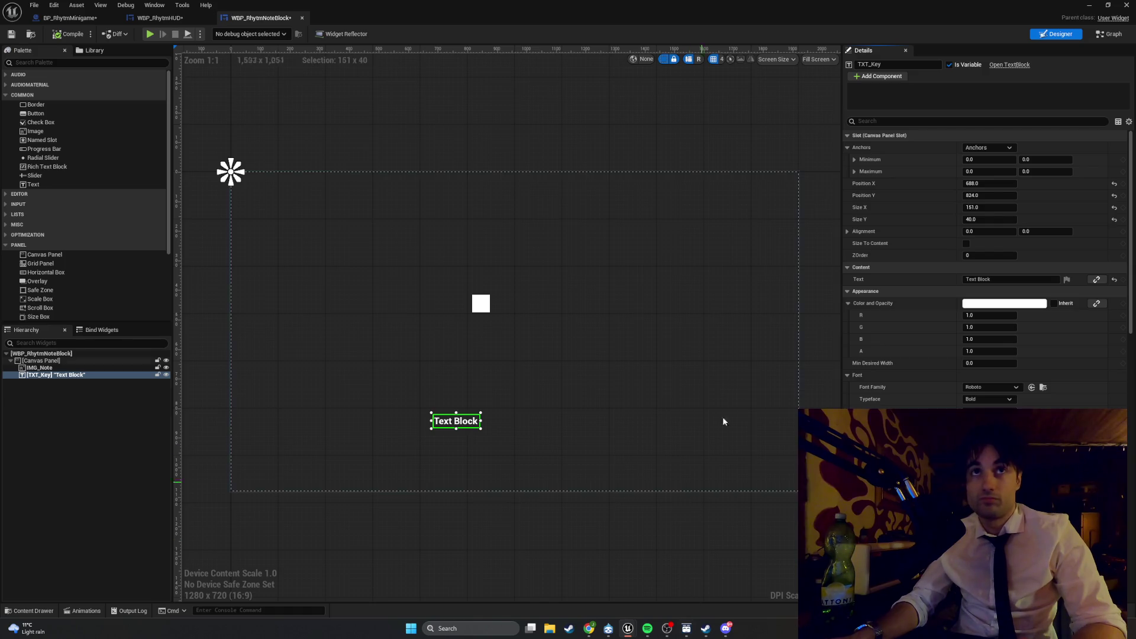
pyautogui.click(1109, 34)
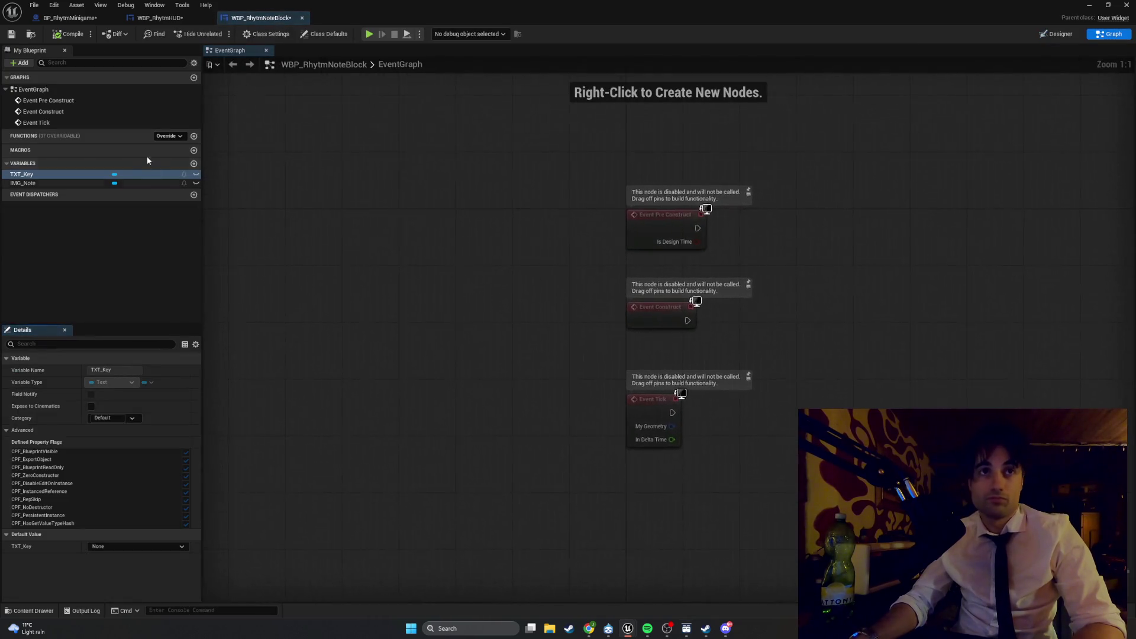
# Step: Add a SetNoteKey function, compile, and add an input parameter to it
pyautogui.click(193, 136)
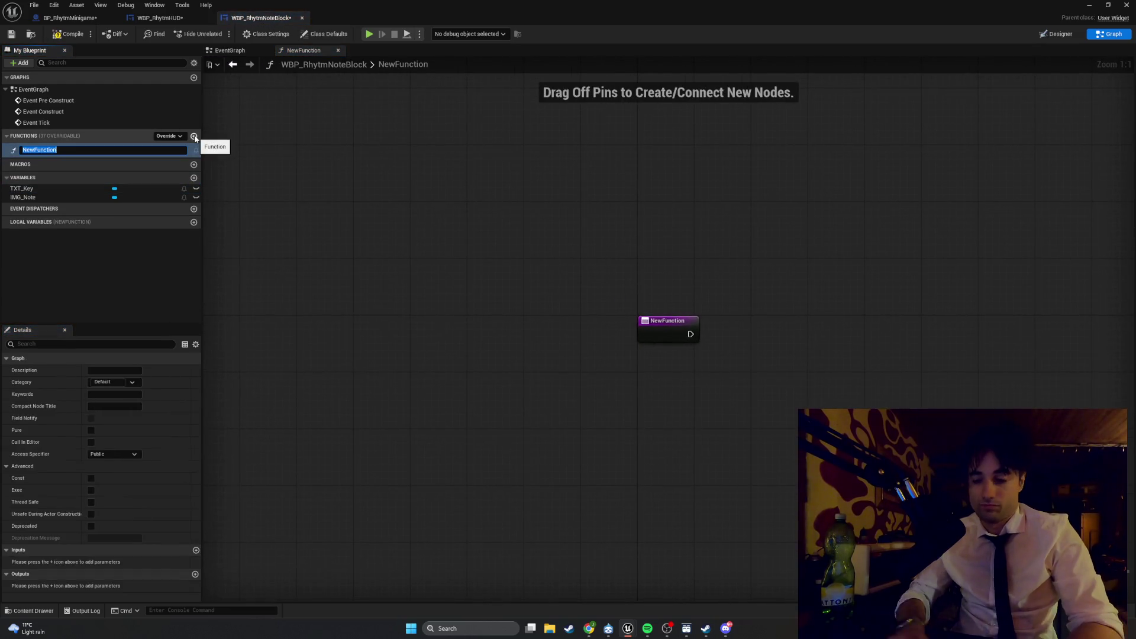
pyautogui.write('SetNoteKey')
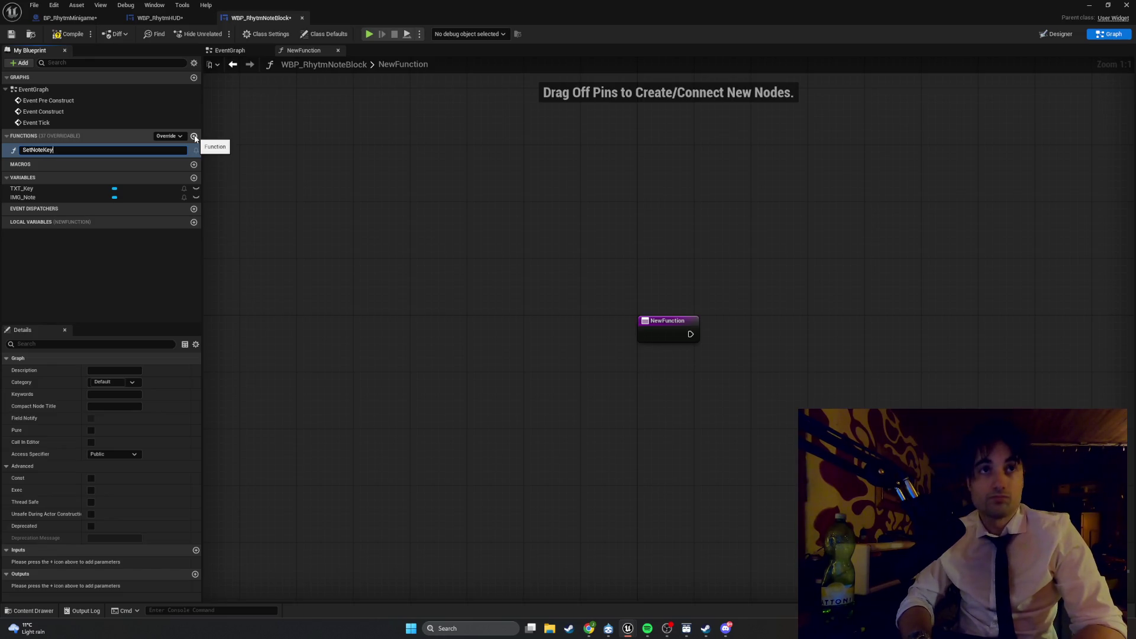
pyautogui.press('Return')
pyautogui.click(73, 36)
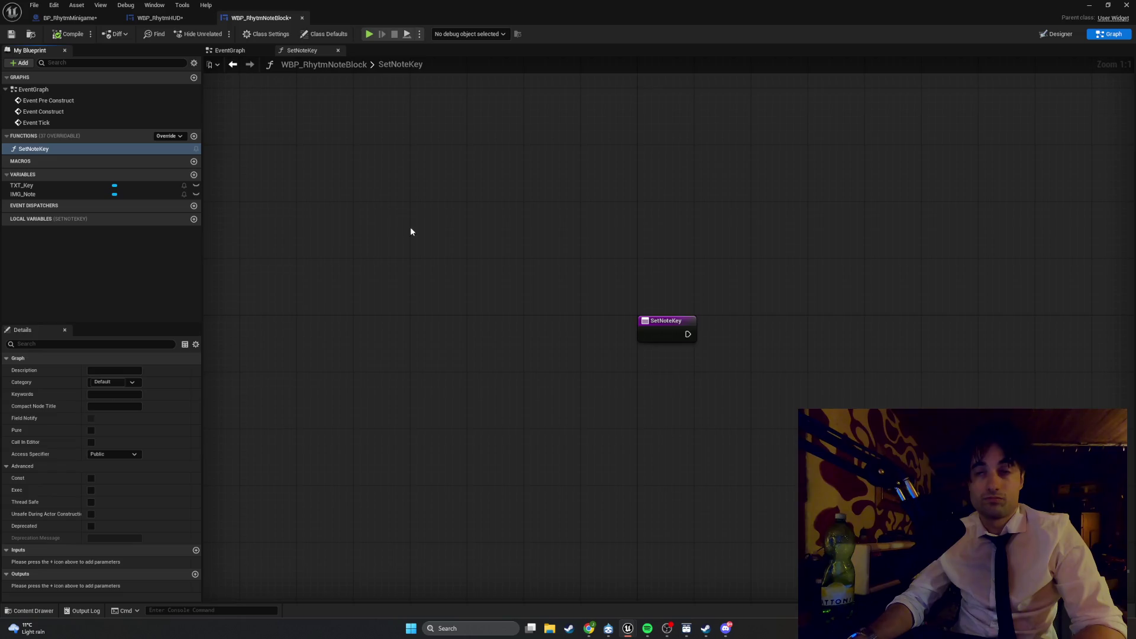
pyautogui.moveTo(410, 230); pyautogui.dragTo(305, 215)
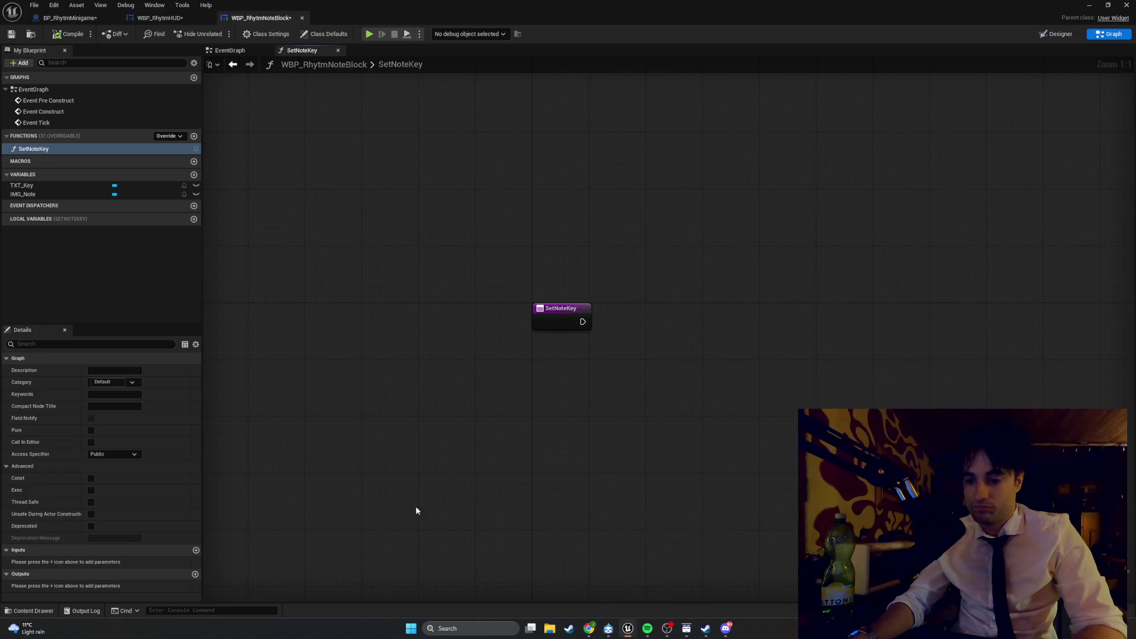
pyautogui.click(195, 551)
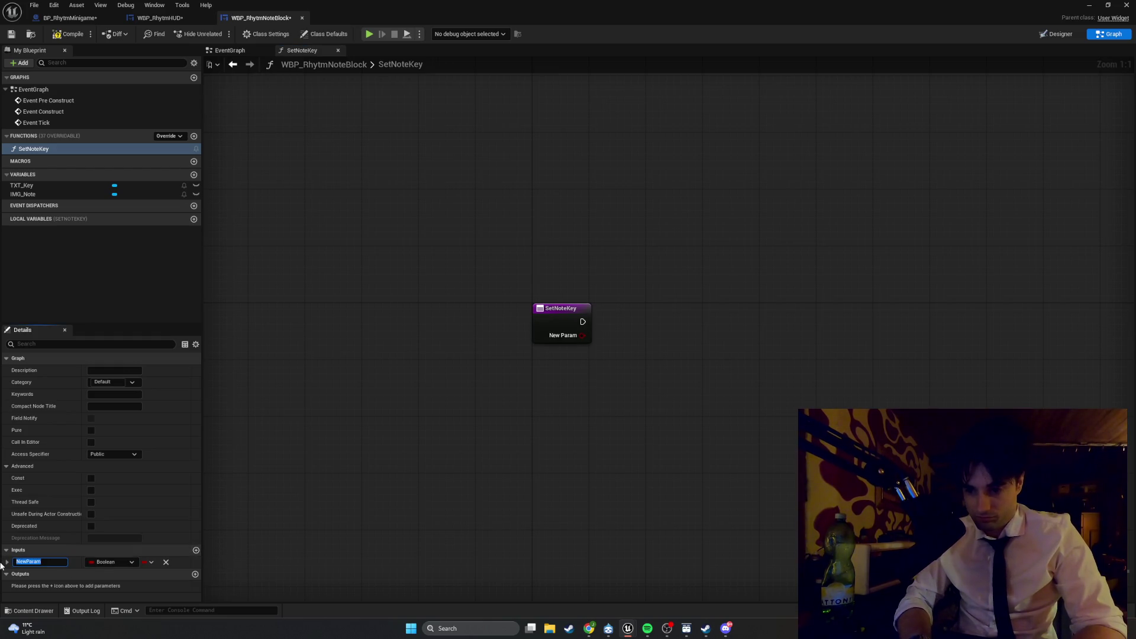
# Step: Name the input NewKey with type Name, and drag TXT_Key into the graph
pyautogui.write('Ne')
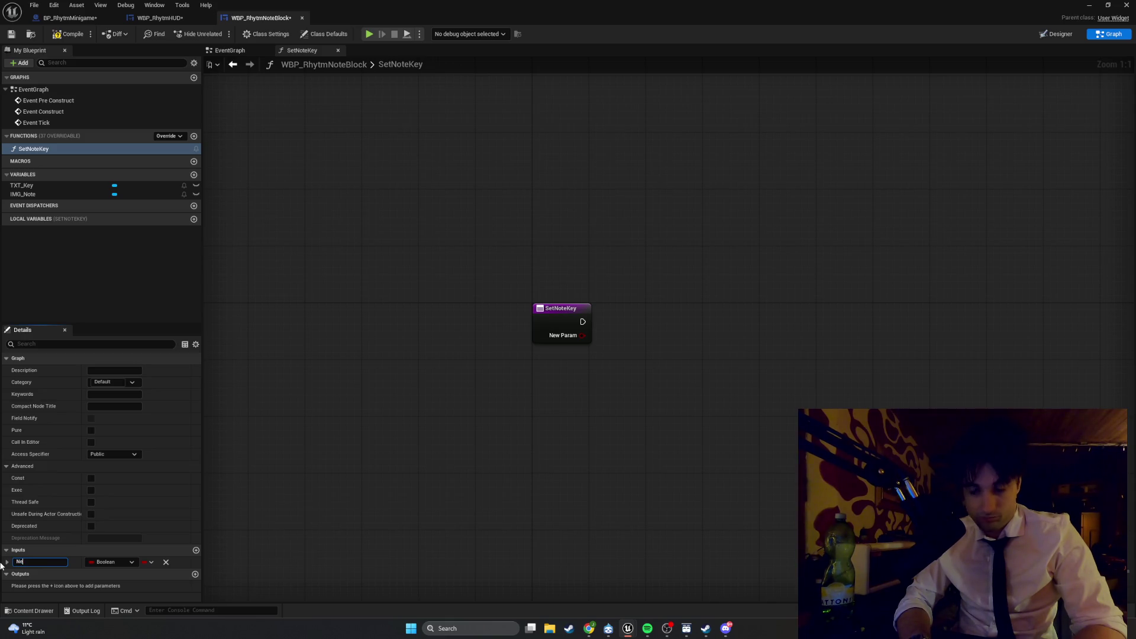
pyautogui.write('wKey')
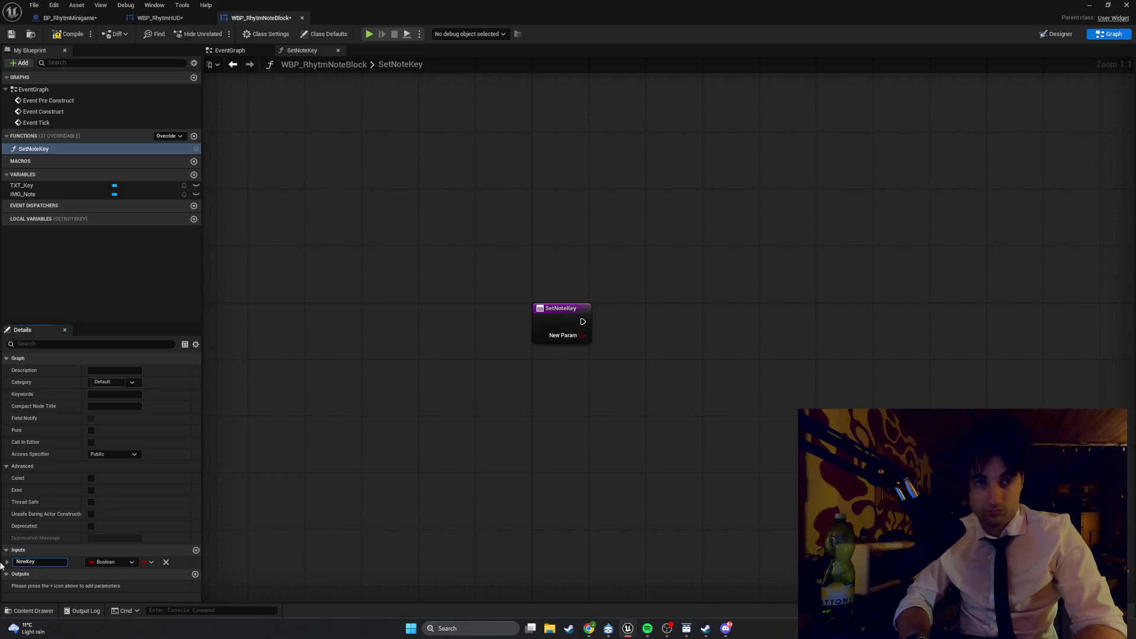
pyautogui.press('Return')
pyautogui.click(118, 562)
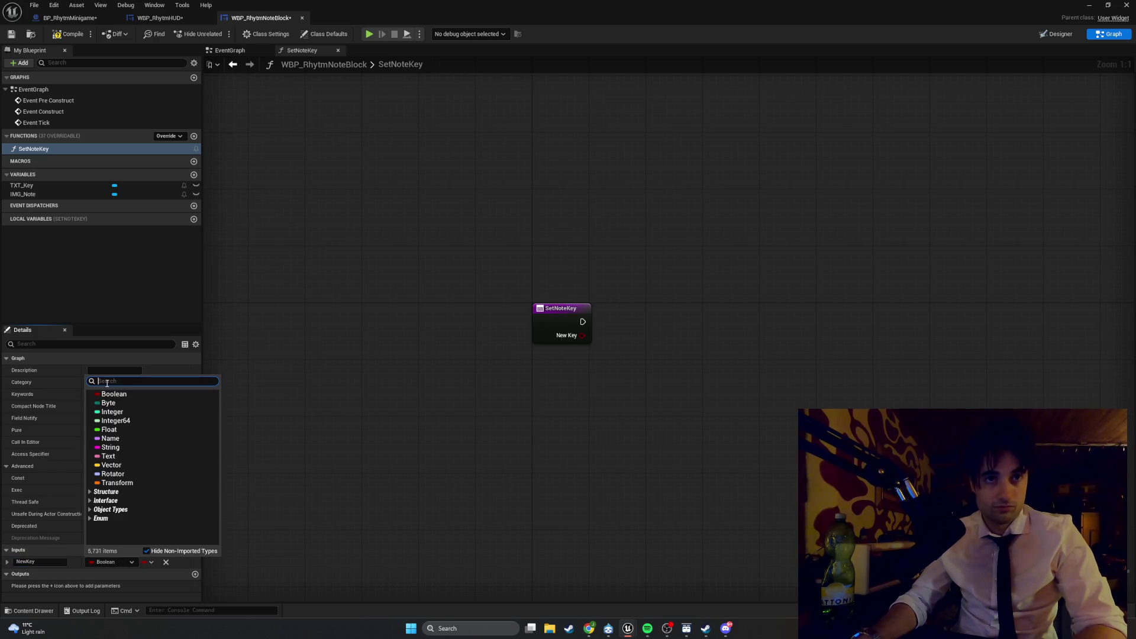
pyautogui.click(116, 440)
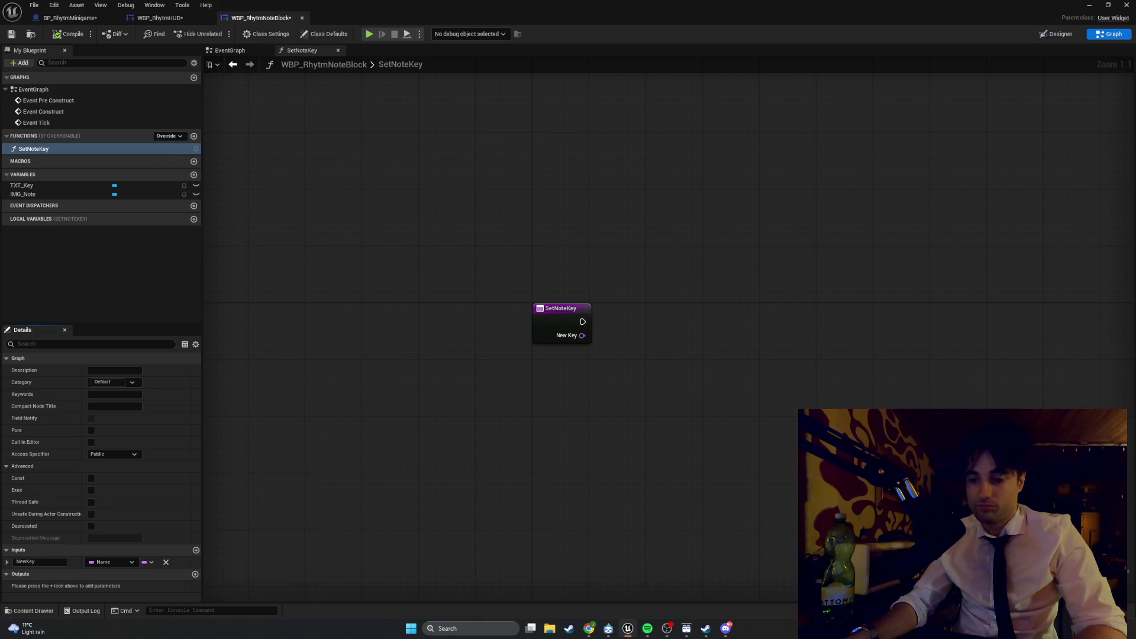
pyautogui.moveTo(637, 422); pyautogui.dragTo(551, 431)
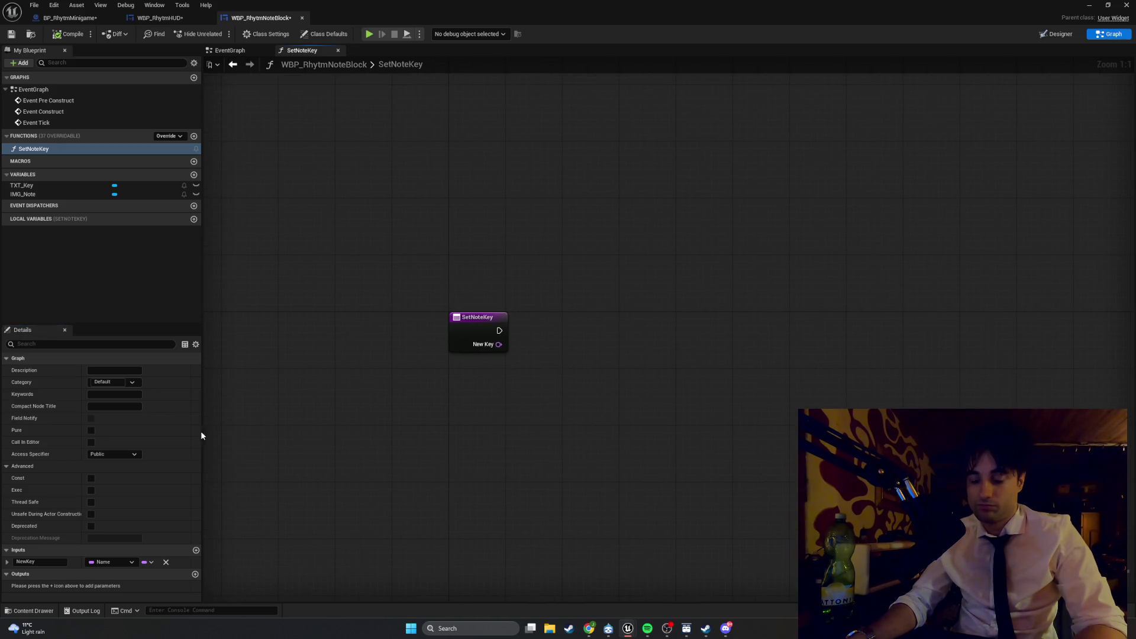
pyautogui.moveTo(53, 186)
pyautogui.mouseDown()
pyautogui.moveTo(336, 290)
pyautogui.moveTo(445, 386)
pyautogui.mouseUp()
# Step: Add a TXT_Key getter and a SetText node targeting it
pyautogui.click(458, 404)
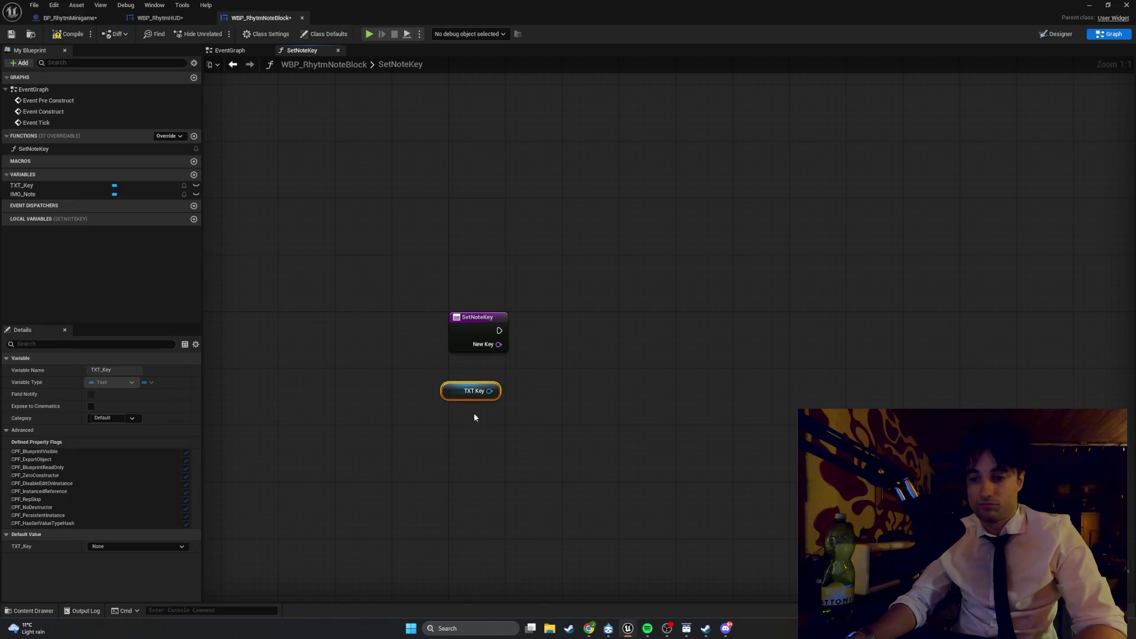
pyautogui.rightClick(552, 370)
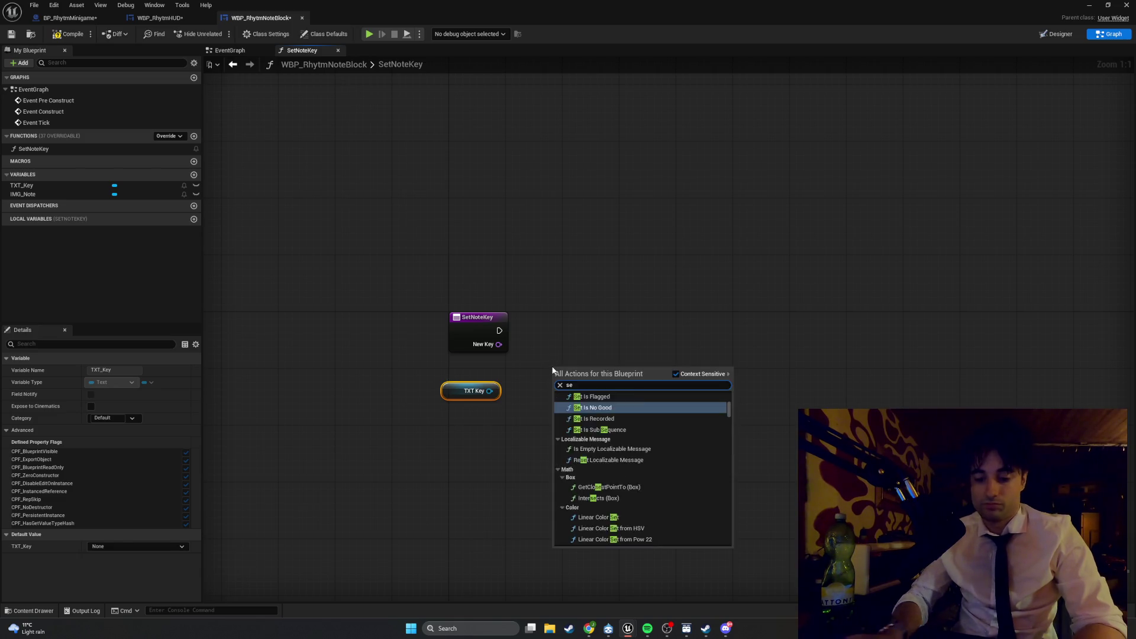
pyautogui.write('set text')
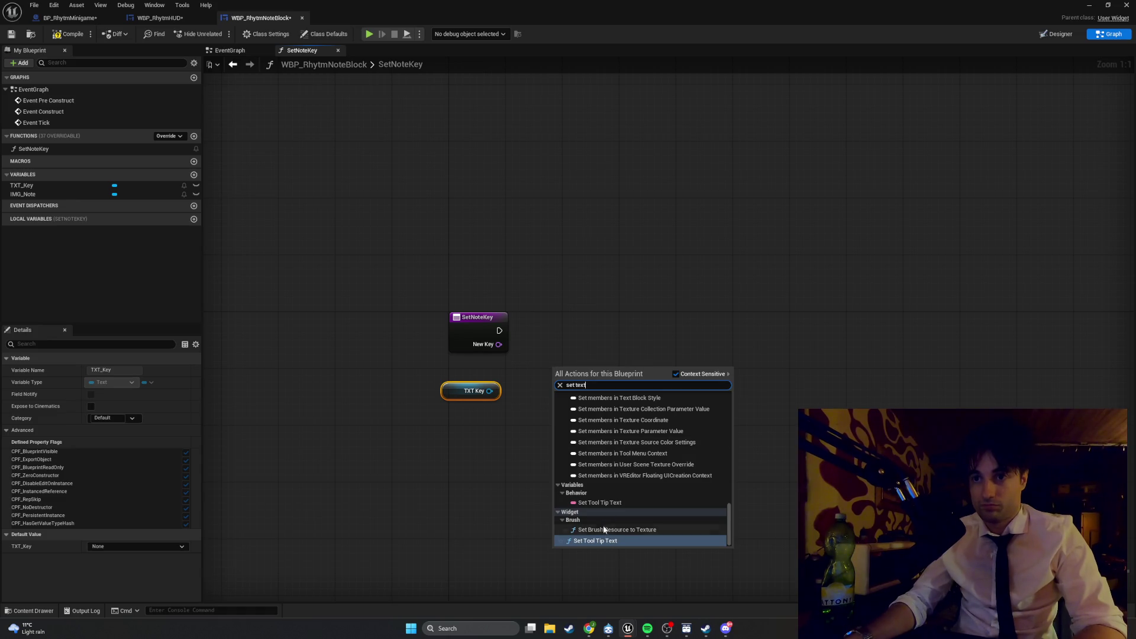
pyautogui.moveTo(491, 392); pyautogui.dragTo(633, 322)
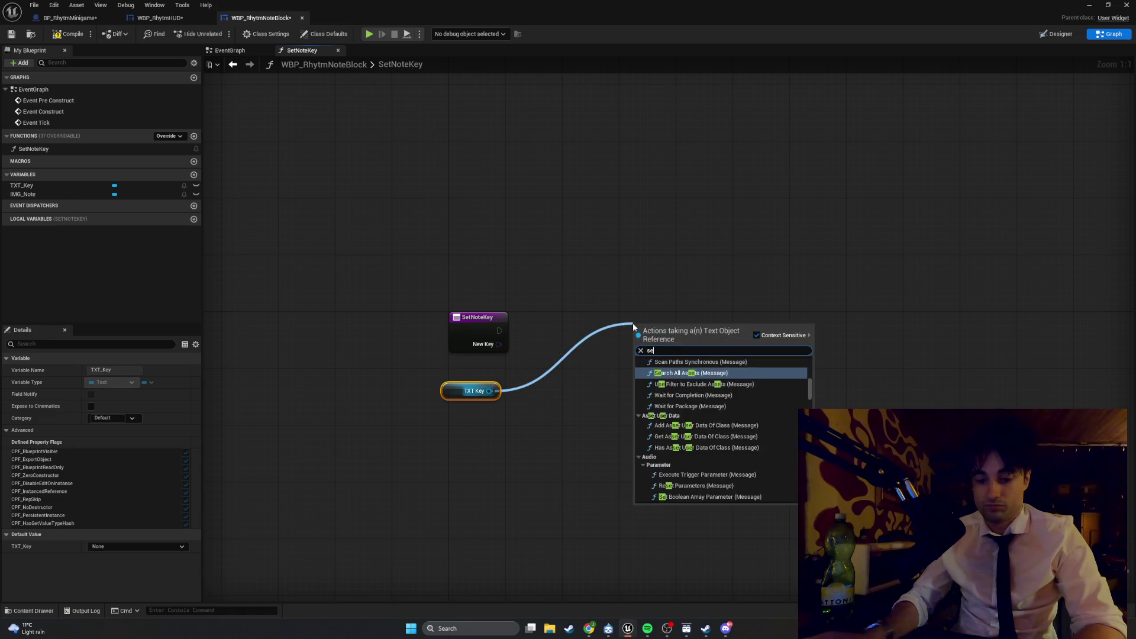
pyautogui.click(672, 498)
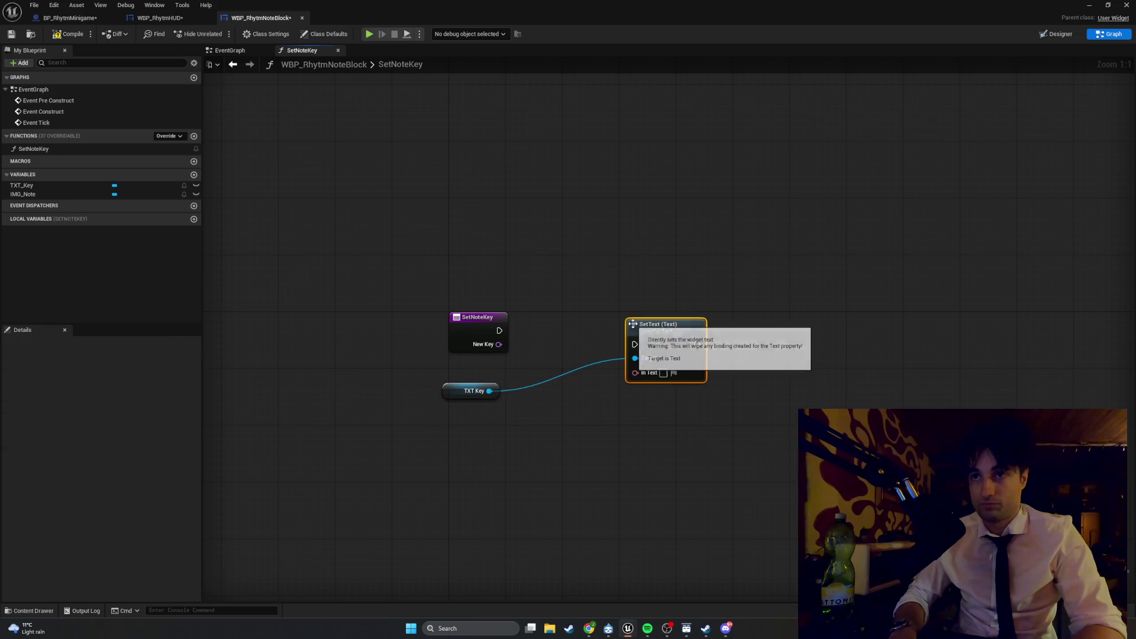
# Step: Wire a To Text (String) node into SetText's In Text and look for the NewKey getter
pyautogui.moveTo(635, 373); pyautogui.dragTo(539, 421)
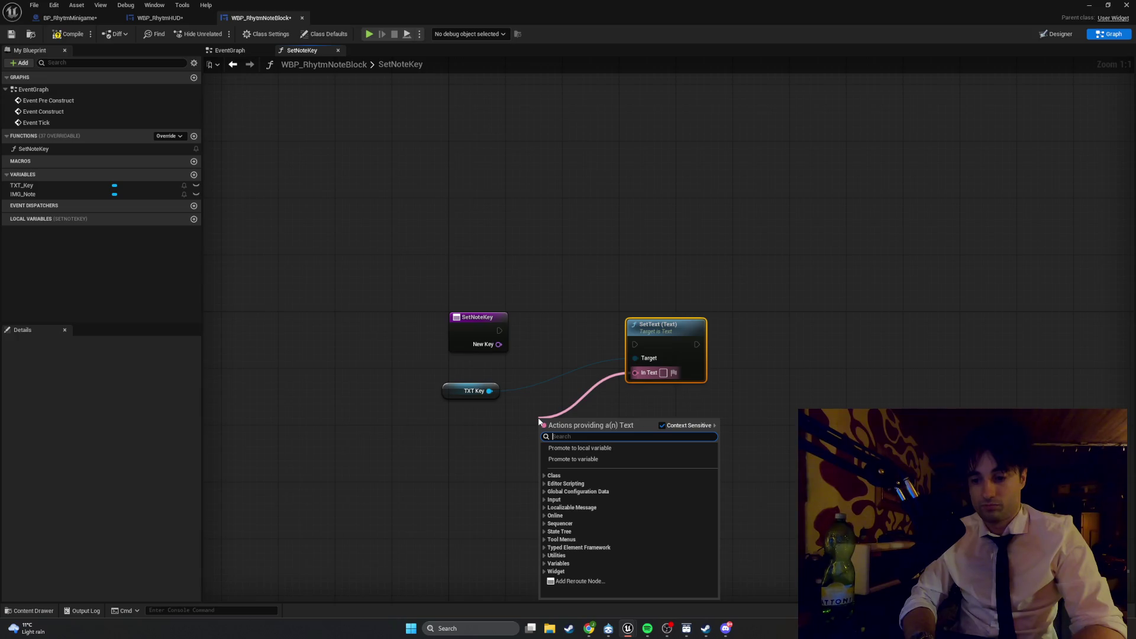
pyautogui.write('to text')
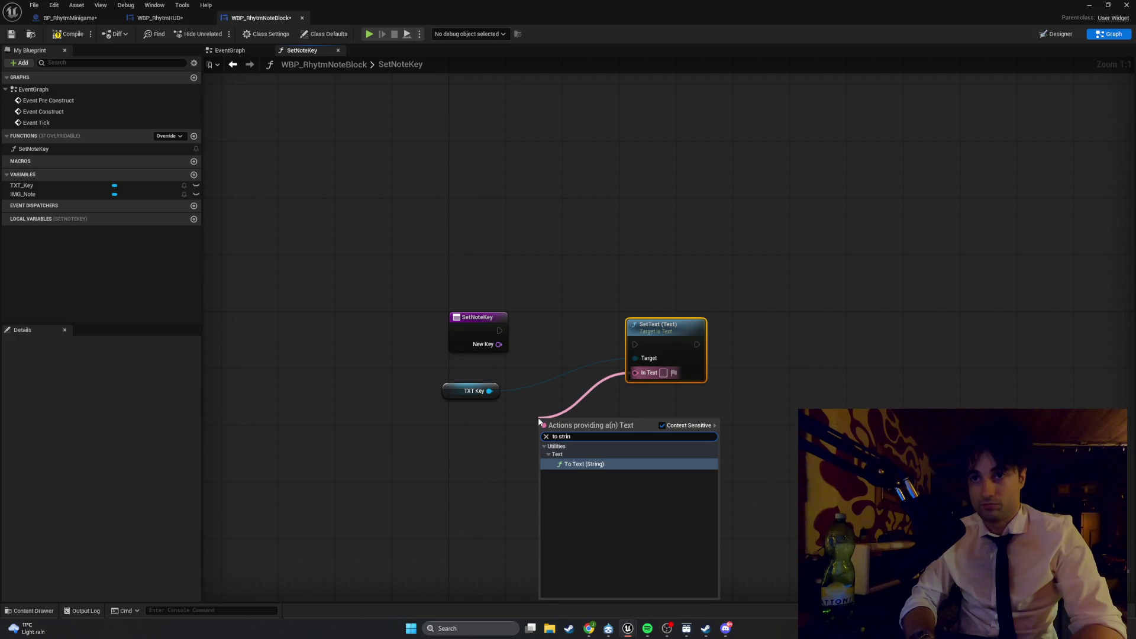
pyautogui.press('Return')
pyautogui.moveTo(540, 430); pyautogui.dragTo(470, 454)
pyautogui.write('newk')
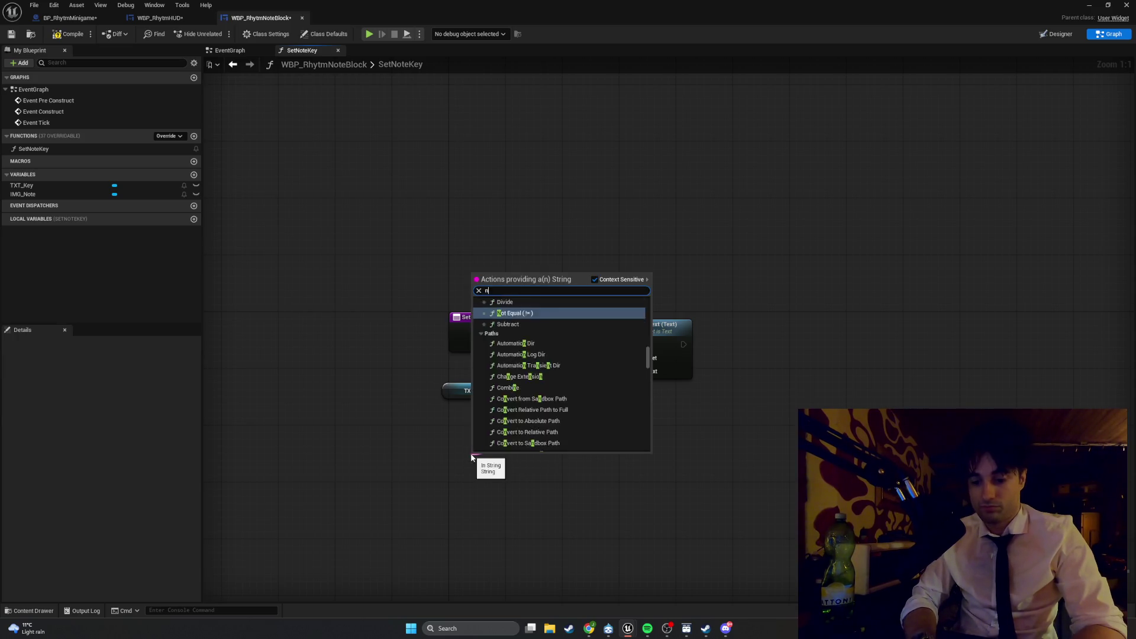
pyautogui.press('BackSpace')
pyautogui.press('BackSpace')
pyautogui.press('BackSpace')
pyautogui.write('get')
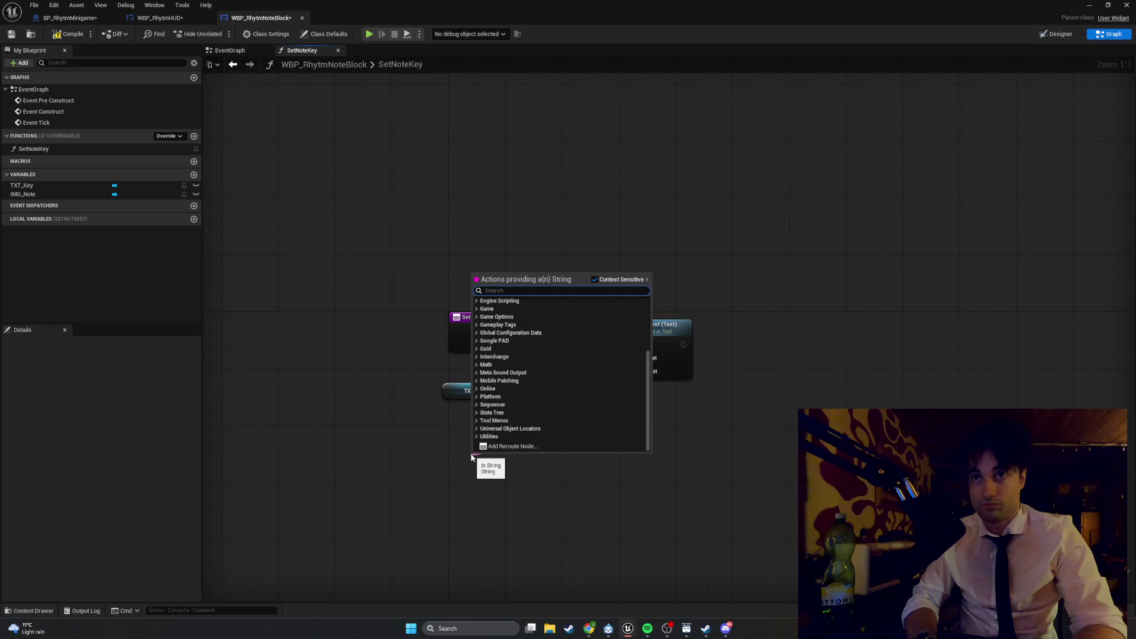
pyautogui.write(' new')
pyautogui.press('Escape')
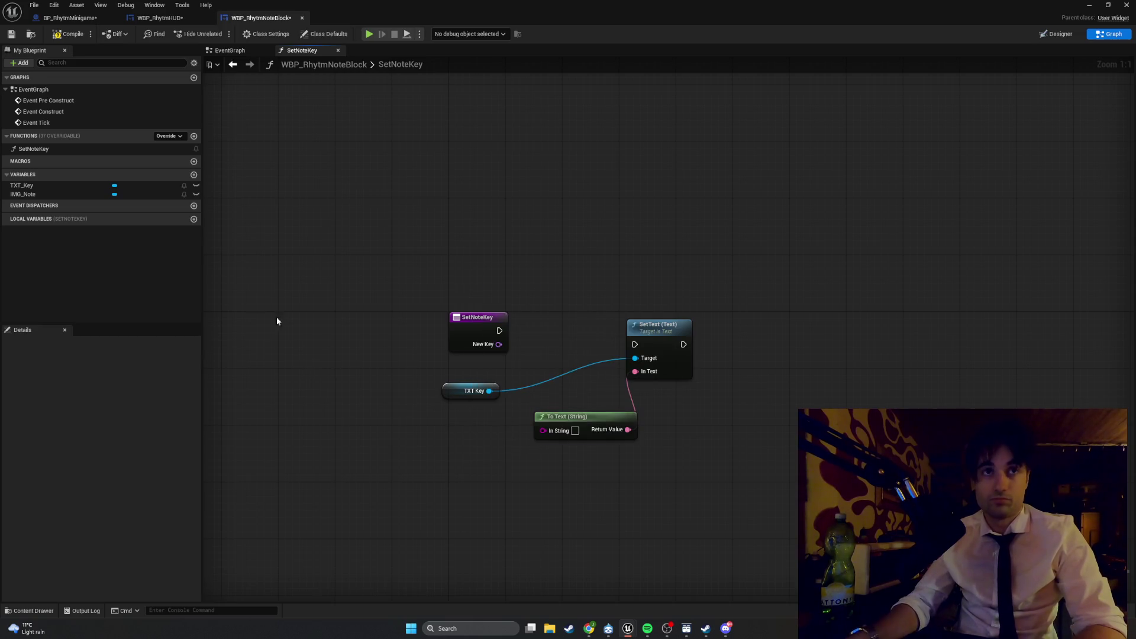
pyautogui.click(45, 150)
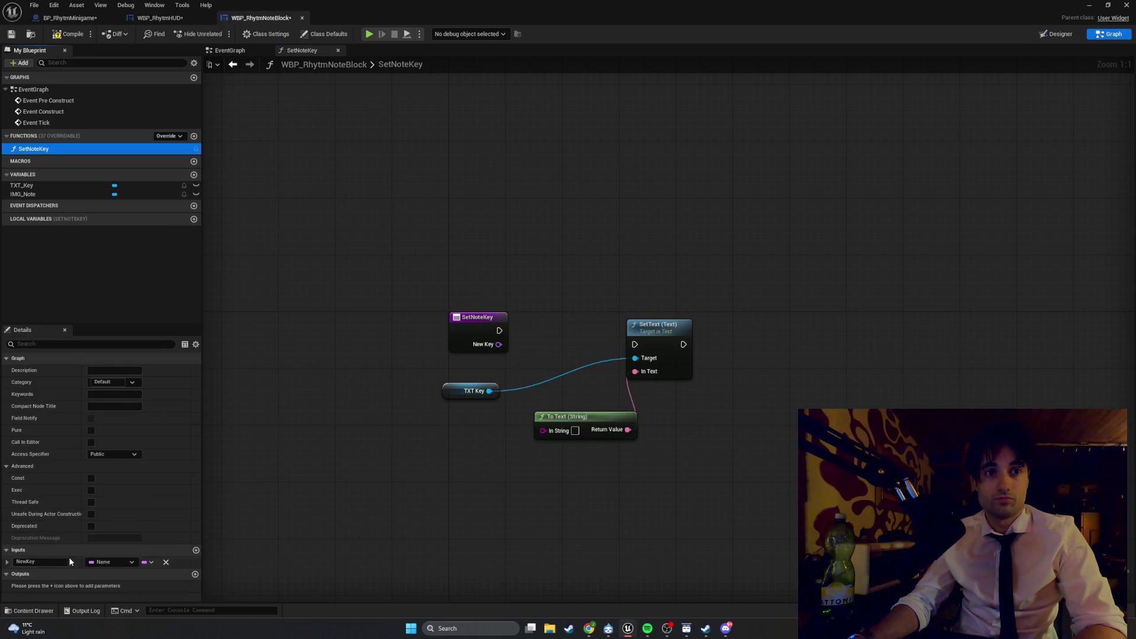
# Step: Add a New Key getter and wire it into the To Text node's In String
pyautogui.click(449, 446)
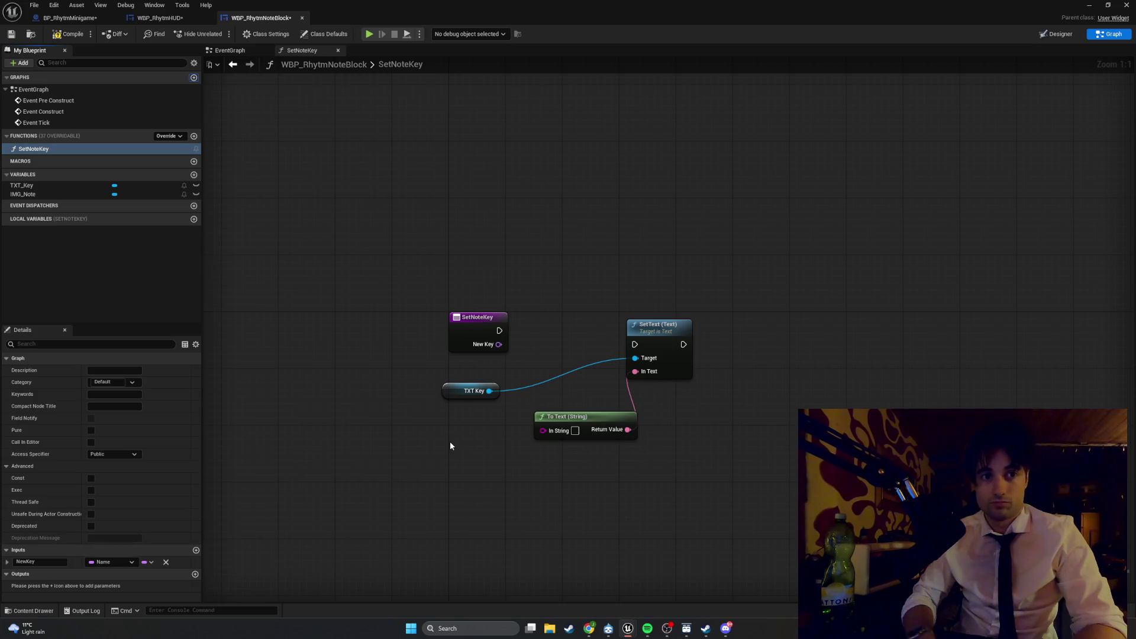
pyautogui.rightClick(448, 443)
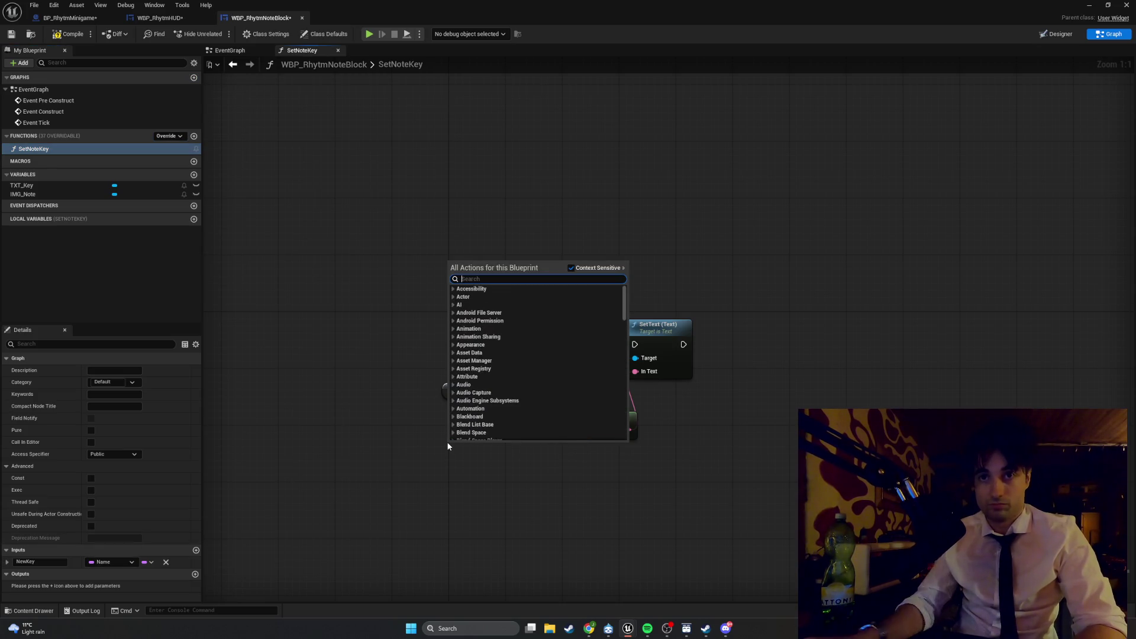
pyautogui.write('new key')
pyautogui.press('Return')
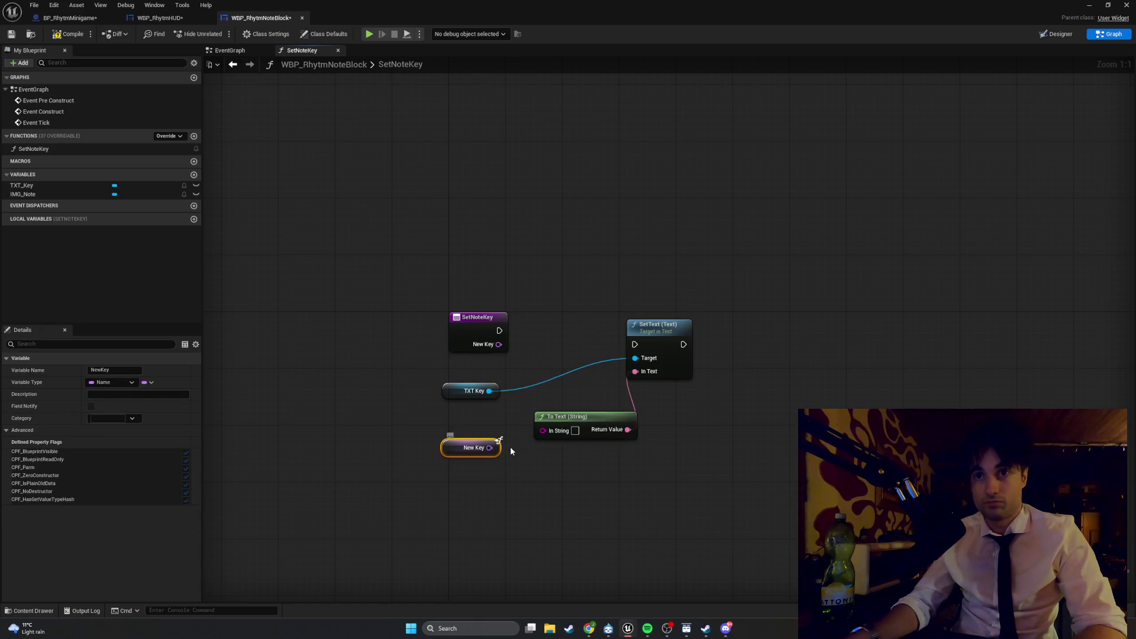
pyautogui.moveTo(489, 448); pyautogui.dragTo(543, 430)
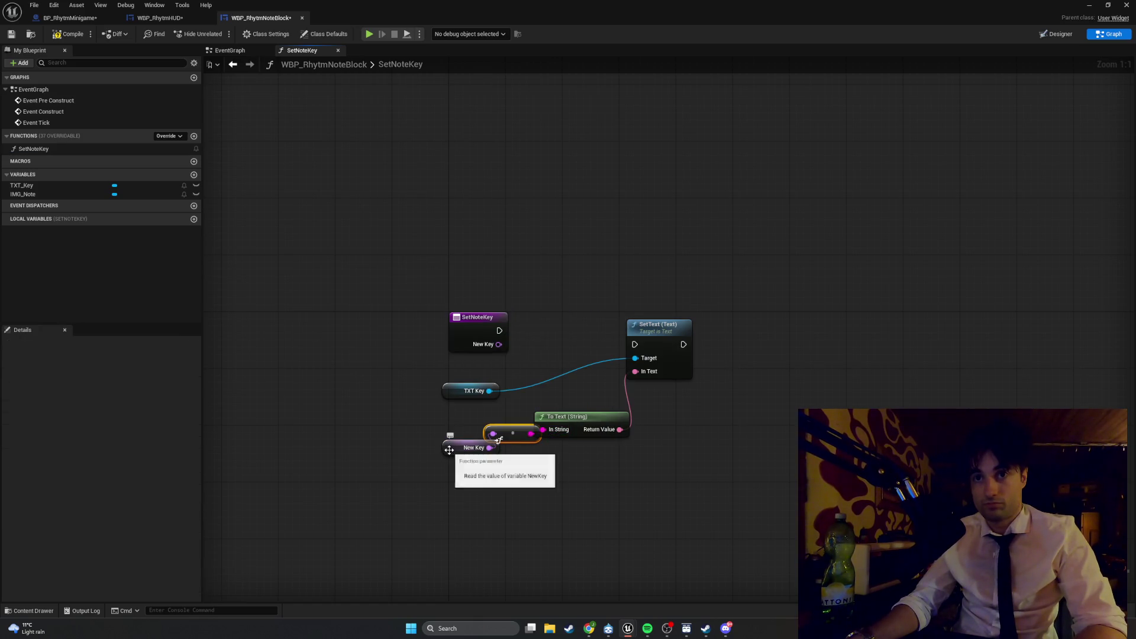
pyautogui.moveTo(451, 457); pyautogui.dragTo(394, 435)
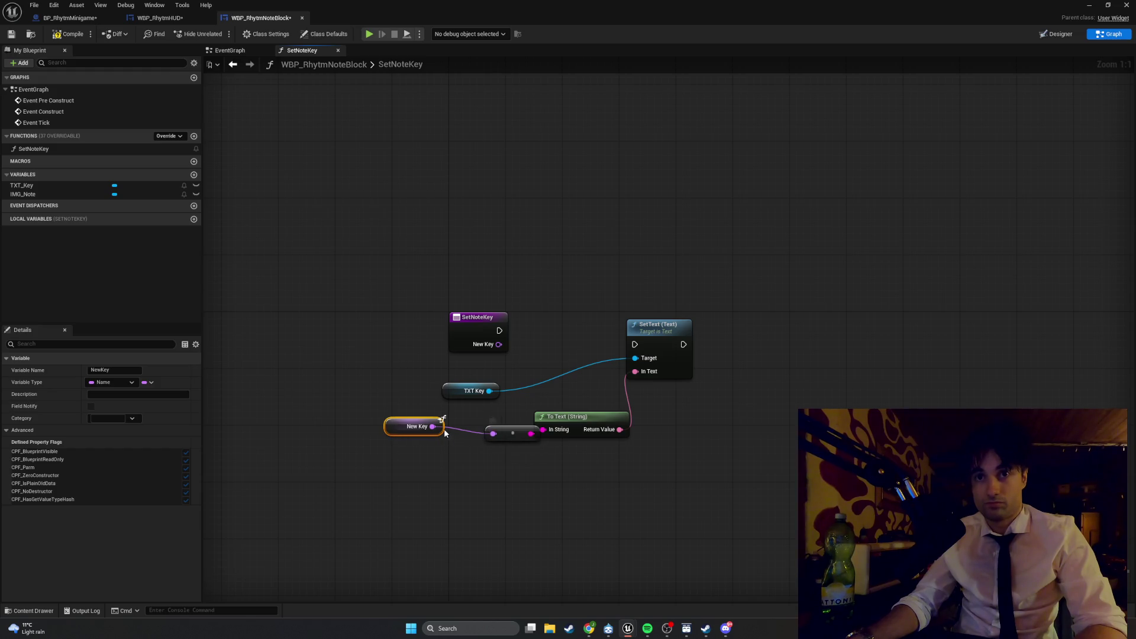
pyautogui.moveTo(432, 426)
pyautogui.mouseDown()
pyautogui.moveTo(643, 379)
pyautogui.moveTo(481, 439)
pyautogui.moveTo(499, 429)
pyautogui.moveTo(490, 427)
pyautogui.mouseUp()
pyautogui.press('Escape')
# Step: Link SetNoteKey's execution into SetText and arrange the New Key, To Text and TXT Key nodes
pyautogui.moveTo(567, 422); pyautogui.dragTo(560, 415)
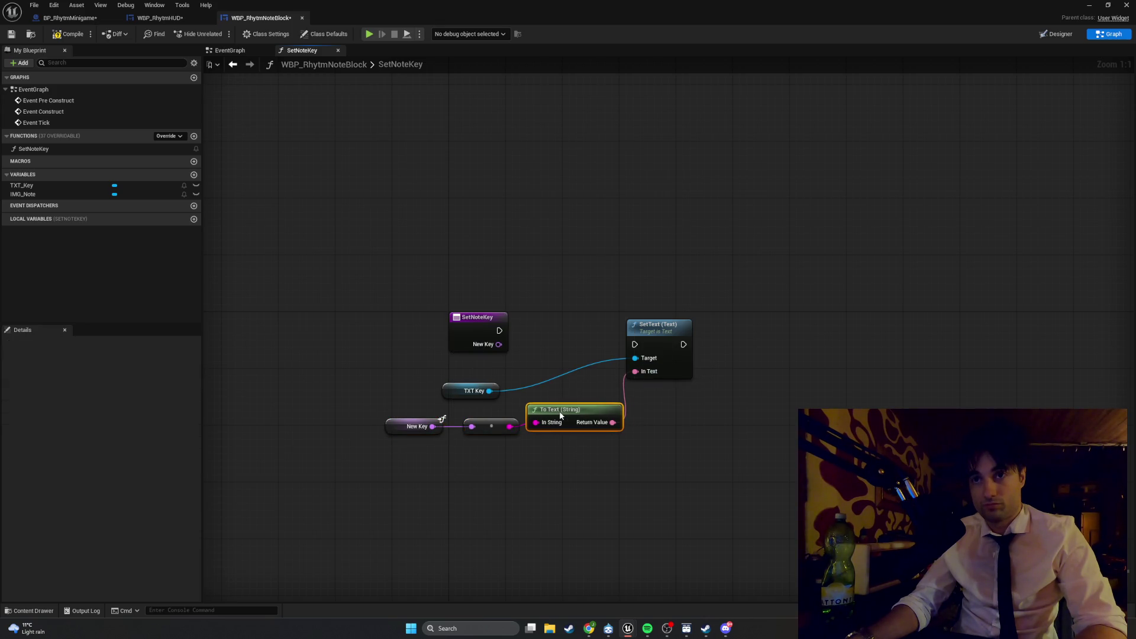
pyautogui.moveTo(389, 431); pyautogui.dragTo(403, 431)
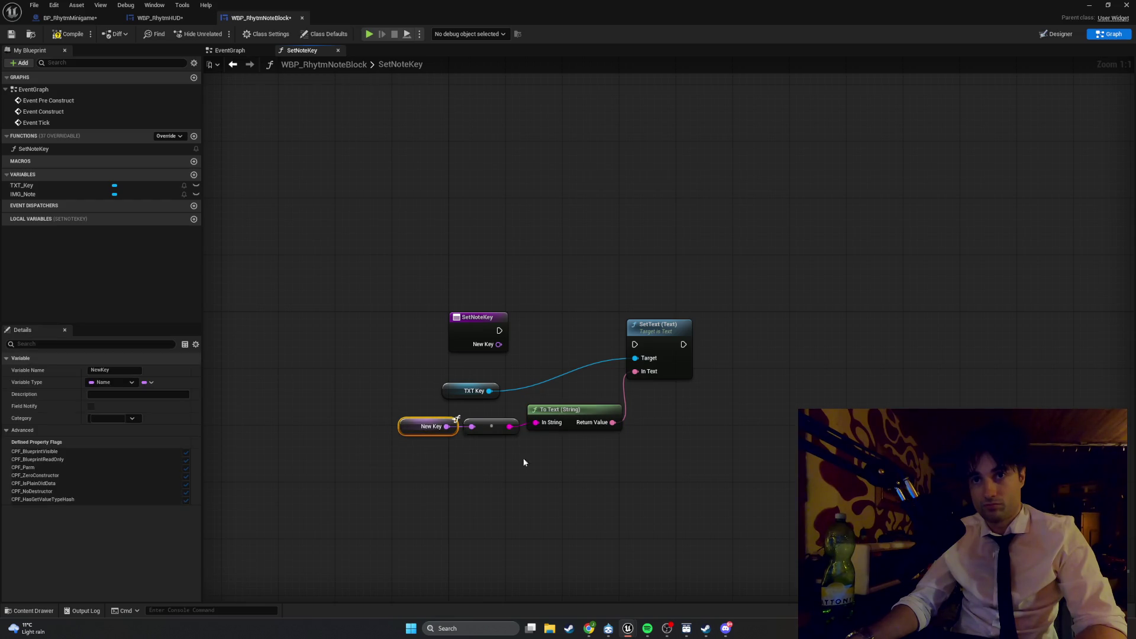
pyautogui.moveTo(459, 393); pyautogui.dragTo(473, 386)
pyautogui.moveTo(499, 330)
pyautogui.mouseDown()
pyautogui.moveTo(621, 329)
pyautogui.moveTo(635, 344)
pyautogui.mouseUp()
pyautogui.moveTo(680, 480)
pyautogui.mouseDown()
pyautogui.moveTo(520, 388)
pyautogui.moveTo(398, 367)
pyautogui.mouseUp()
pyautogui.moveTo(641, 334); pyautogui.dragTo(536, 322)
pyautogui.click(366, 372)
pyautogui.moveTo(366, 371); pyautogui.dragTo(459, 374)
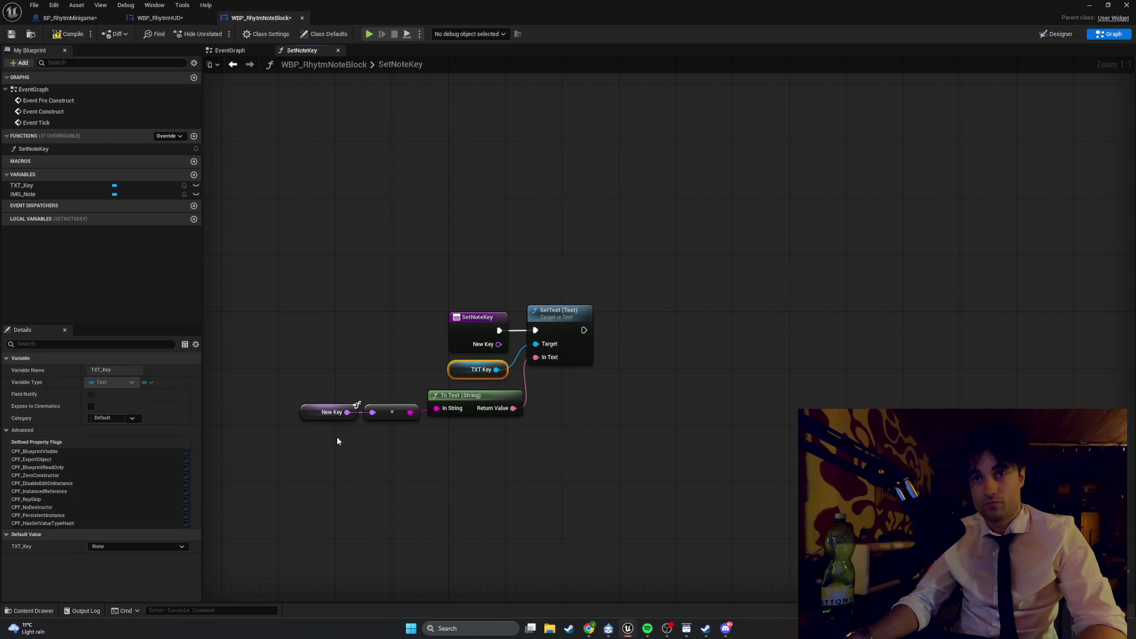
# Step: Compile WBP_RhythmNoteBlock and capture a screenshot of the finished SetNoteKey graph
pyautogui.click(63, 36)
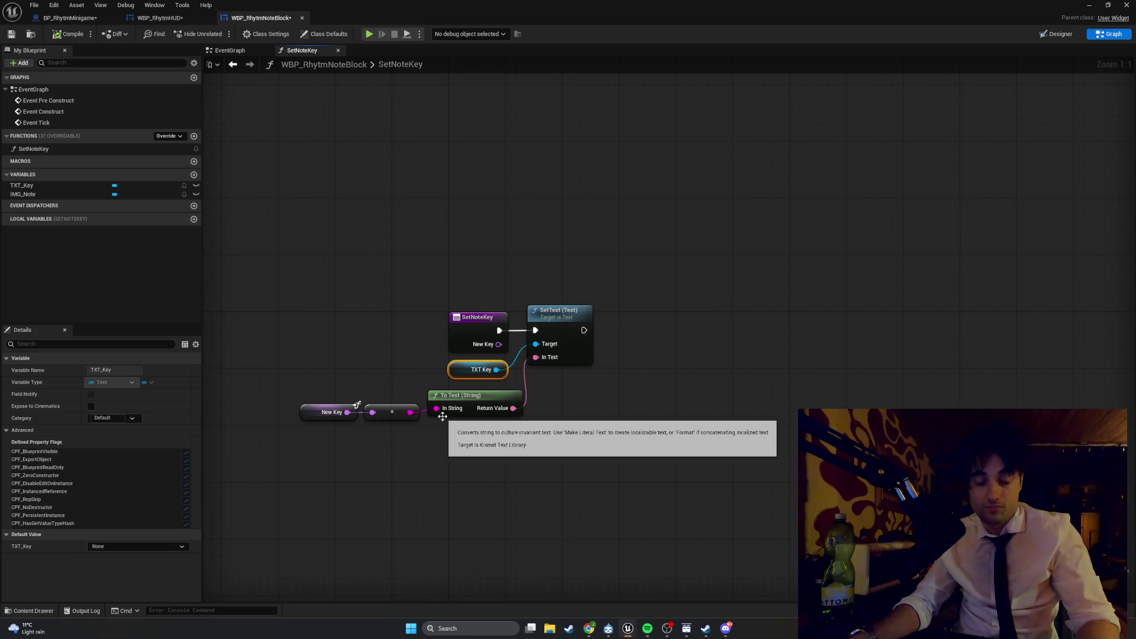
pyautogui.press('super+shift+s')
pyautogui.moveTo(658, 466); pyautogui.dragTo(1, 1)
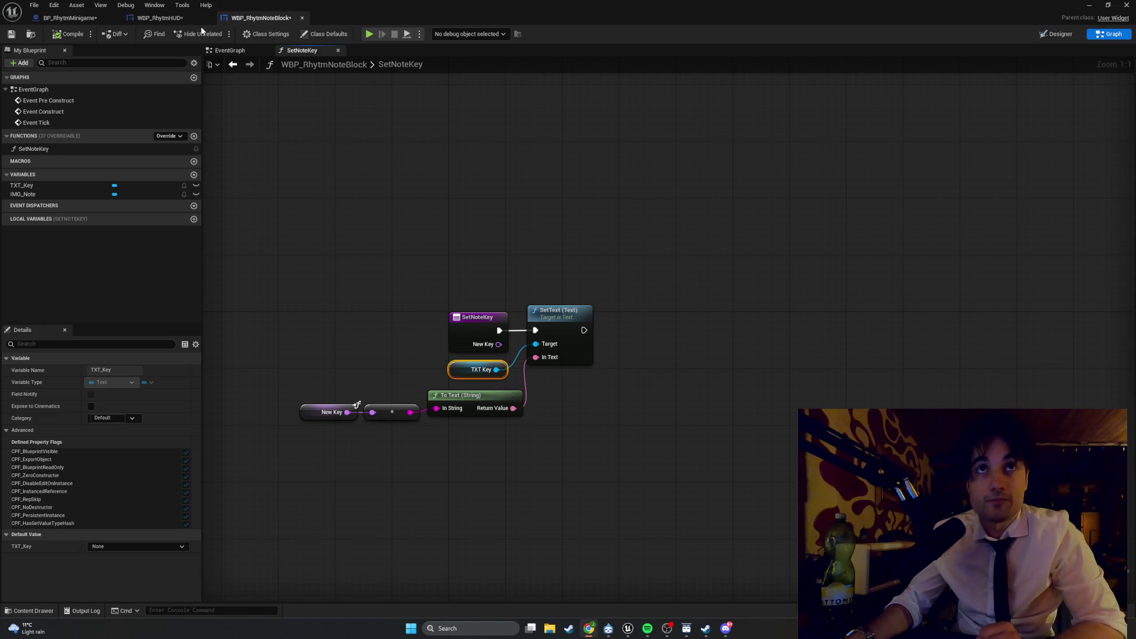
pyautogui.click(163, 20)
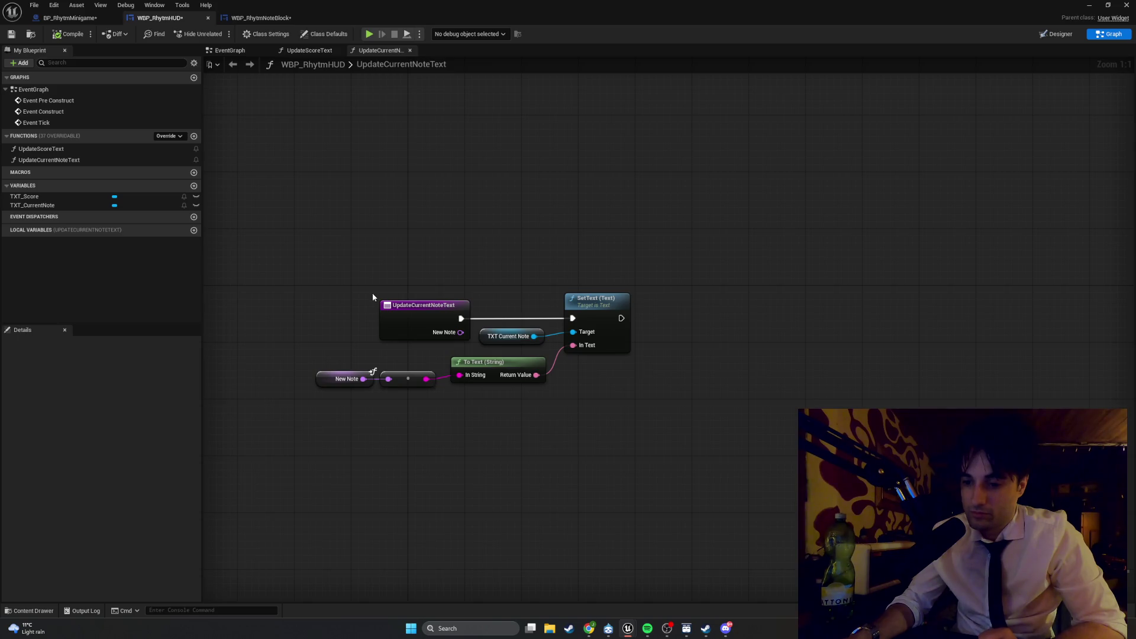
# Step: Open WBP_RhytmHUD in the Designer view and select its canvas panel
pyautogui.click(1074, 34)
pyautogui.click(276, 258)
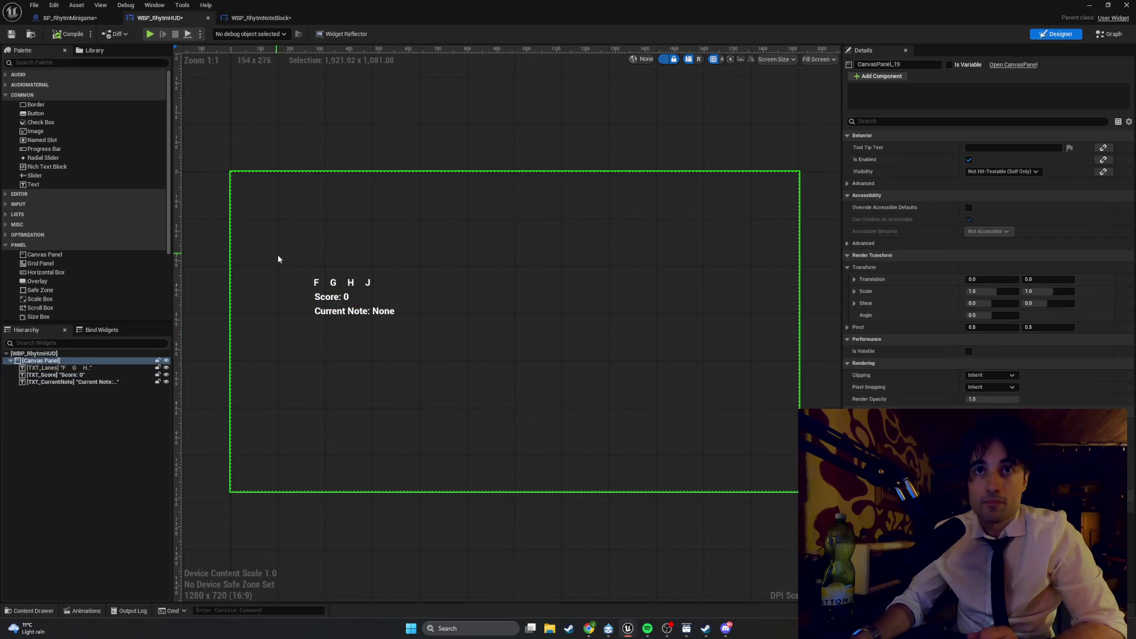
# Step: Stack Score above Current Note at the HUD's top-left and move the F G H J lanes lower-left
pyautogui.click(336, 311)
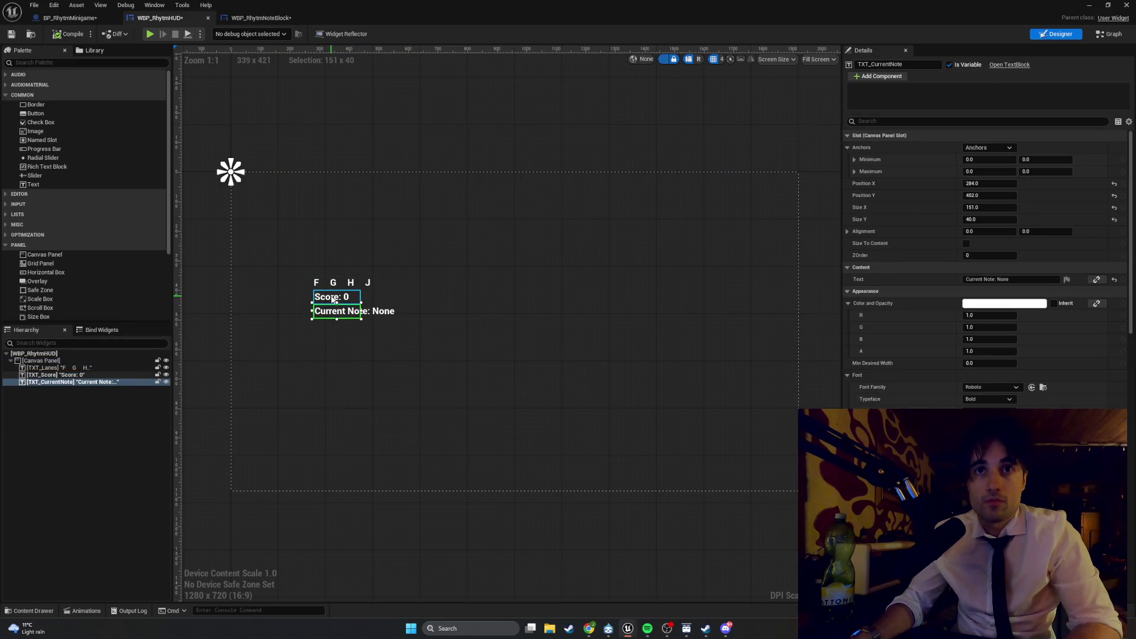
pyautogui.keyDown('ctrl'); pyautogui.click(334, 298); pyautogui.keyUp('ctrl')
pyautogui.keyDown('ctrl'); pyautogui.click(335, 283); pyautogui.keyUp('ctrl')
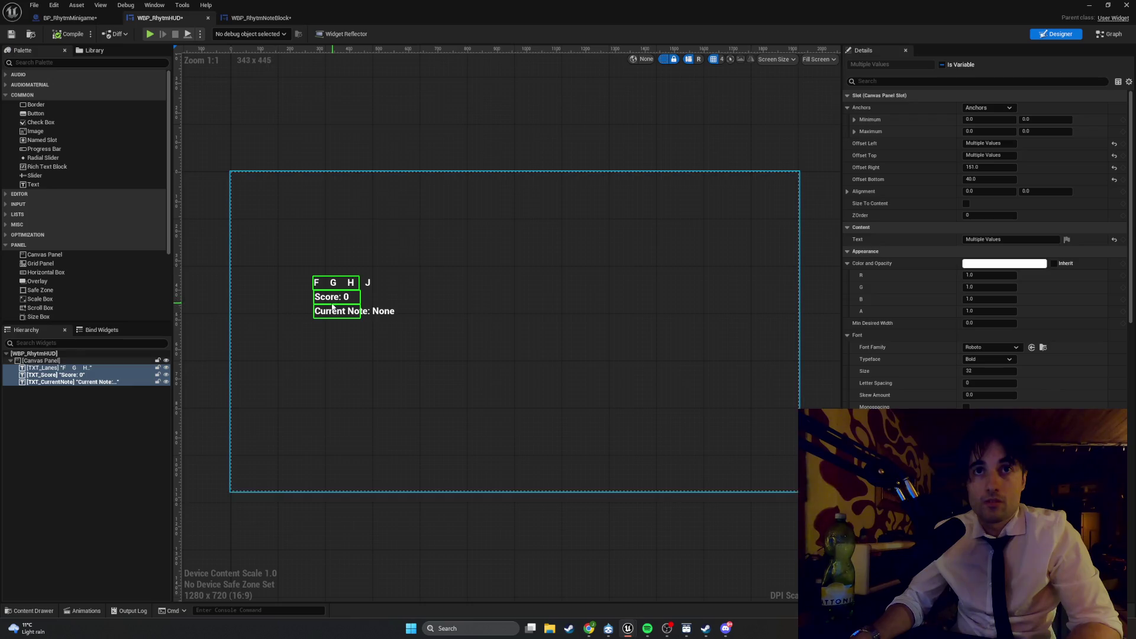
pyautogui.click(319, 337)
pyautogui.moveTo(327, 321)
pyautogui.mouseDown()
pyautogui.moveTo(286, 456)
pyautogui.moveTo(250, 480)
pyautogui.moveTo(267, 445)
pyautogui.moveTo(292, 250)
pyautogui.moveTo(256, 240)
pyautogui.mouseUp()
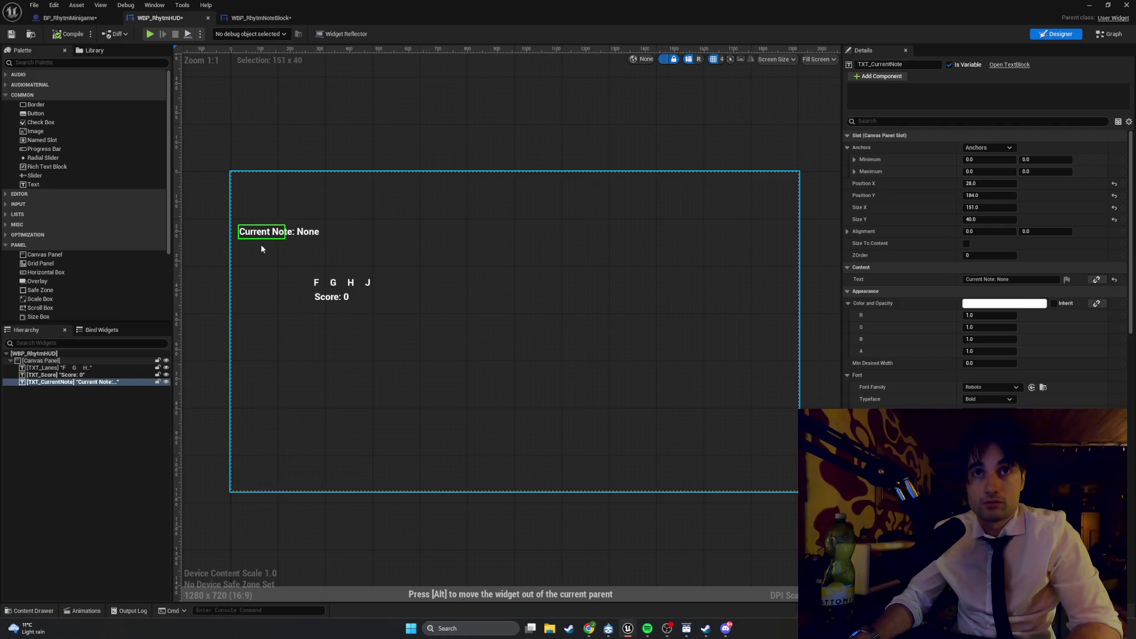
pyautogui.moveTo(323, 299); pyautogui.dragTo(251, 224)
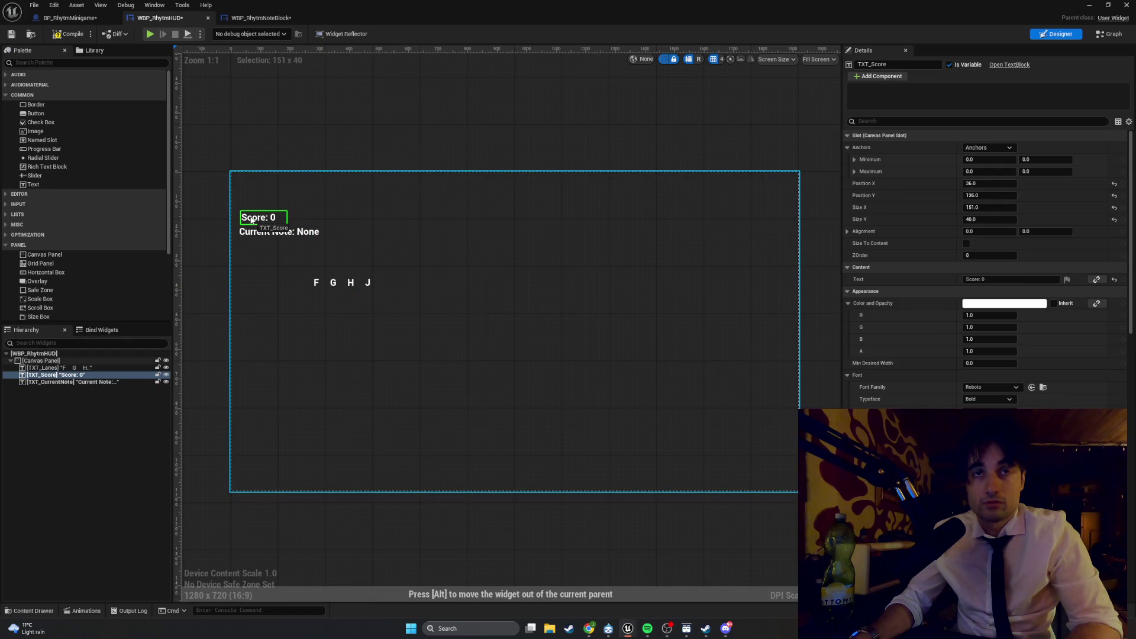
pyautogui.moveTo(358, 283)
pyautogui.mouseDown()
pyautogui.moveTo(305, 308)
pyautogui.moveTo(376, 376)
pyautogui.moveTo(307, 389)
pyautogui.mouseUp()
pyautogui.click(402, 395)
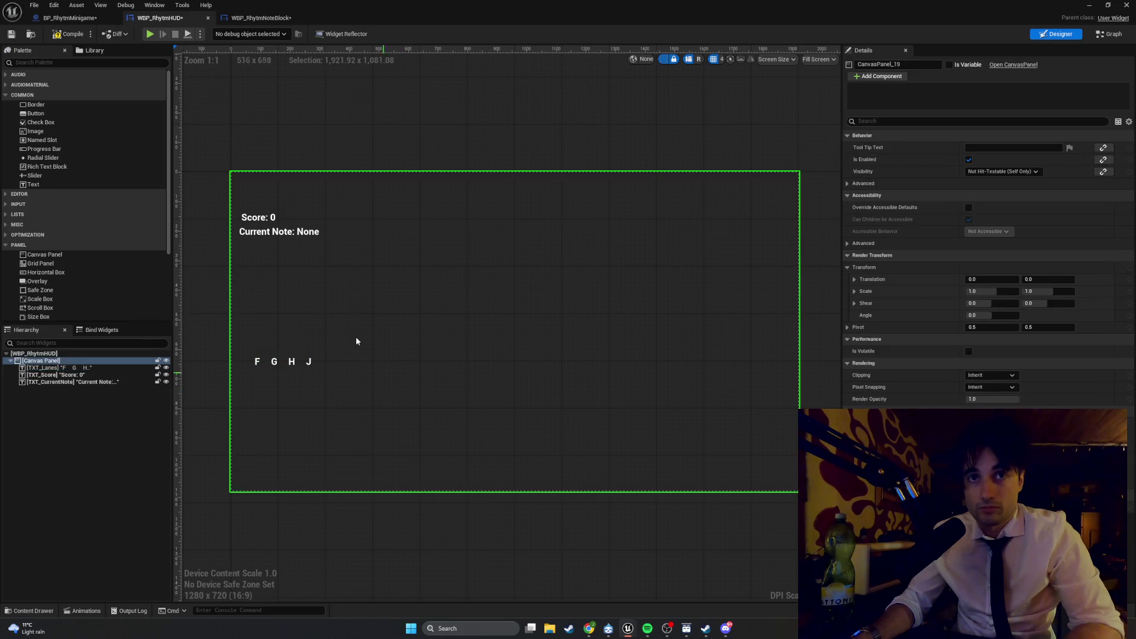
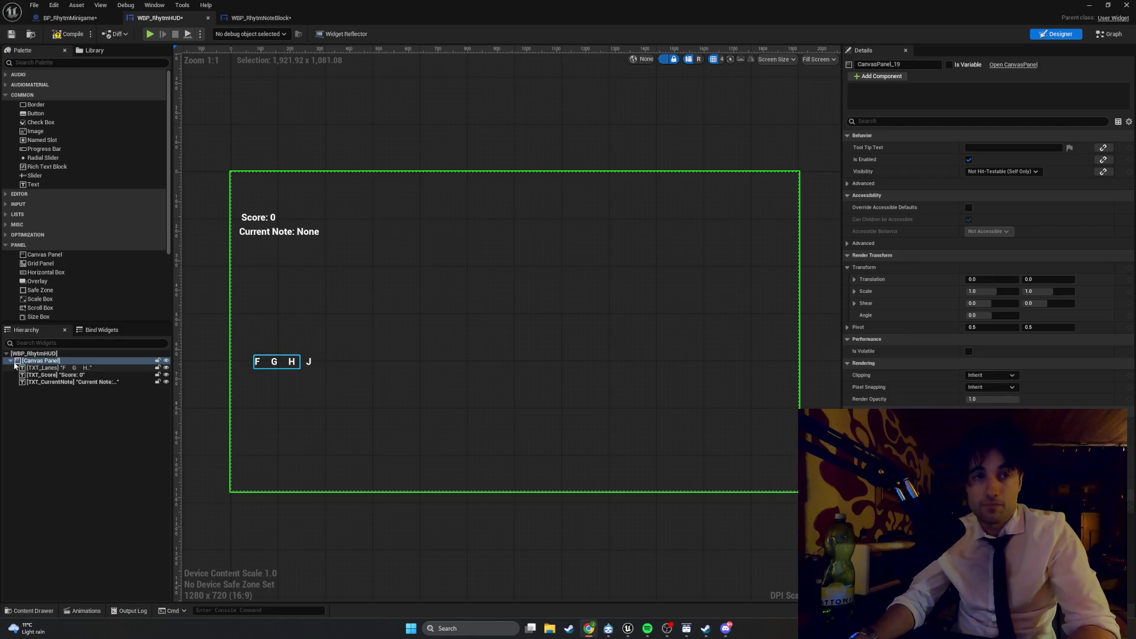
# Step: Rename the HUD's Canvas Panel to 'Canvas Notes'
pyautogui.doubleClick(66, 361)
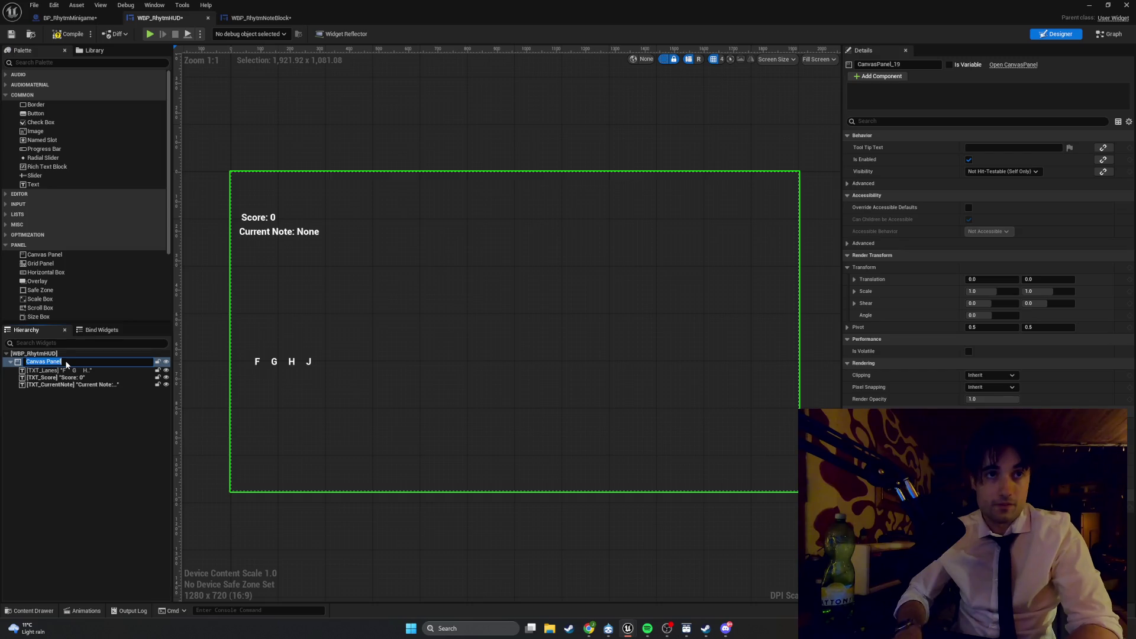
pyautogui.click(66, 362)
pyautogui.press('BackSpace')
pyautogui.press('BackSpace')
pyautogui.press('BackSpace')
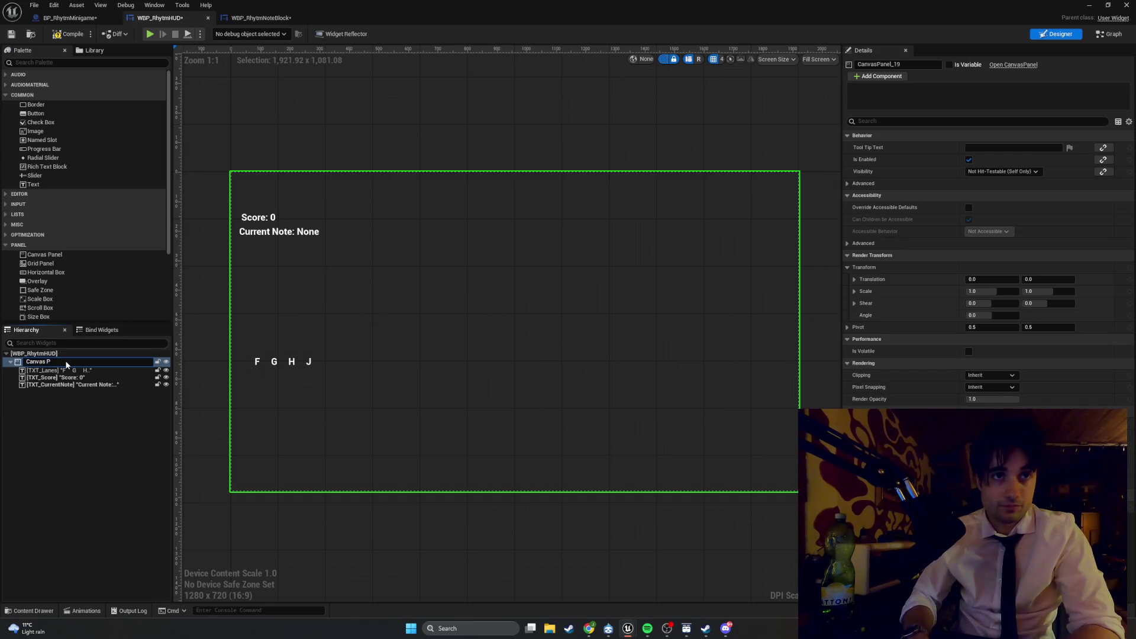
pyautogui.write('Notes')
pyautogui.press('Return')
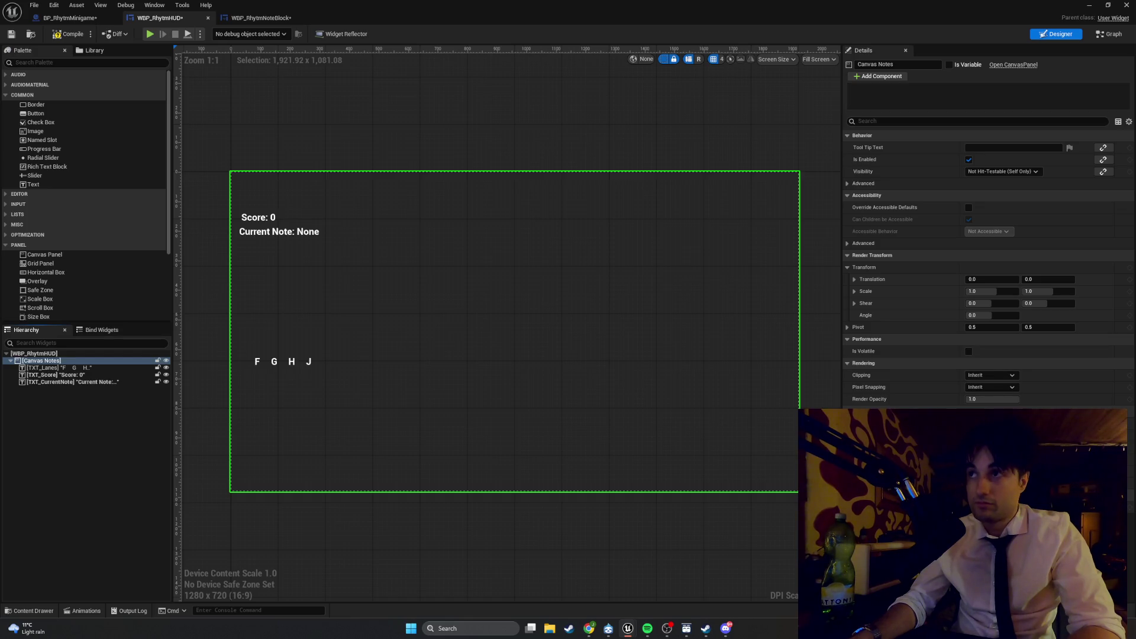
pyautogui.click(59, 362)
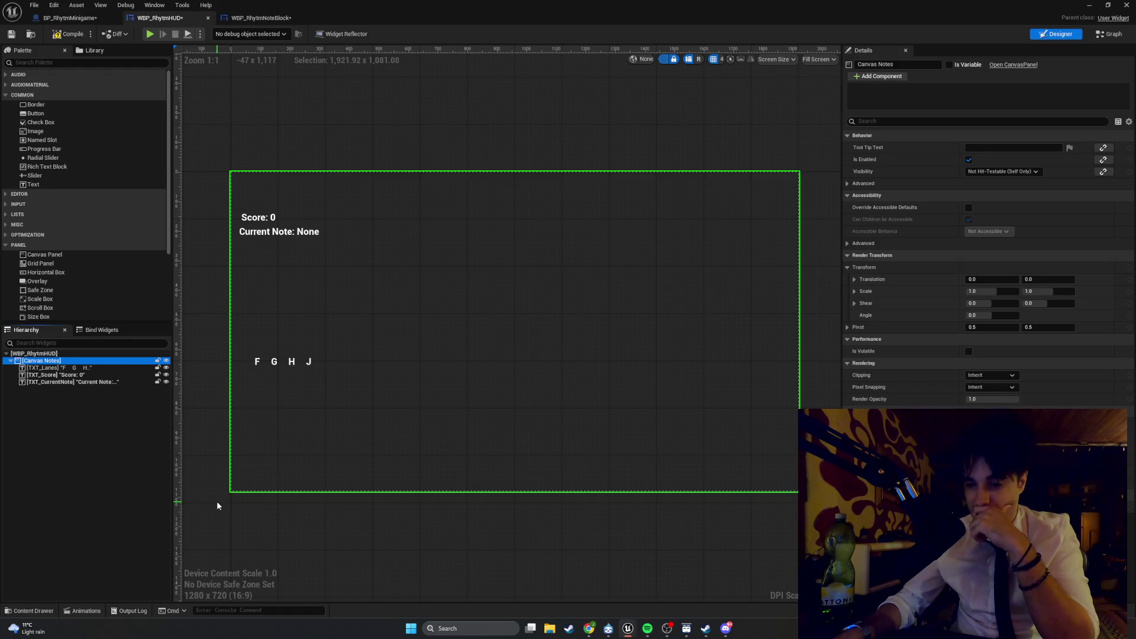
# Step: Correct the name to 'Canvas_Notes' and tick Is Variable
pyautogui.click(39, 354)
pyautogui.doubleClick(41, 362)
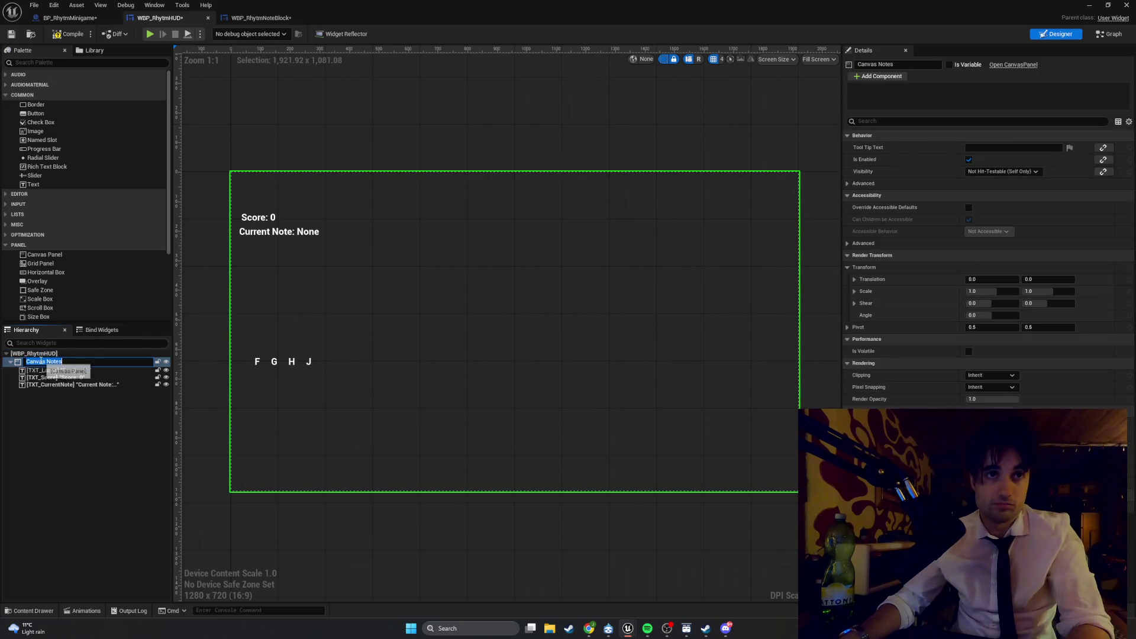
pyautogui.press('BackSpace')
pyautogui.write('_')
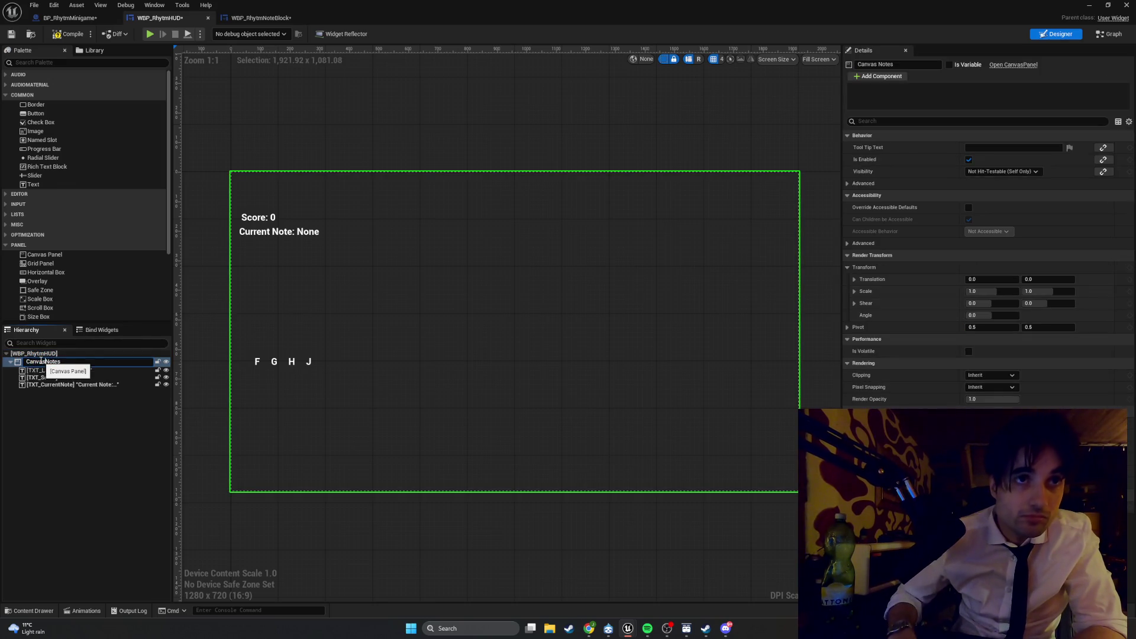
pyautogui.press('Return')
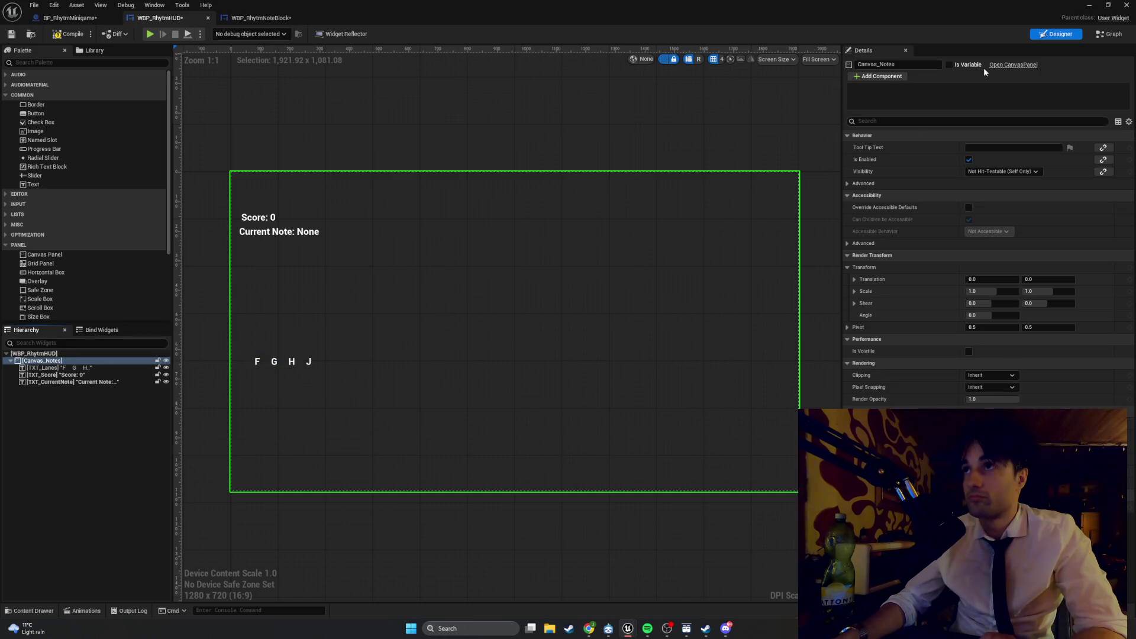
pyautogui.click(950, 65)
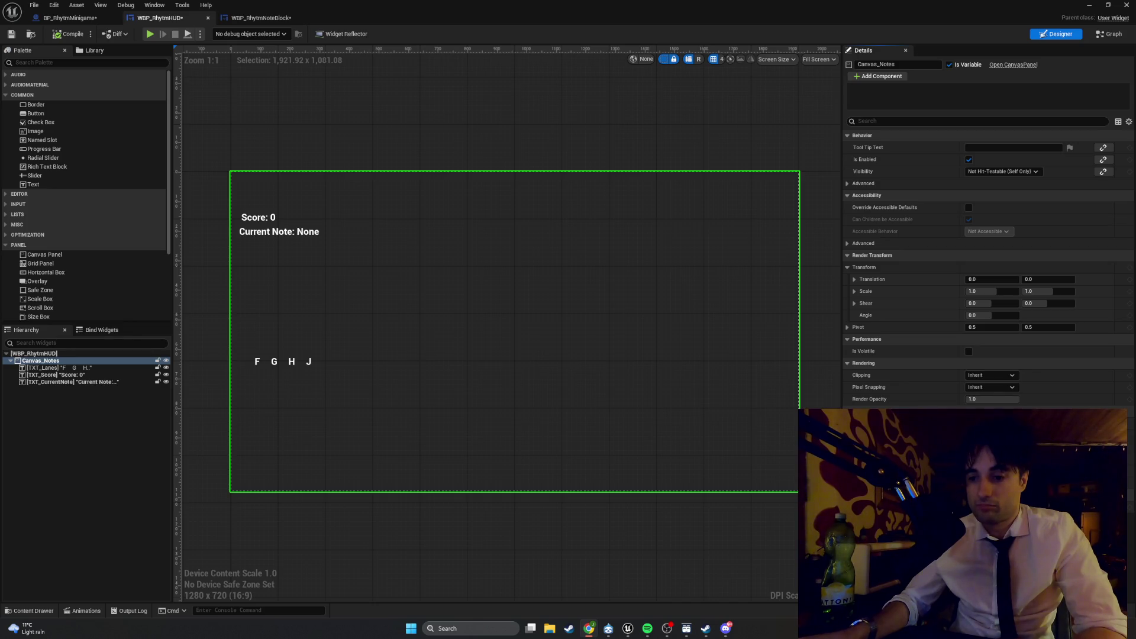
# Step: In the Graph view, add a new function named SpawnNoteBlock
pyautogui.click(1111, 34)
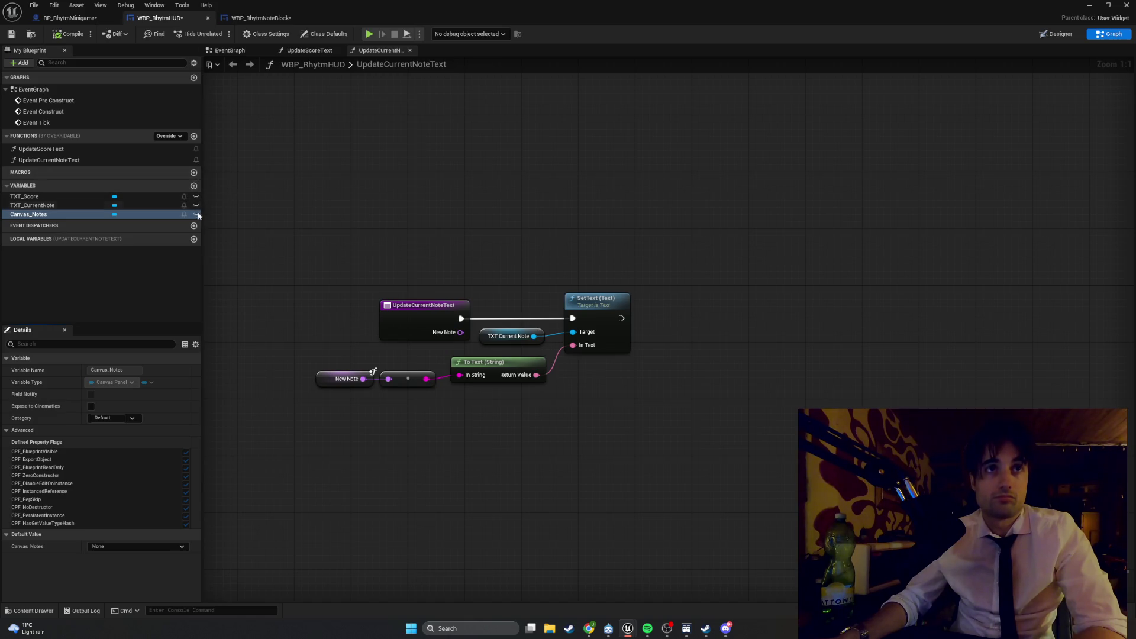
pyautogui.click(194, 136)
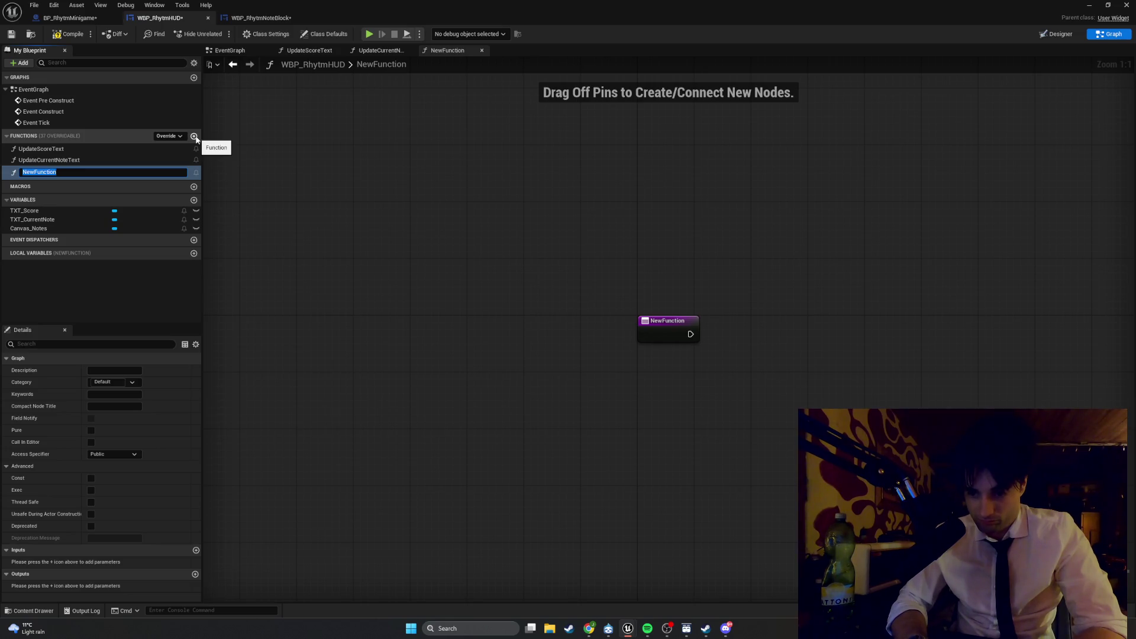
pyautogui.write('SpawnNote')
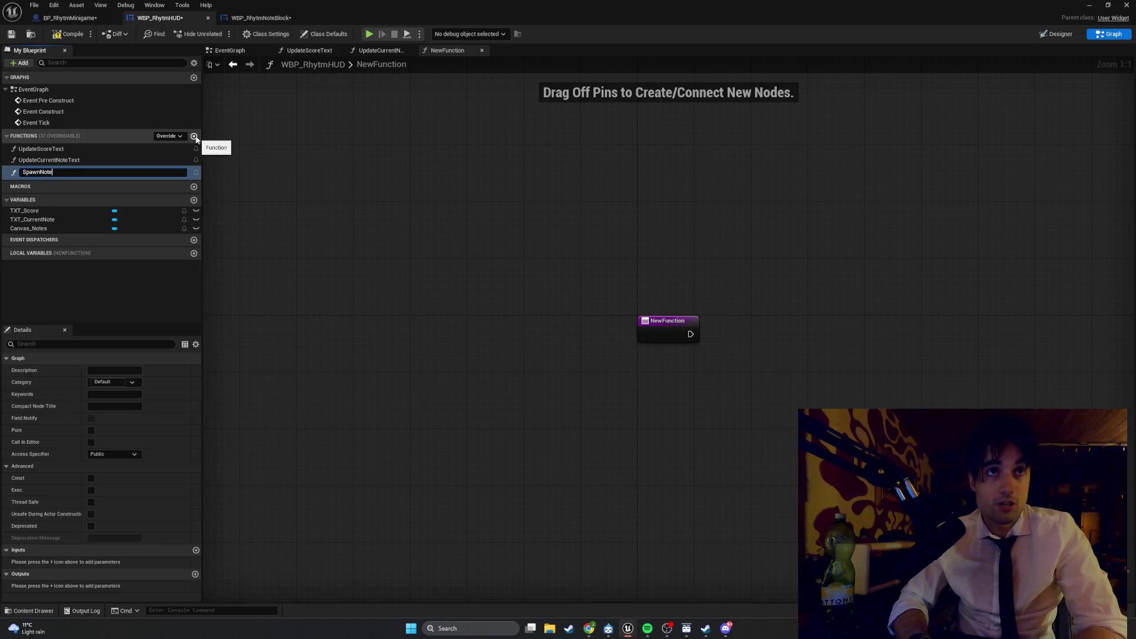
pyautogui.write('Block')
pyautogui.press('Return')
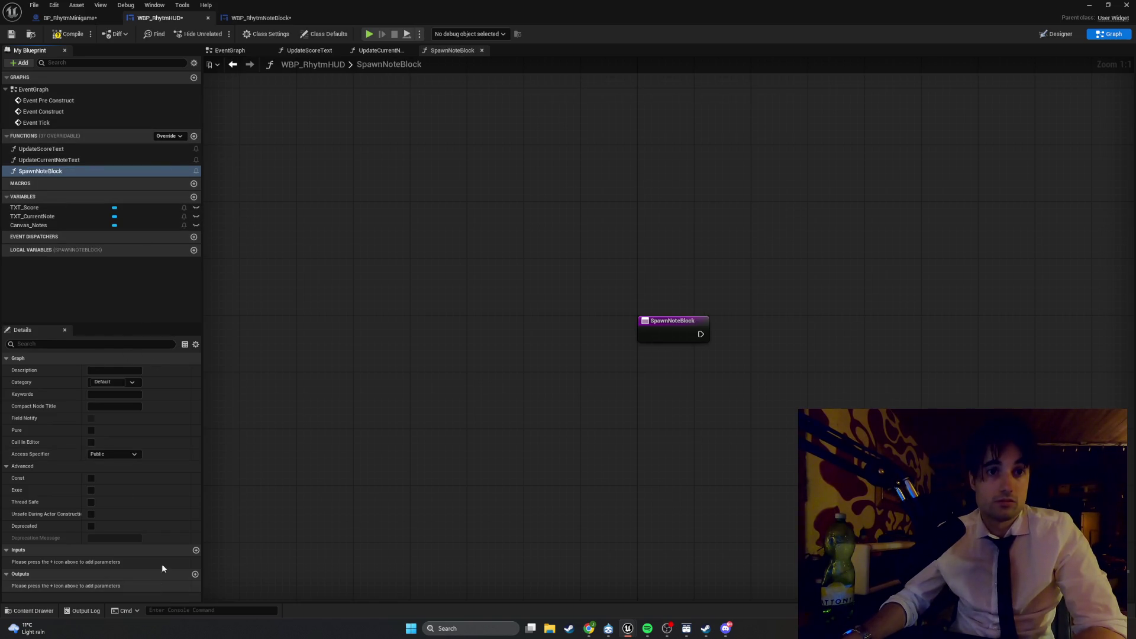
# Step: Add the NoteKey input and a PosX input of type Float
pyautogui.click(195, 550)
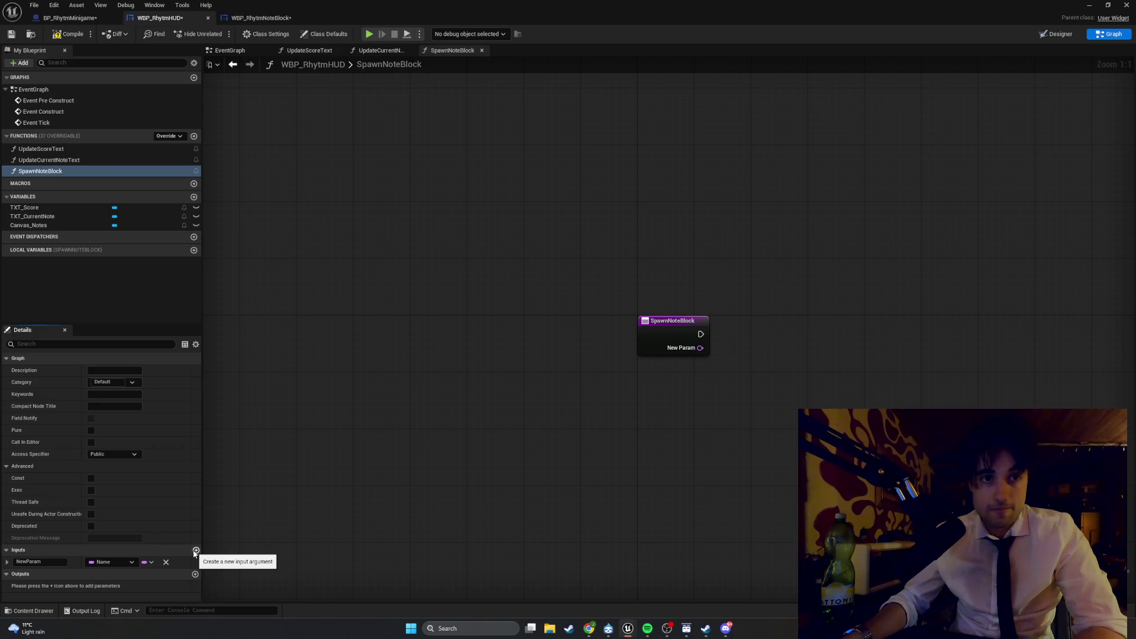
pyautogui.click(35, 562)
pyautogui.write('NoteKey')
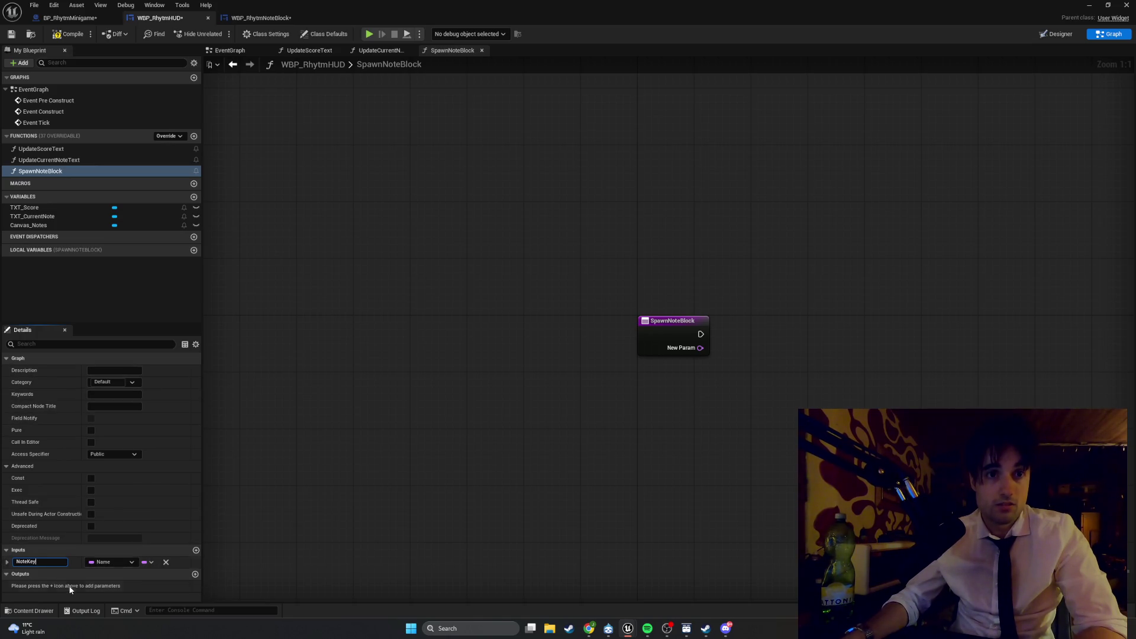
pyautogui.click(196, 550)
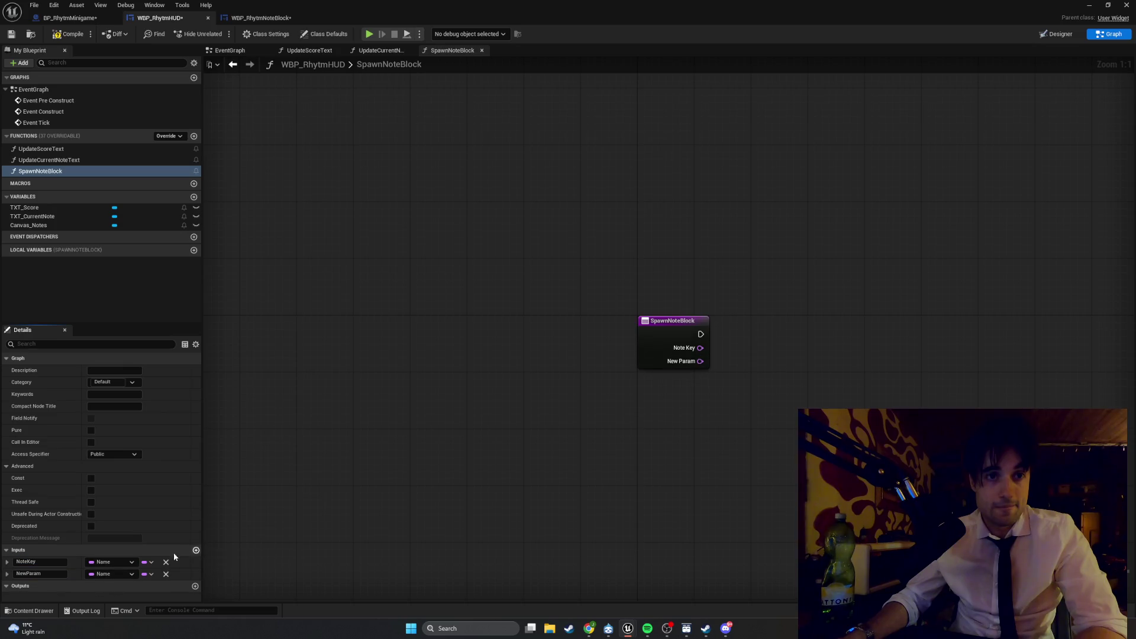
pyautogui.click(50, 575)
pyautogui.write('PosX')
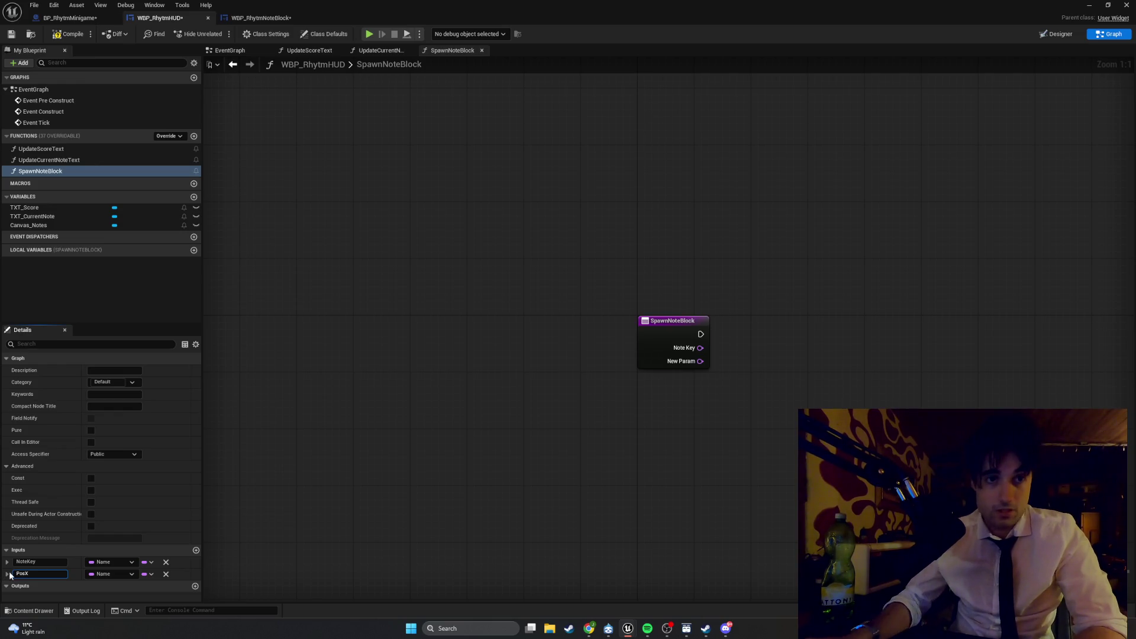
pyautogui.press('Return')
pyautogui.click(125, 574)
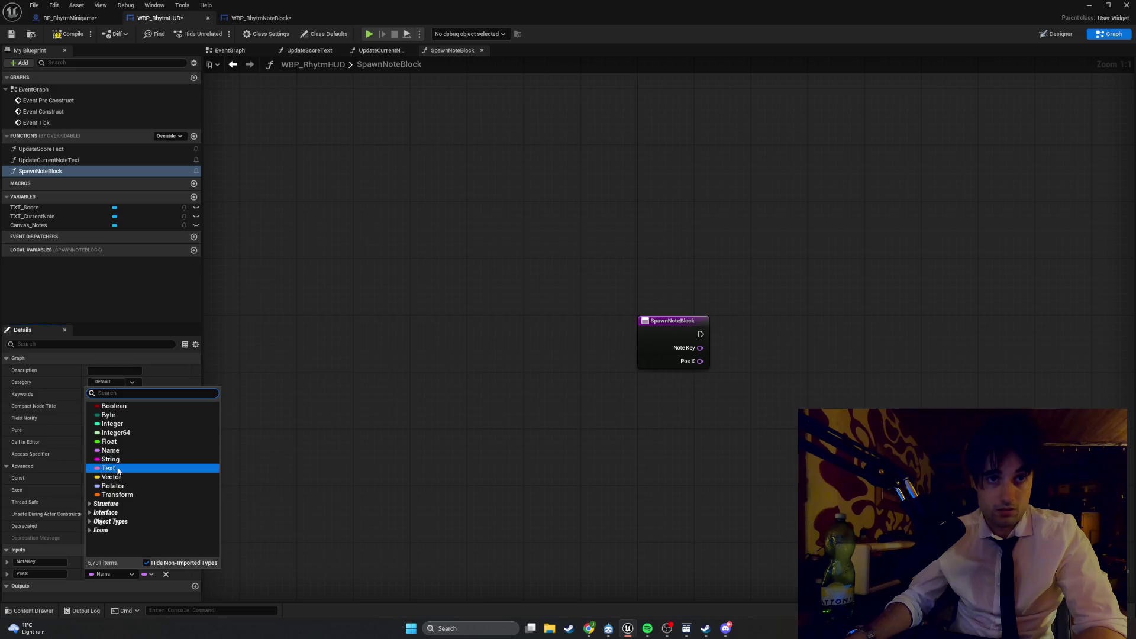
pyautogui.click(109, 441)
# Step: Add a third Float input named PosY
pyautogui.click(196, 550)
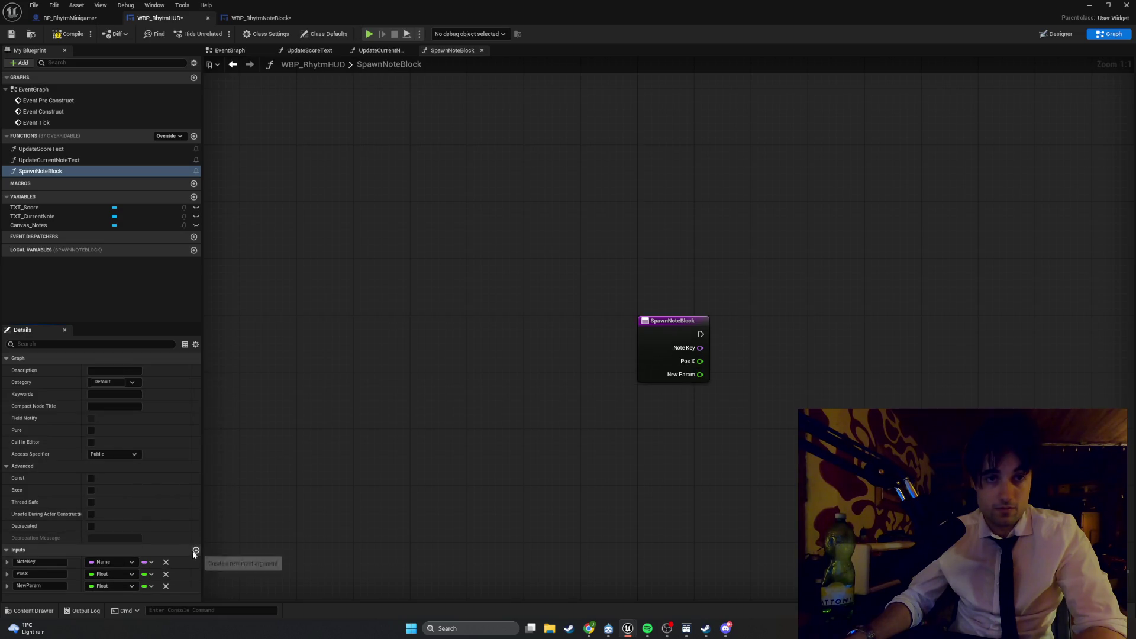
pyautogui.write('PosY')
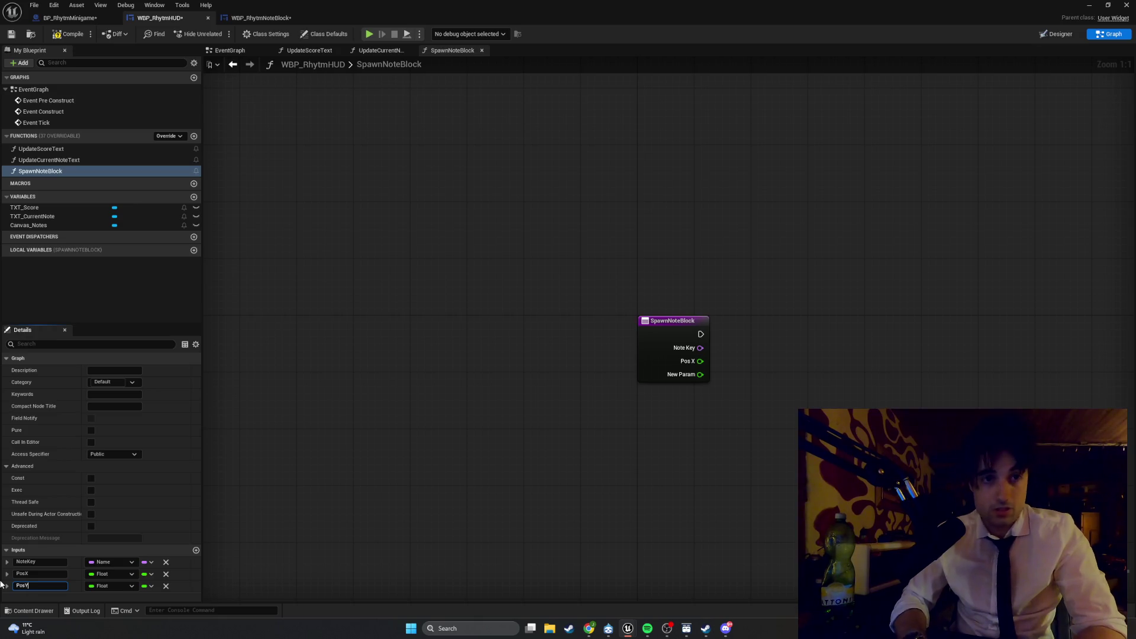
pyautogui.press('Return')
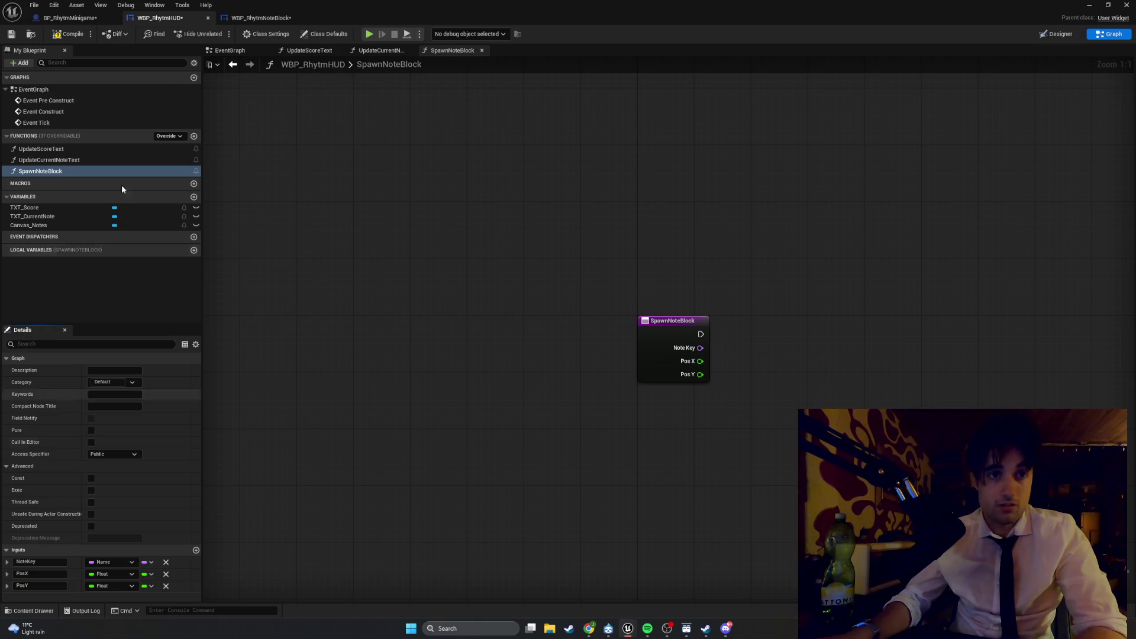
pyautogui.moveTo(680, 493)
pyautogui.mouseDown()
pyautogui.moveTo(490, 459)
pyautogui.moveTo(513, 448)
pyautogui.moveTo(522, 380)
pyautogui.mouseUp()
# Step: Place a Create Widget node in the SpawnNoteBlock graph
pyautogui.rightClick(534, 360)
pyautogui.write('create widget')
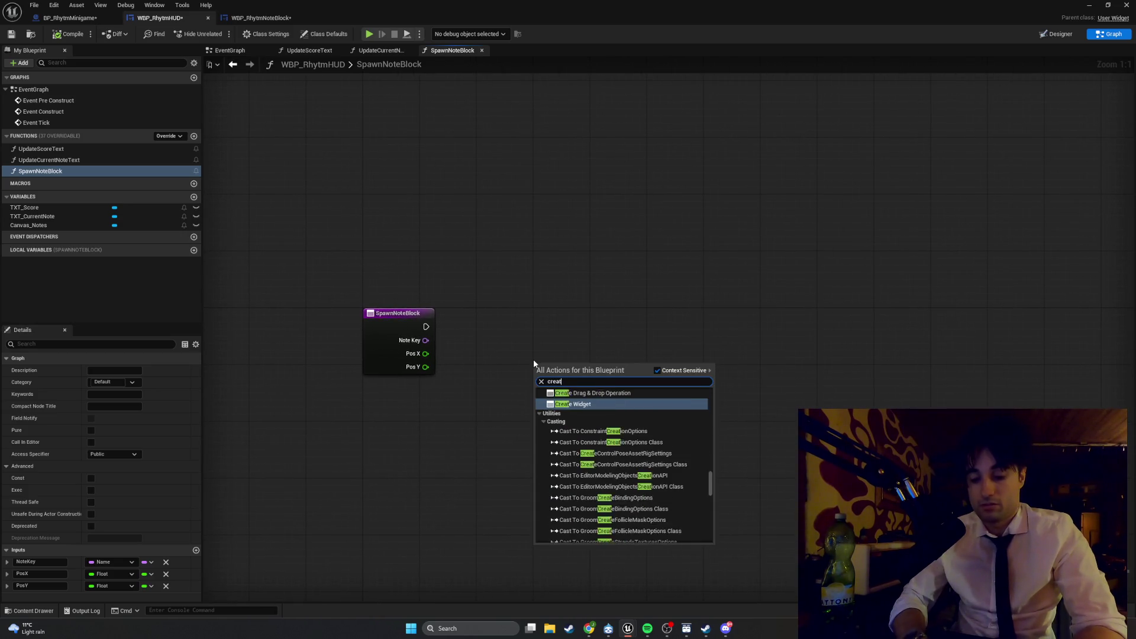
pyautogui.press('Return')
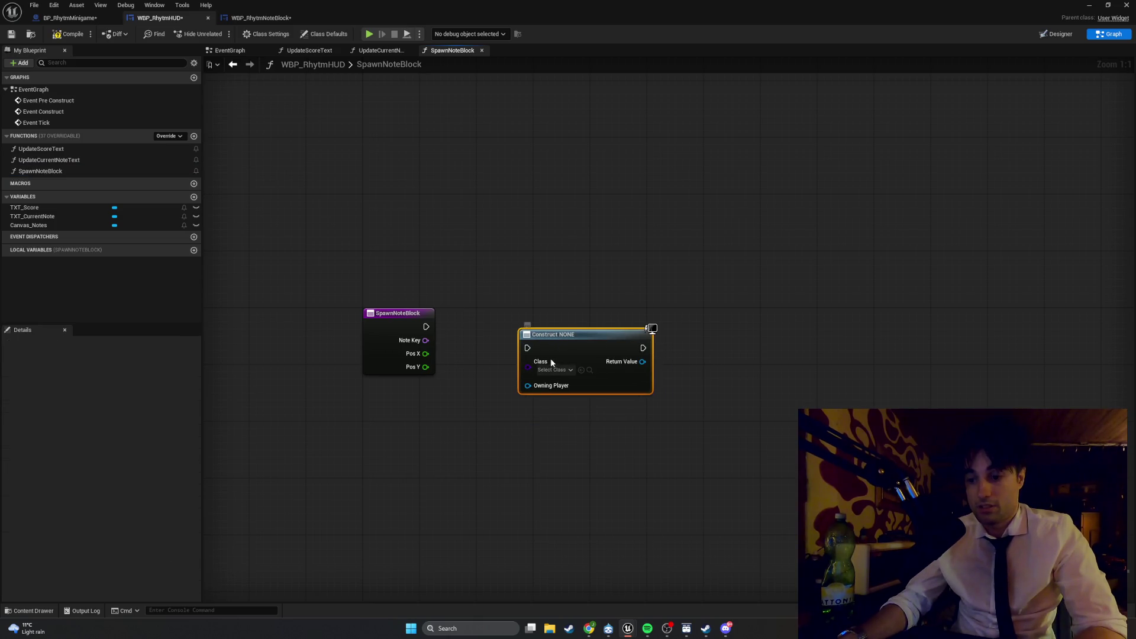
pyautogui.press('Delete')
pyautogui.rightClick(569, 338)
pyautogui.write('reate')
pyautogui.press('BackSpace')
pyautogui.press('BackSpace')
pyautogui.press('BackSpace')
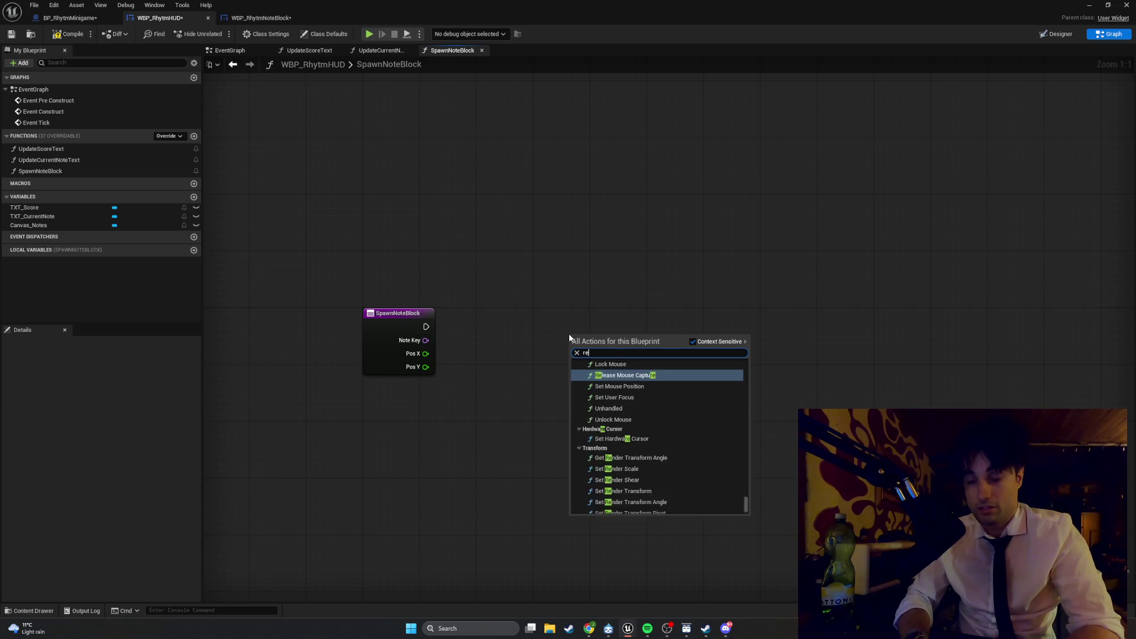
pyautogui.write('create wi')
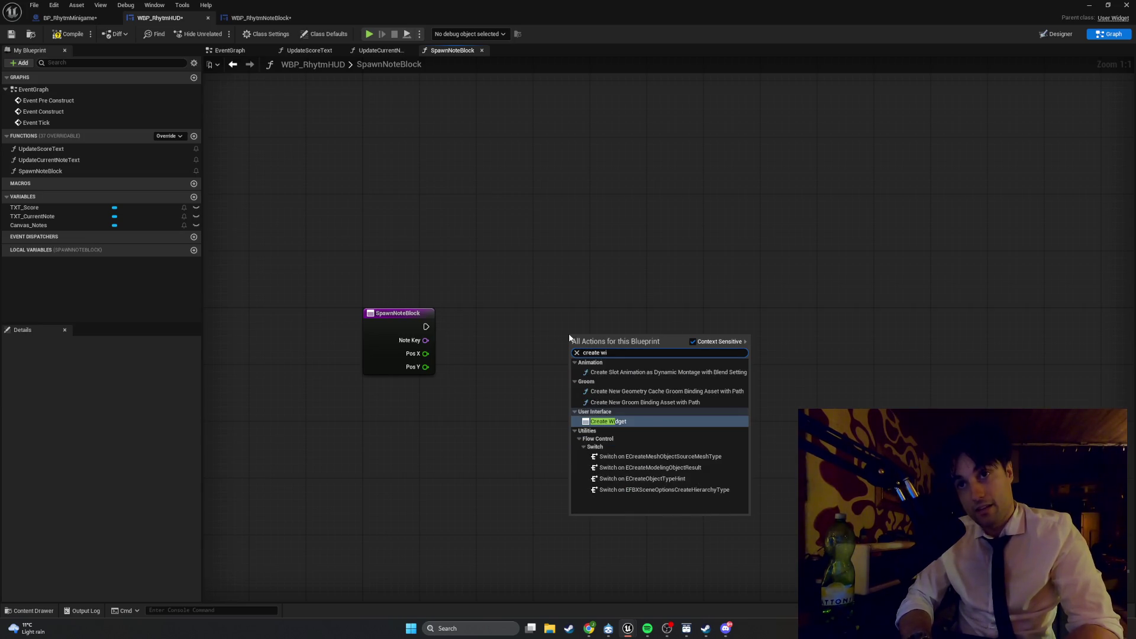
pyautogui.click(608, 431)
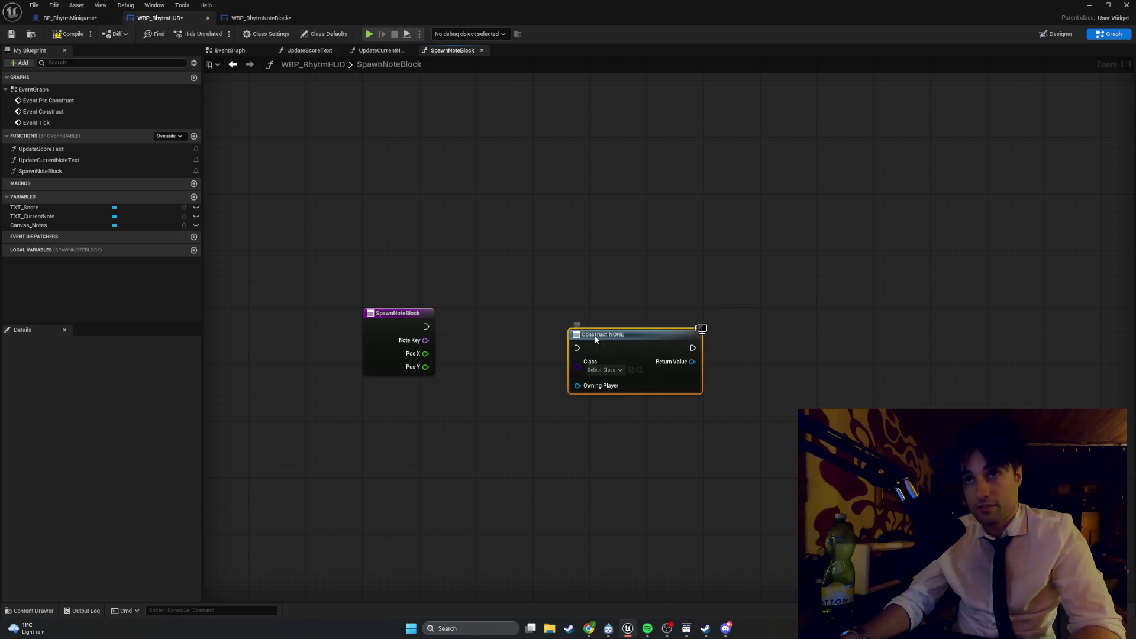
# Step: Set the Create Widget class to the WBP Rhythm Note Block widget
pyautogui.moveTo(613, 338); pyautogui.dragTo(573, 332)
pyautogui.moveTo(539, 427); pyautogui.dragTo(526, 429)
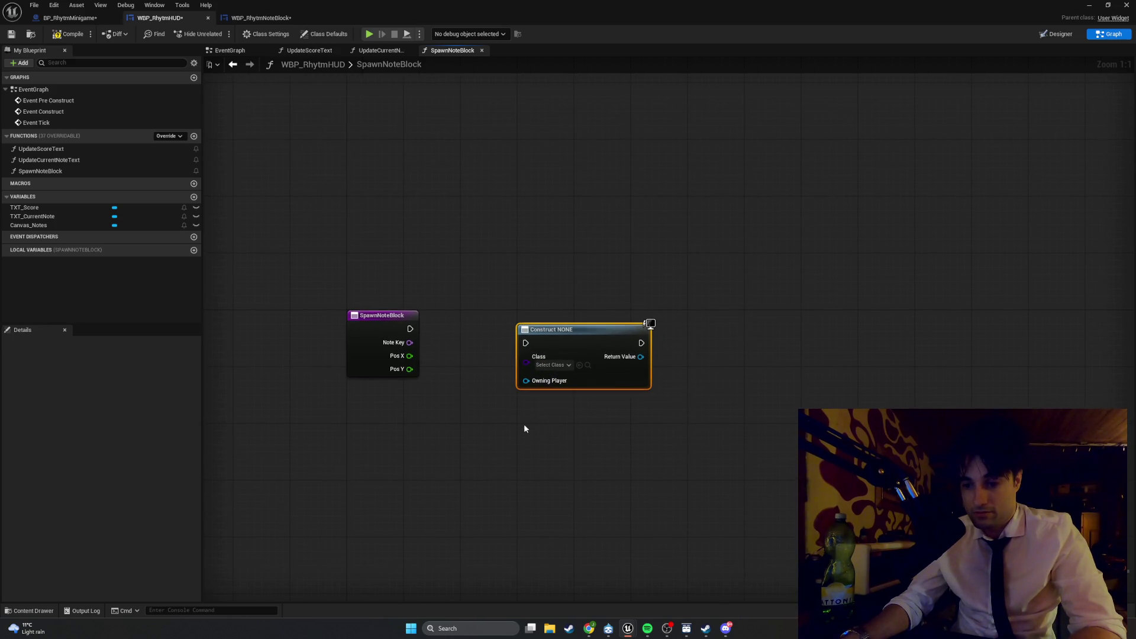
pyautogui.click(562, 366)
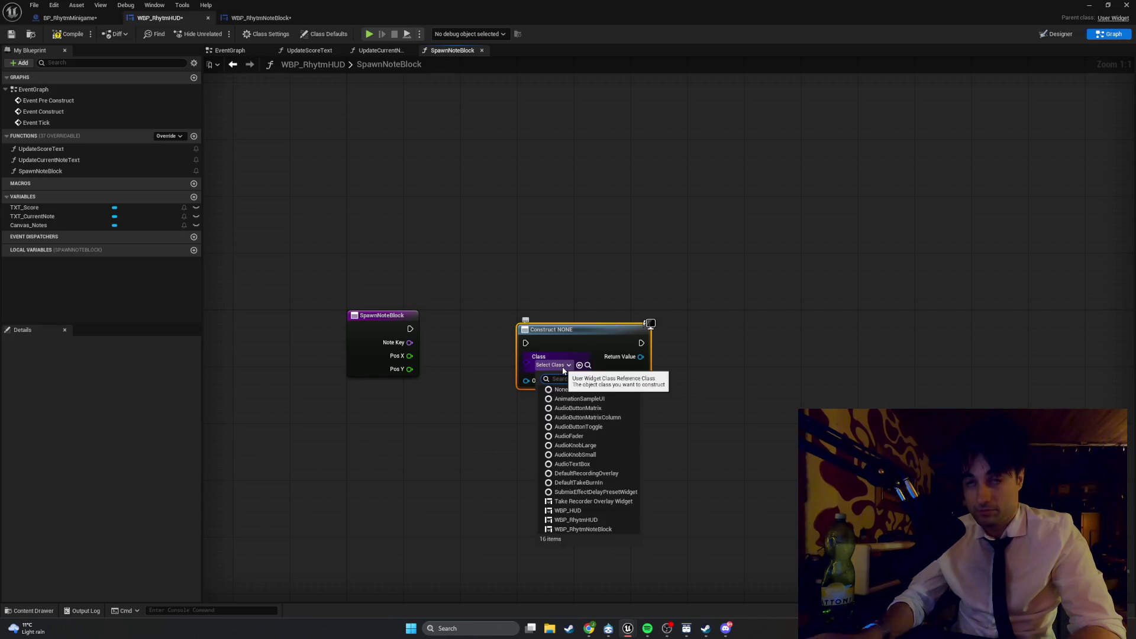
pyautogui.write('WBP_')
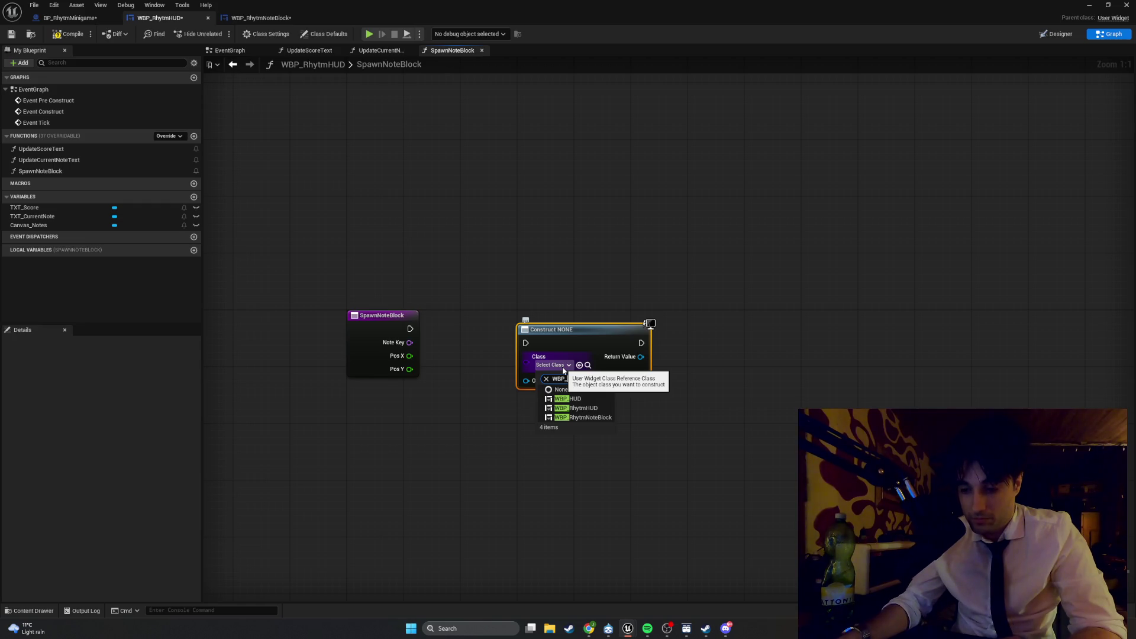
pyautogui.click(589, 417)
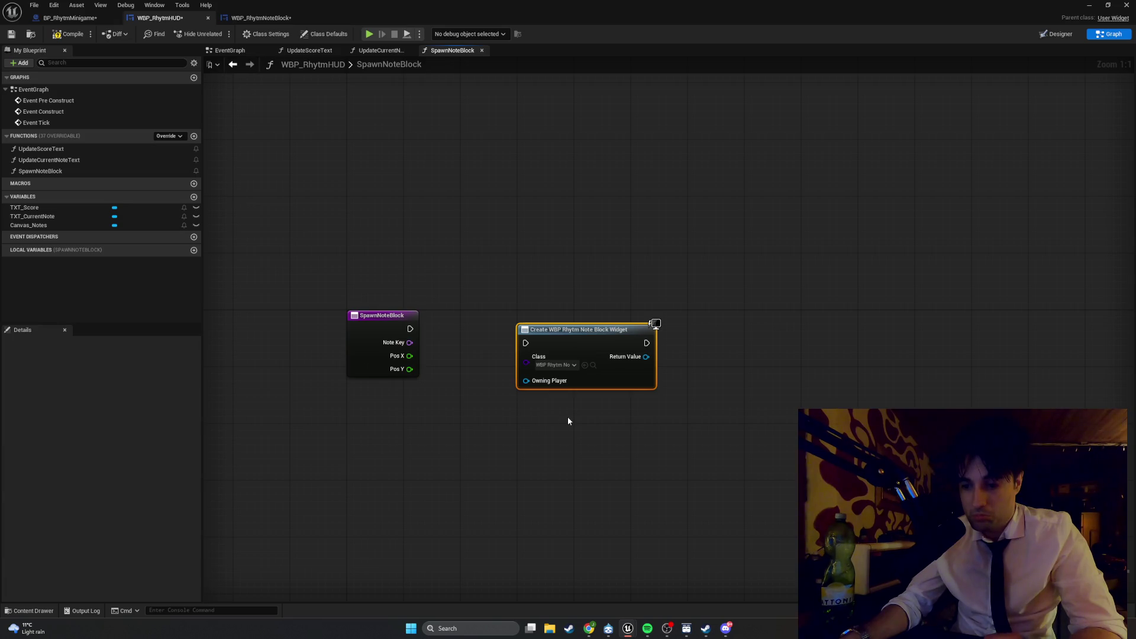
# Step: Feed Get Owning Player into Owning Player, wire SpawnNoteBlock's exec to Create Widget, and compile
pyautogui.moveTo(526, 380); pyautogui.dragTo(427, 413)
pyautogui.write('get w')
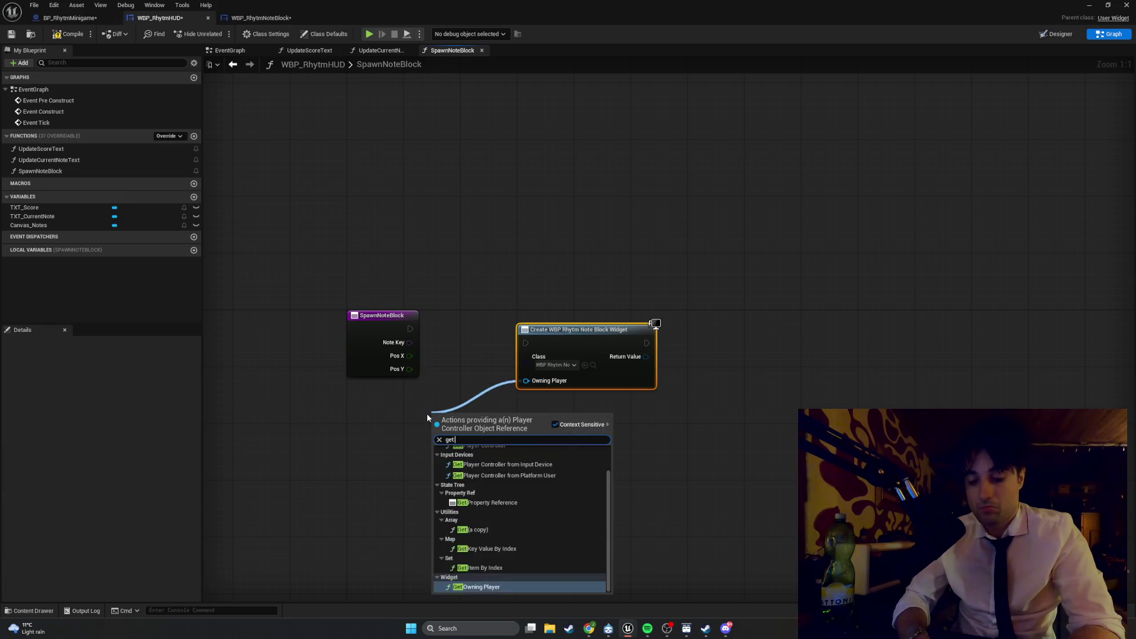
pyautogui.press('Return')
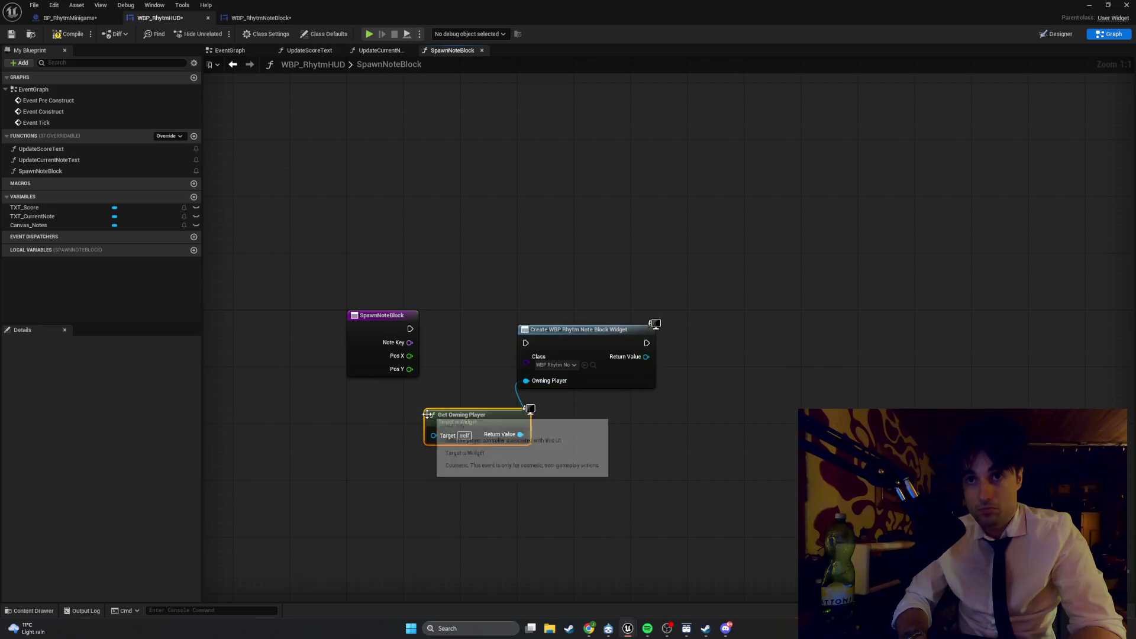
pyautogui.moveTo(467, 426); pyautogui.dragTo(418, 412)
pyautogui.moveTo(410, 328)
pyautogui.mouseDown()
pyautogui.moveTo(525, 342)
pyautogui.moveTo(523, 321)
pyautogui.mouseUp()
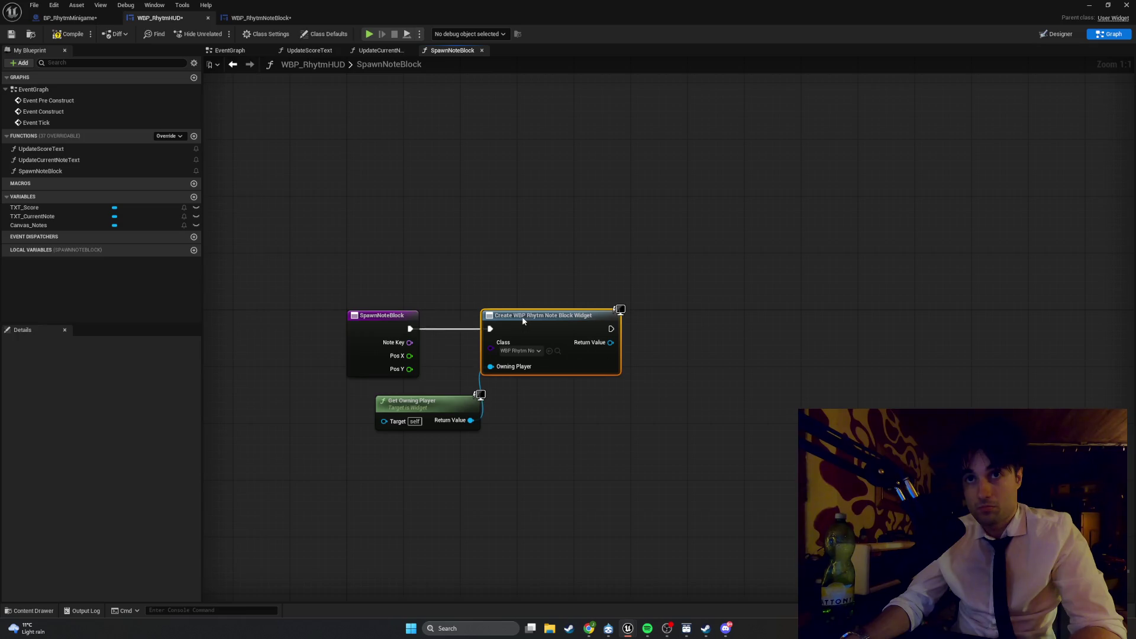
pyautogui.moveTo(450, 399); pyautogui.dragTo(417, 403)
pyautogui.click(58, 38)
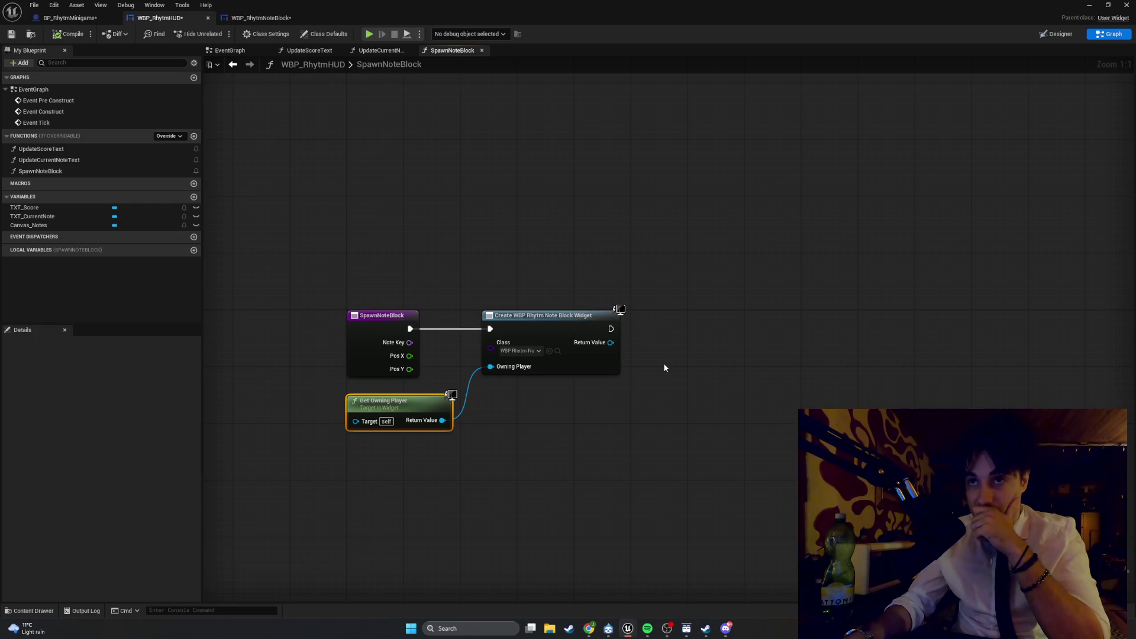
# Step: Add Set Note Key on the created widget, with the NoteKey getter wired into New Key
pyautogui.moveTo(610, 342); pyautogui.dragTo(722, 360)
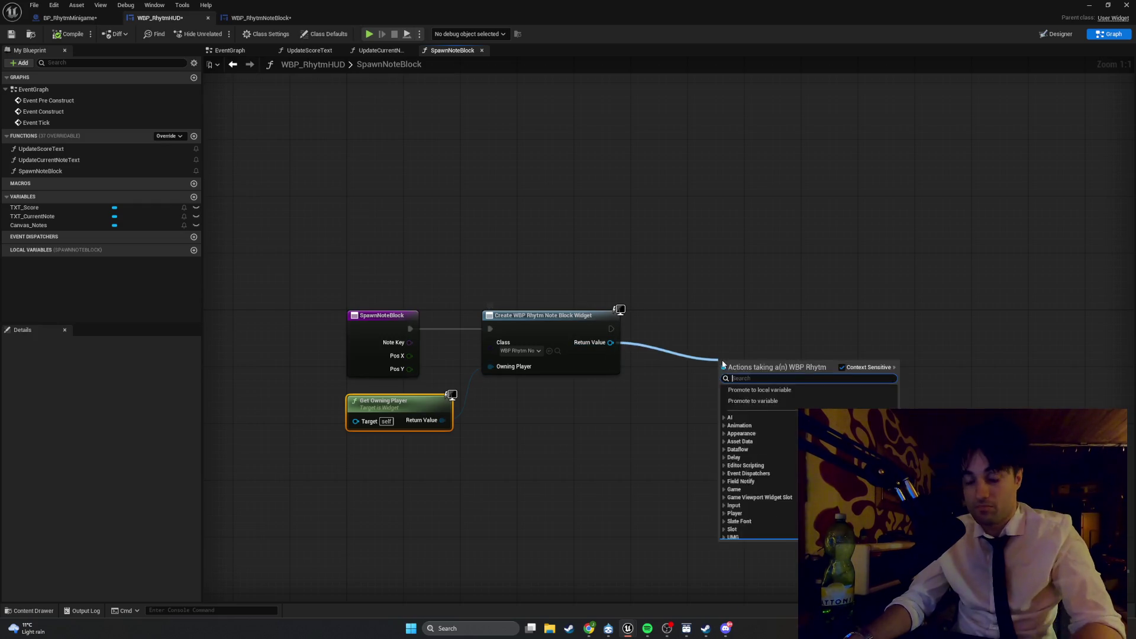
pyautogui.write('set note key')
pyautogui.press('Return')
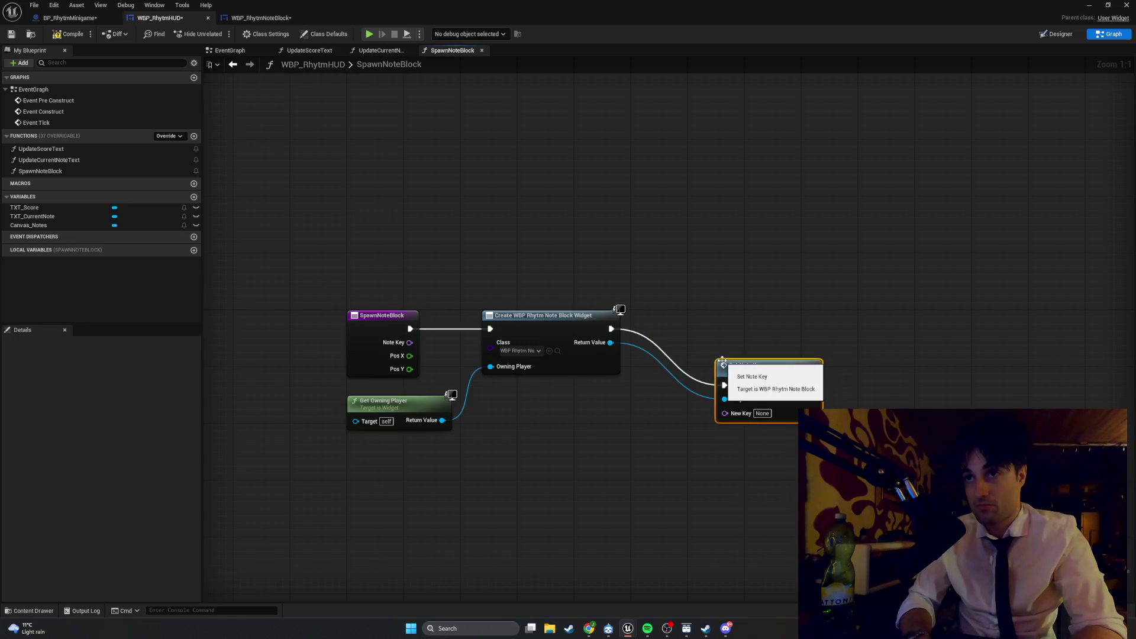
pyautogui.moveTo(740, 369)
pyautogui.mouseDown()
pyautogui.moveTo(697, 308)
pyautogui.moveTo(690, 314)
pyautogui.mouseUp()
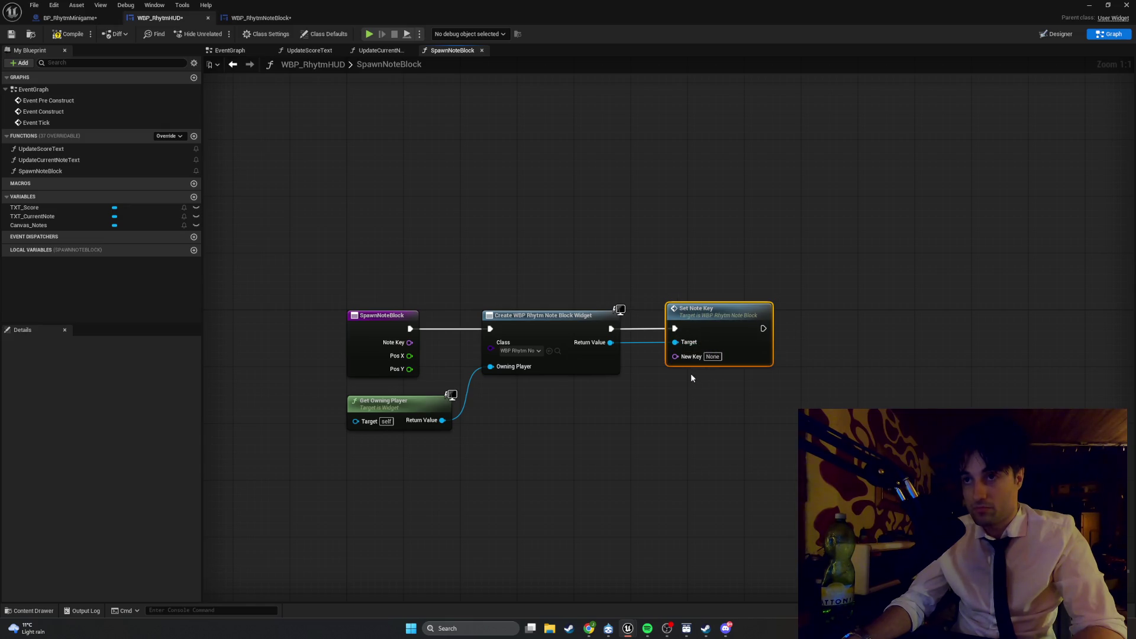
pyautogui.moveTo(673, 357); pyautogui.dragTo(648, 416)
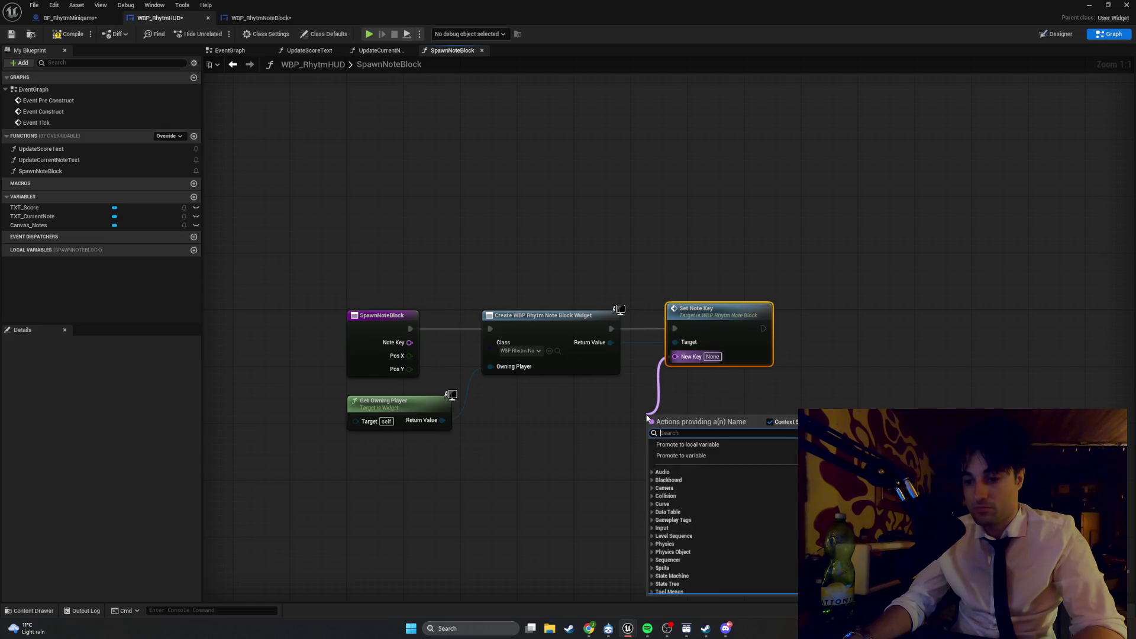
pyautogui.write('notekey')
pyautogui.press('Return')
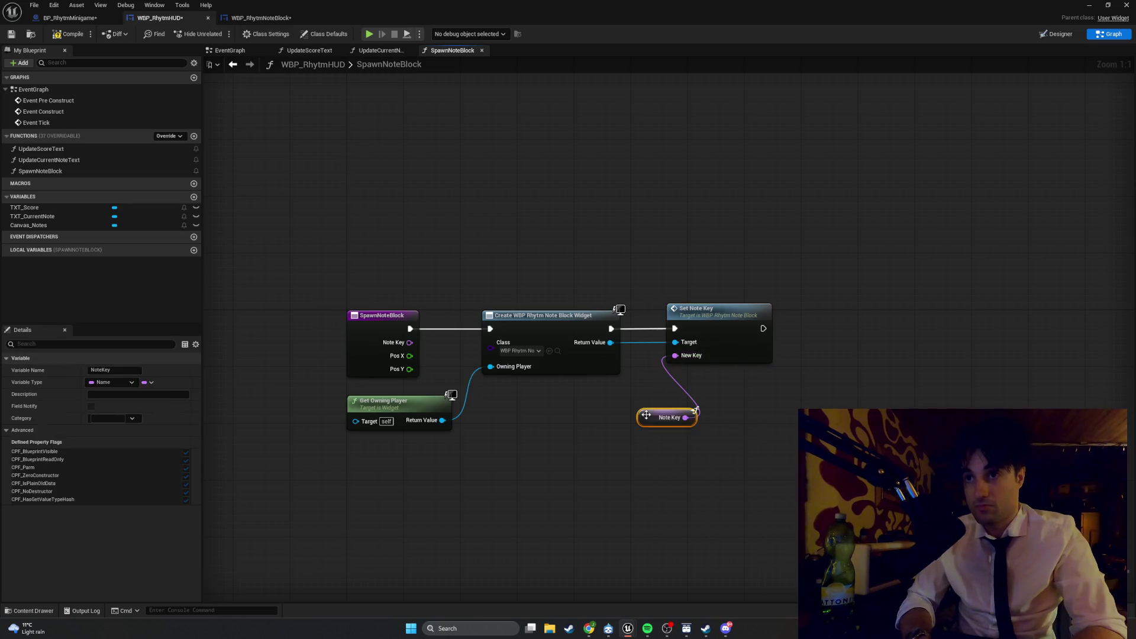
pyautogui.moveTo(643, 410); pyautogui.dragTo(598, 406)
# Step: Shift the create, set-key and getter nodes left, then screenshot the graph
pyautogui.moveTo(780, 424); pyautogui.dragTo(654, 296)
pyautogui.moveTo(723, 490)
pyautogui.mouseDown()
pyautogui.moveTo(677, 422)
pyautogui.moveTo(634, 306)
pyautogui.moveTo(663, 316)
pyautogui.mouseUp()
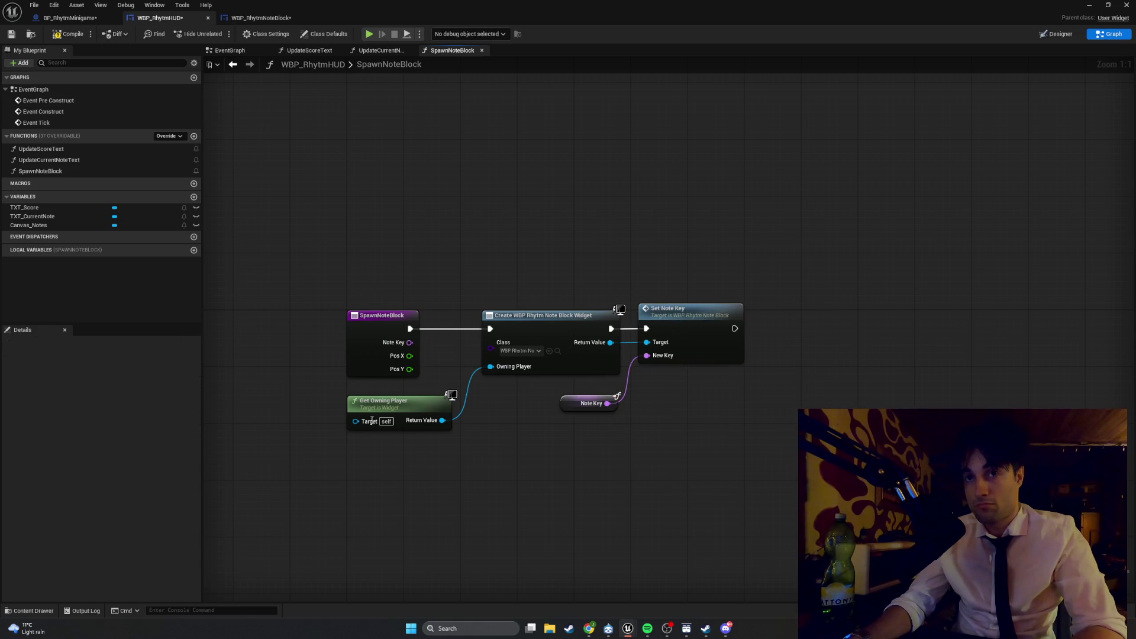
pyautogui.moveTo(385, 403); pyautogui.dragTo(396, 392)
pyautogui.moveTo(807, 435); pyautogui.dragTo(508, 291)
pyautogui.moveTo(504, 316); pyautogui.dragTo(480, 316)
pyautogui.moveTo(414, 397); pyautogui.dragTo(379, 395)
pyautogui.click(260, 240)
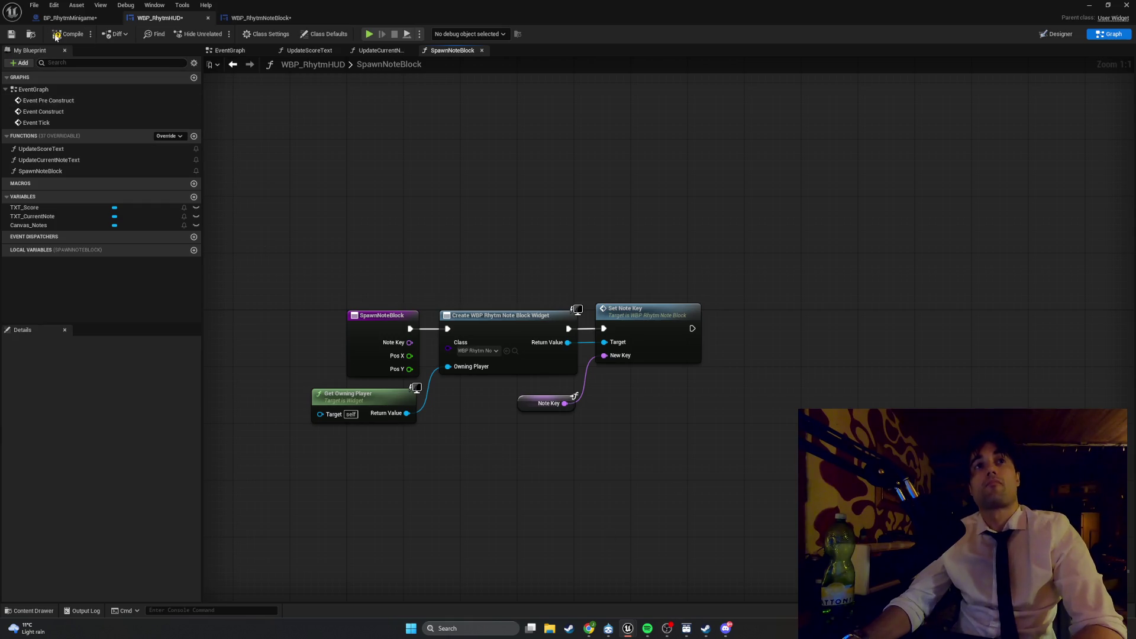
pyautogui.press('super+shift+s')
pyautogui.moveTo(769, 452); pyautogui.dragTo(197, 273)
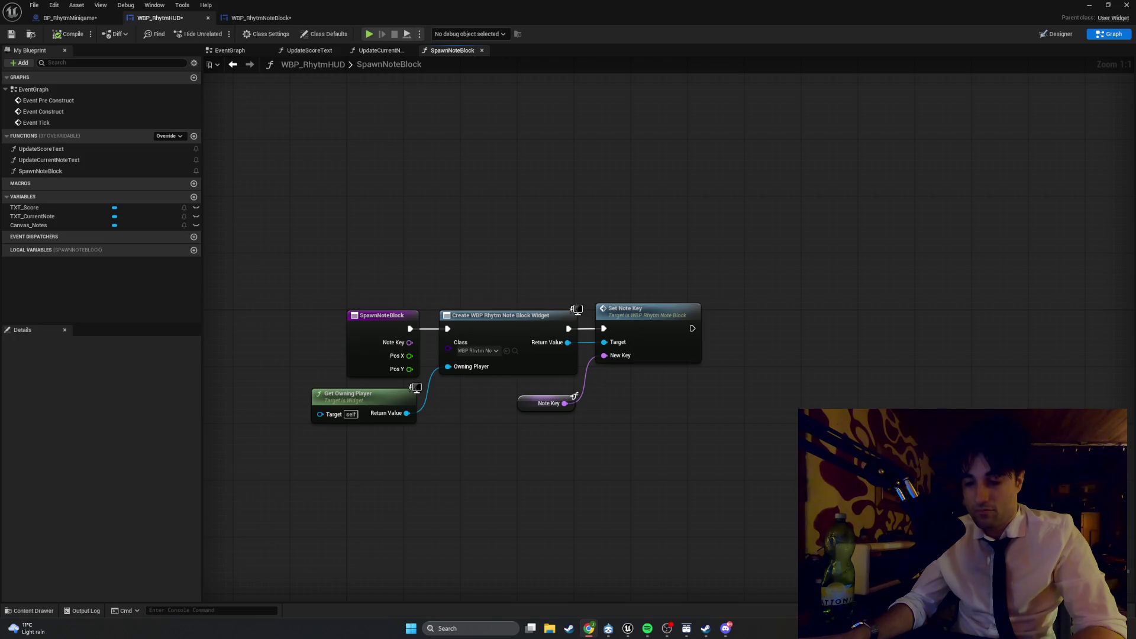
# Step: Place a Canvas_Notes getter and search its actions for 'add child'
pyautogui.moveTo(703, 480)
pyautogui.mouseDown()
pyautogui.moveTo(601, 428)
pyautogui.moveTo(604, 461)
pyautogui.mouseUp()
pyautogui.rightClick(604, 441)
pyautogui.write('canvas_')
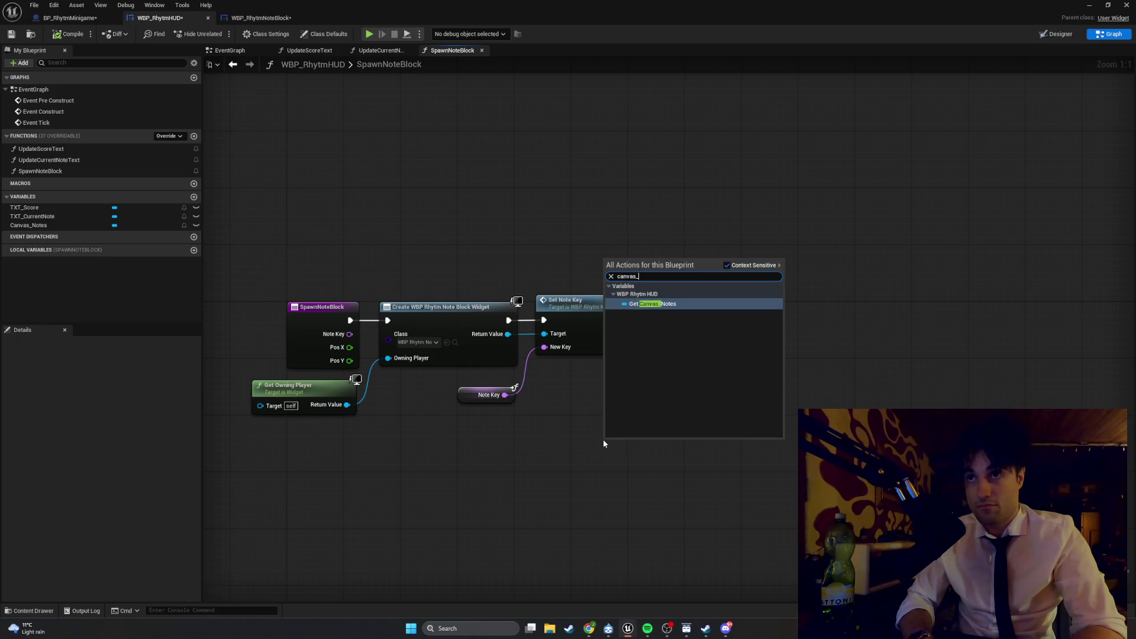
pyautogui.press('Return')
pyautogui.moveTo(639, 445); pyautogui.dragTo(611, 438)
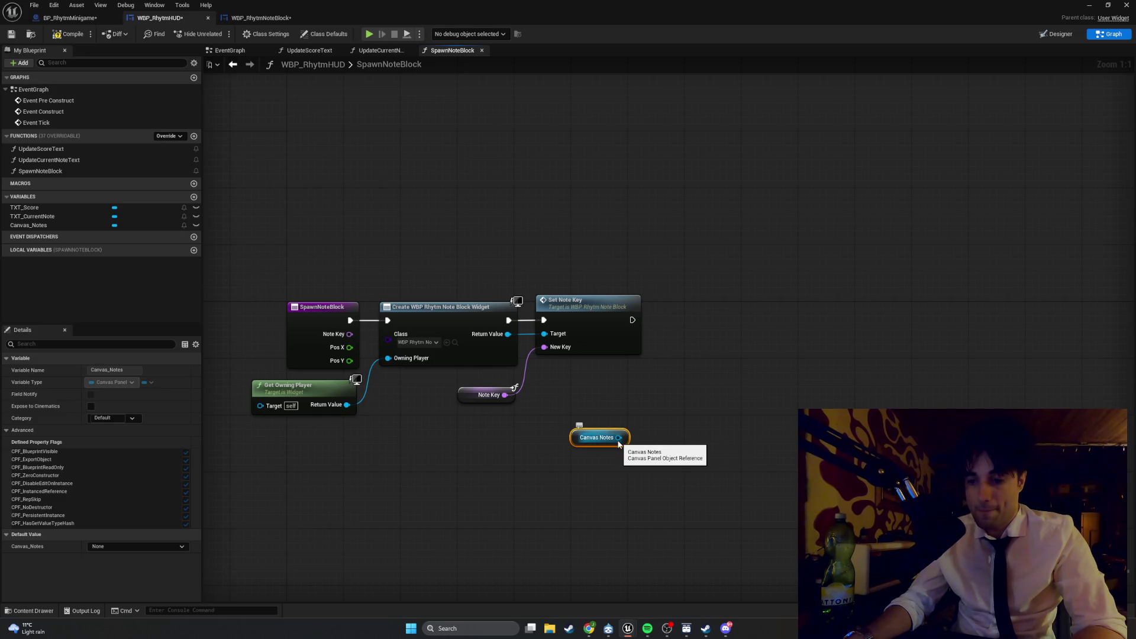
pyautogui.moveTo(619, 438); pyautogui.dragTo(717, 441)
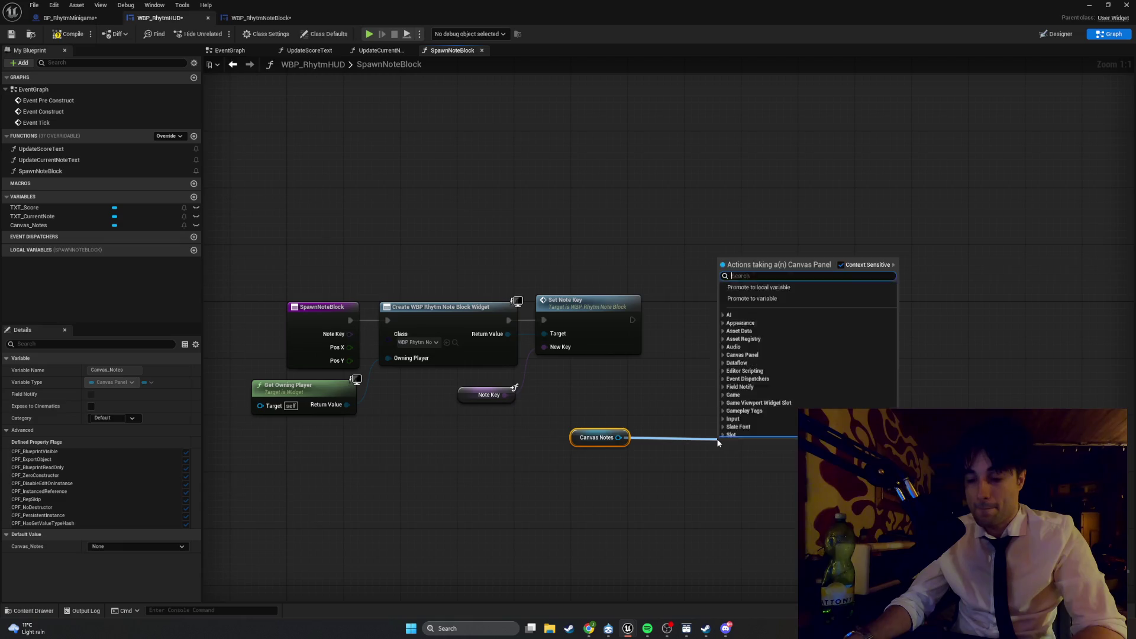
pyautogui.write('add child')
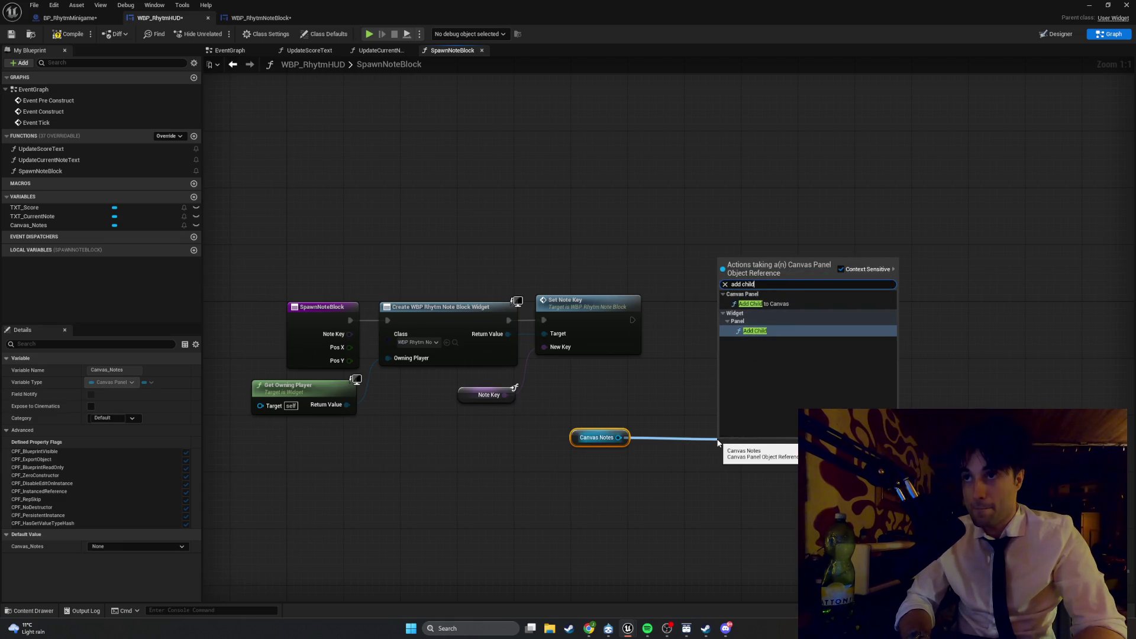
# Step: Add an Add Child to Canvas node targeting Canvas_Notes and position it
pyautogui.click(765, 303)
pyautogui.moveTo(736, 428); pyautogui.dragTo(716, 413)
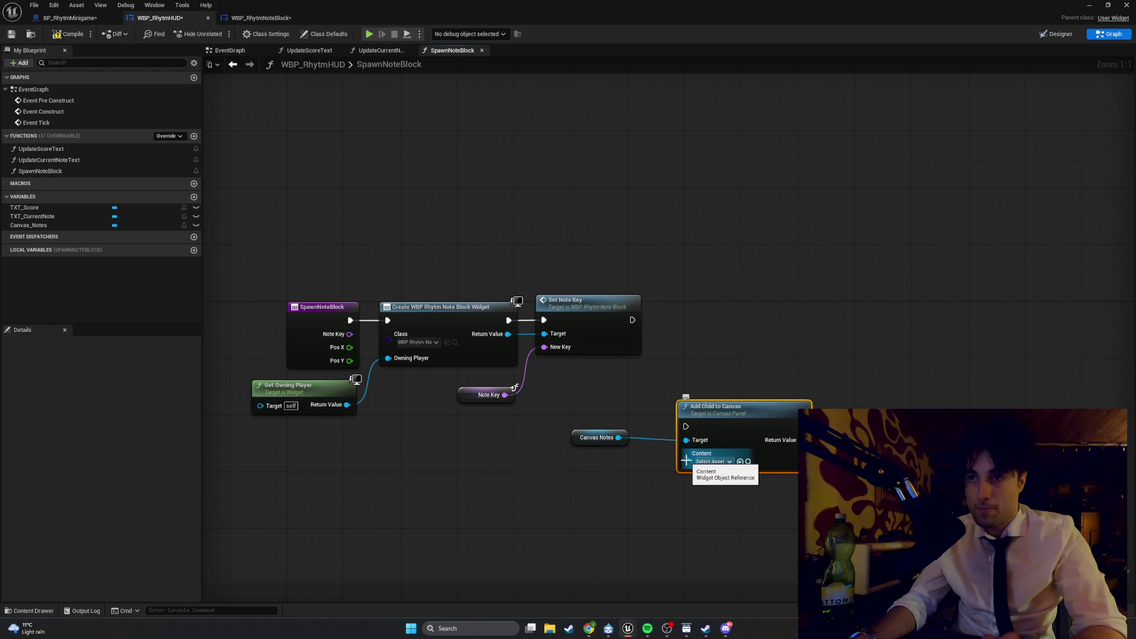
pyautogui.moveTo(686, 460); pyautogui.dragTo(623, 478)
pyautogui.write('return')
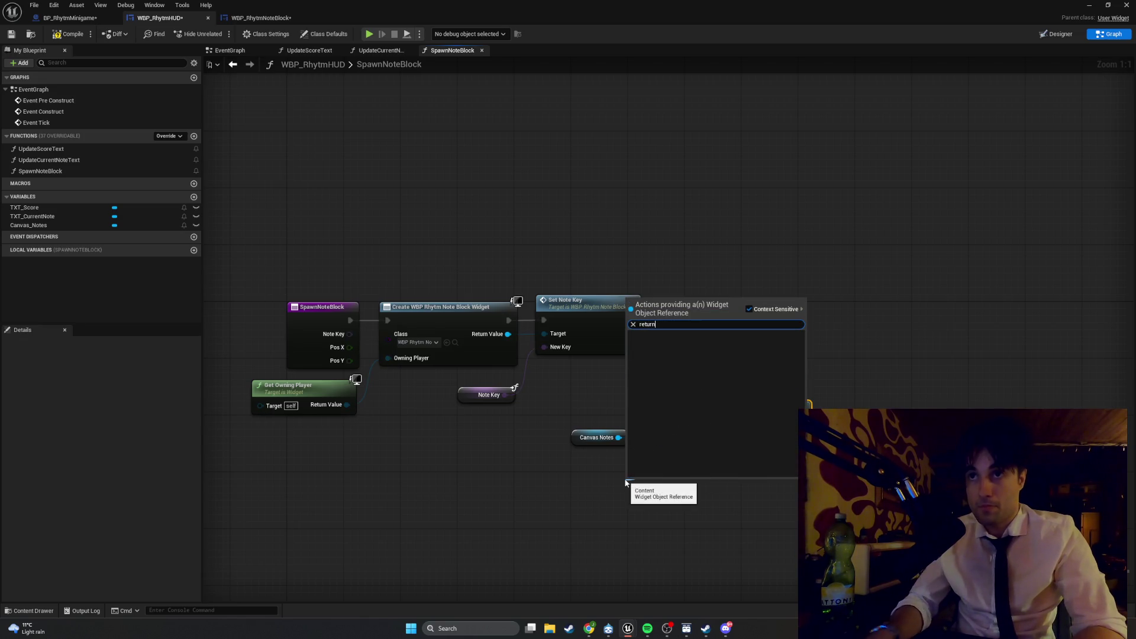
pyautogui.press('Escape')
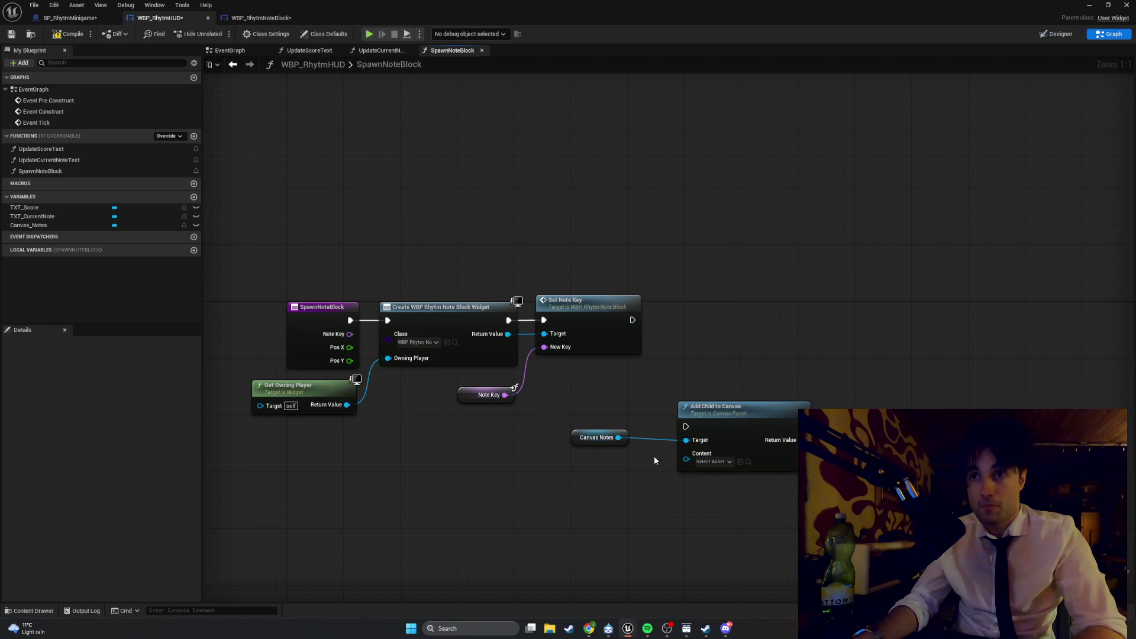
# Step: Try the Content widget picker without result, then screenshot the graph
pyautogui.click(713, 461)
pyautogui.write('retru')
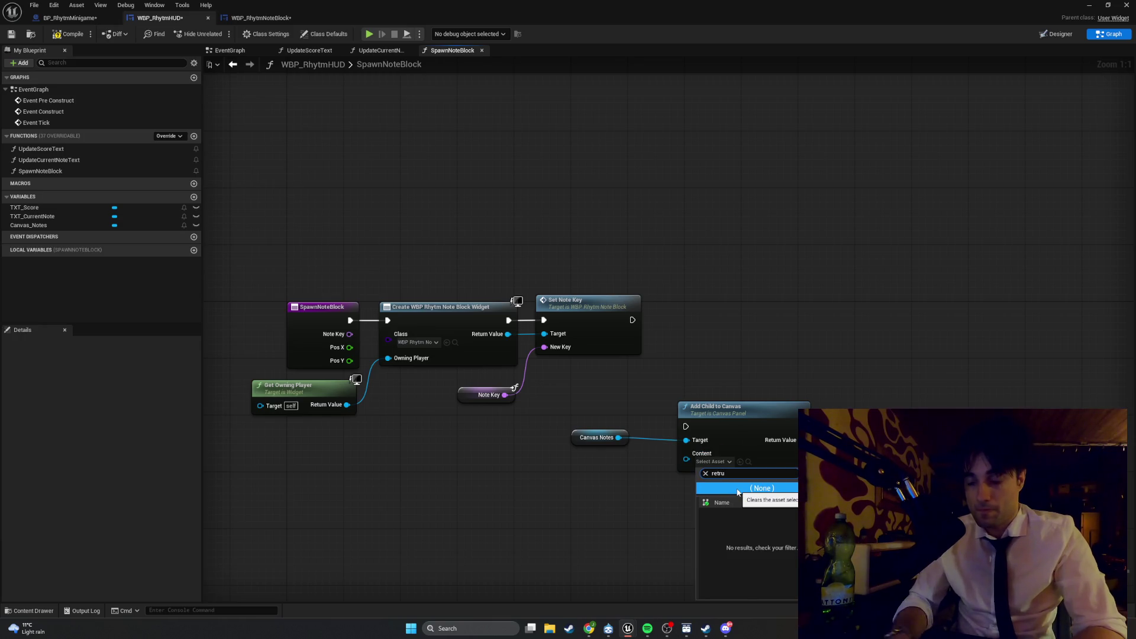
pyautogui.click(577, 508)
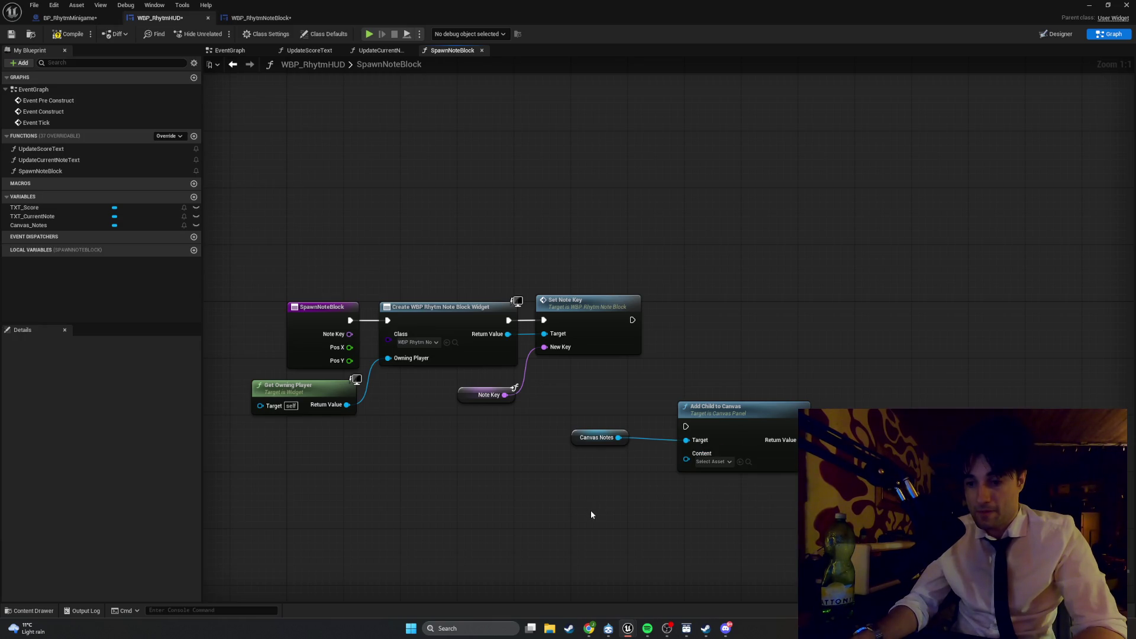
pyautogui.click(714, 462)
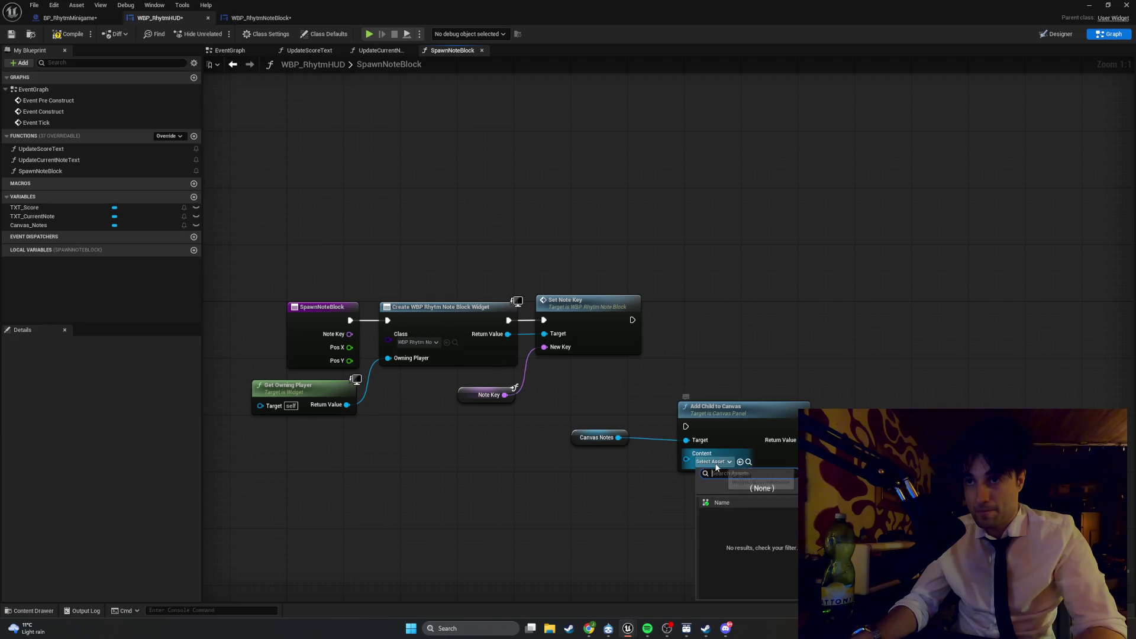
pyautogui.click(660, 485)
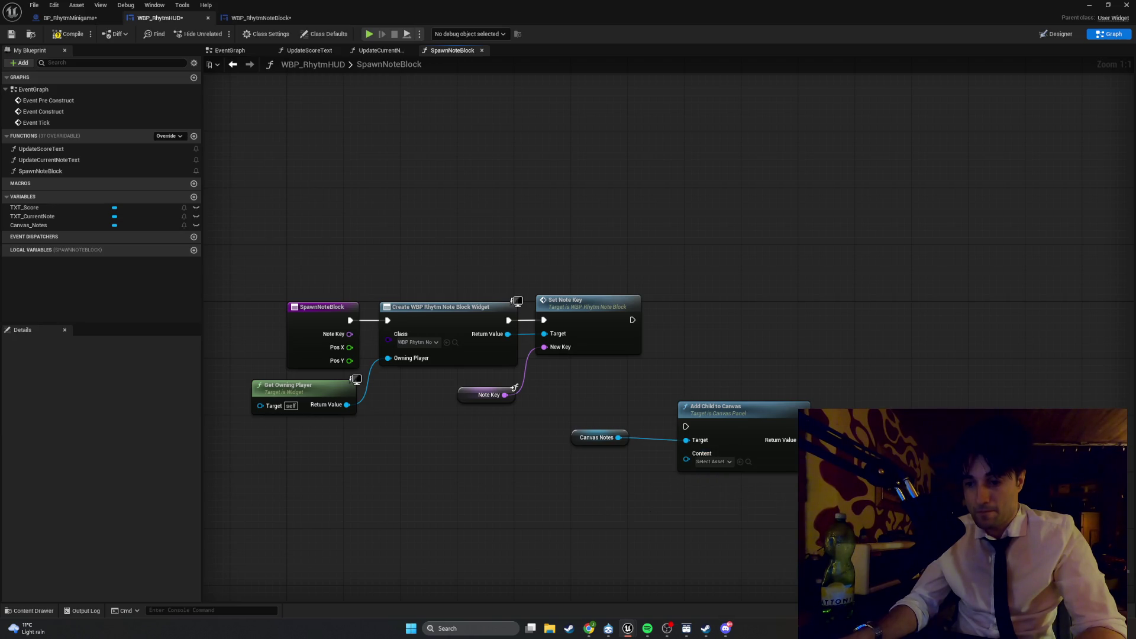
pyautogui.press('super+shift+s')
pyautogui.moveTo(230, 251); pyautogui.dragTo(877, 499)
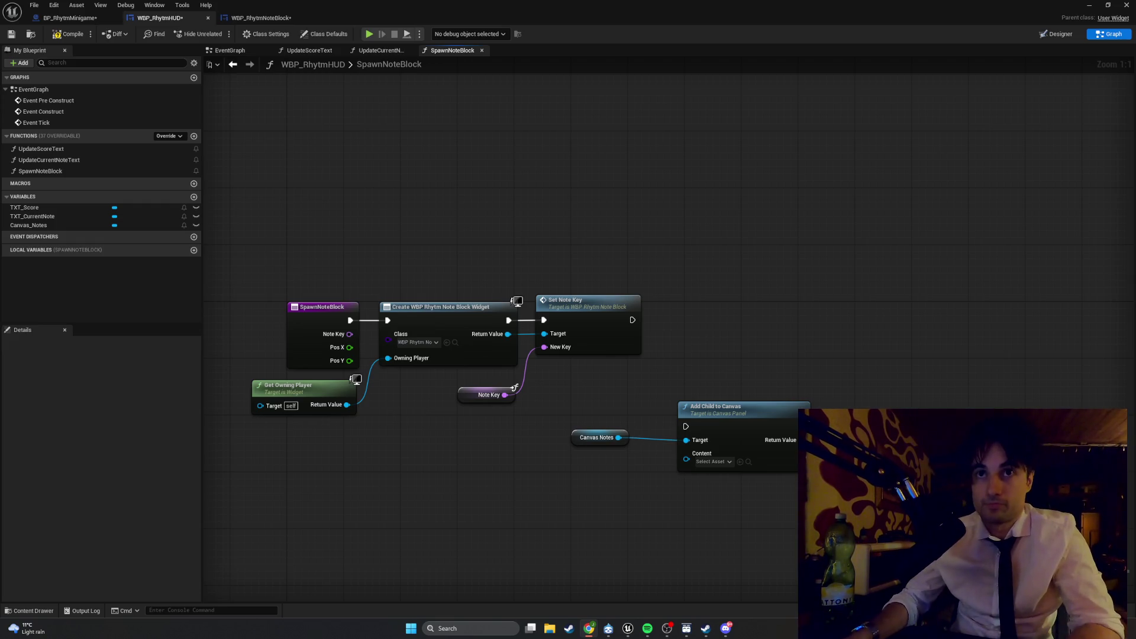
# Step: Wire the created note-block widget into Content and route the target wire below
pyautogui.moveTo(603, 386); pyautogui.dragTo(560, 391)
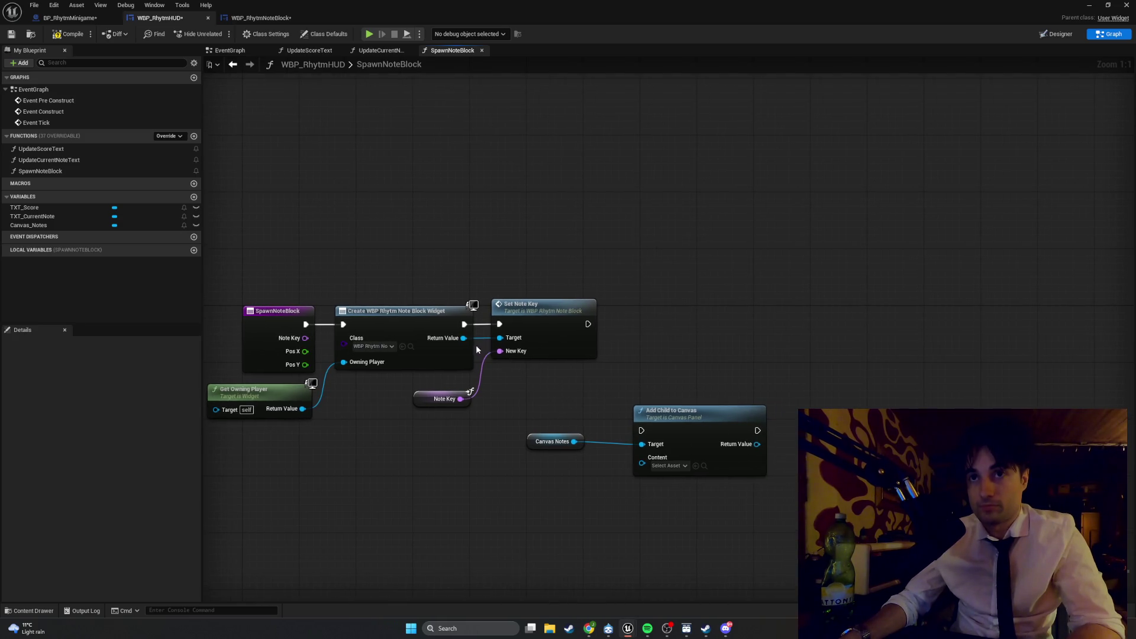
pyautogui.moveTo(463, 337)
pyautogui.mouseDown()
pyautogui.moveTo(635, 429)
pyautogui.moveTo(650, 471)
pyautogui.moveTo(644, 465)
pyautogui.mouseUp()
pyautogui.moveTo(556, 442); pyautogui.dragTo(578, 422)
pyautogui.moveTo(660, 421); pyautogui.dragTo(673, 312)
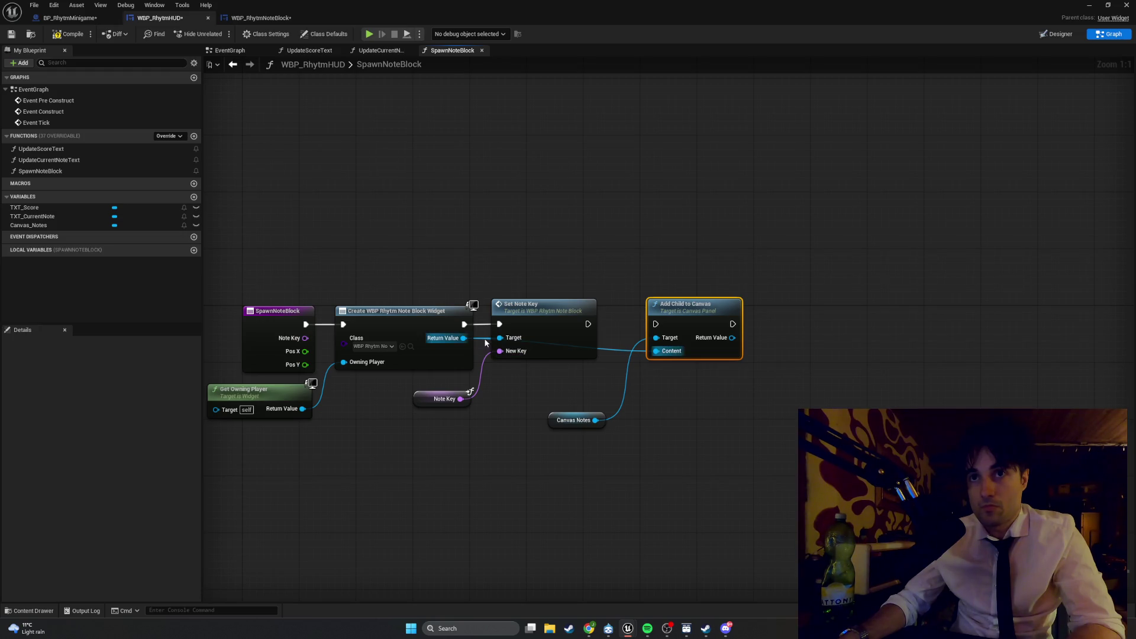
pyautogui.doubleClick(614, 346)
pyautogui.moveTo(618, 349)
pyautogui.mouseDown()
pyautogui.moveTo(499, 386)
pyautogui.moveTo(493, 375)
pyautogui.moveTo(516, 438)
pyautogui.mouseUp()
# Step: Space out Set Note Key and Add Child to Canvas with their getters beside them
pyautogui.moveTo(533, 321); pyautogui.dragTo(611, 322)
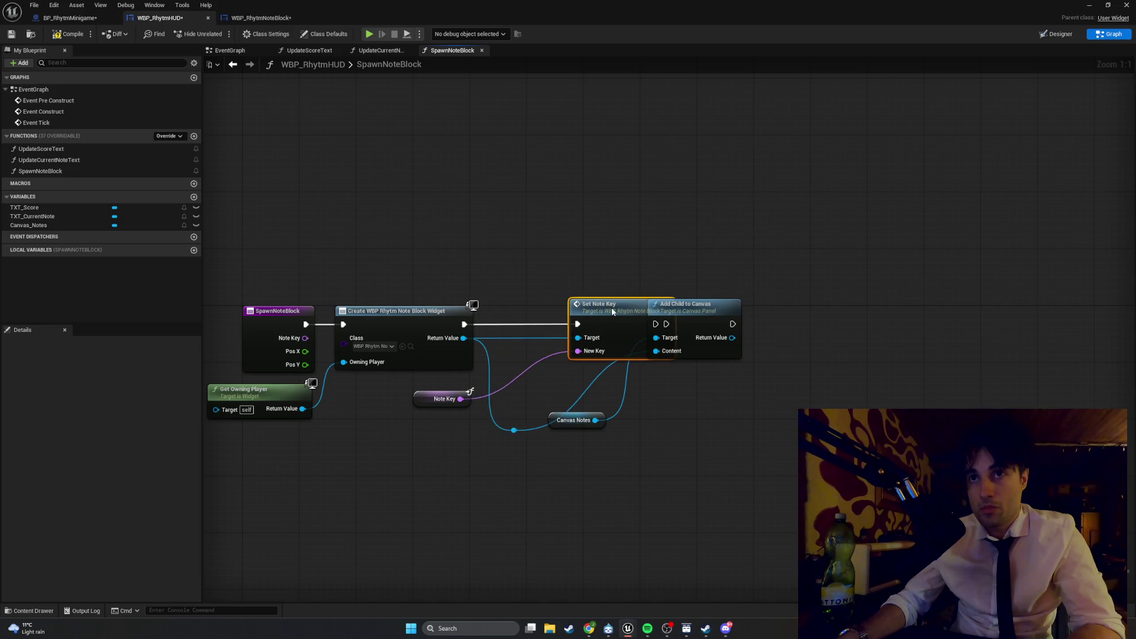
pyautogui.moveTo(720, 304); pyautogui.dragTo(896, 304)
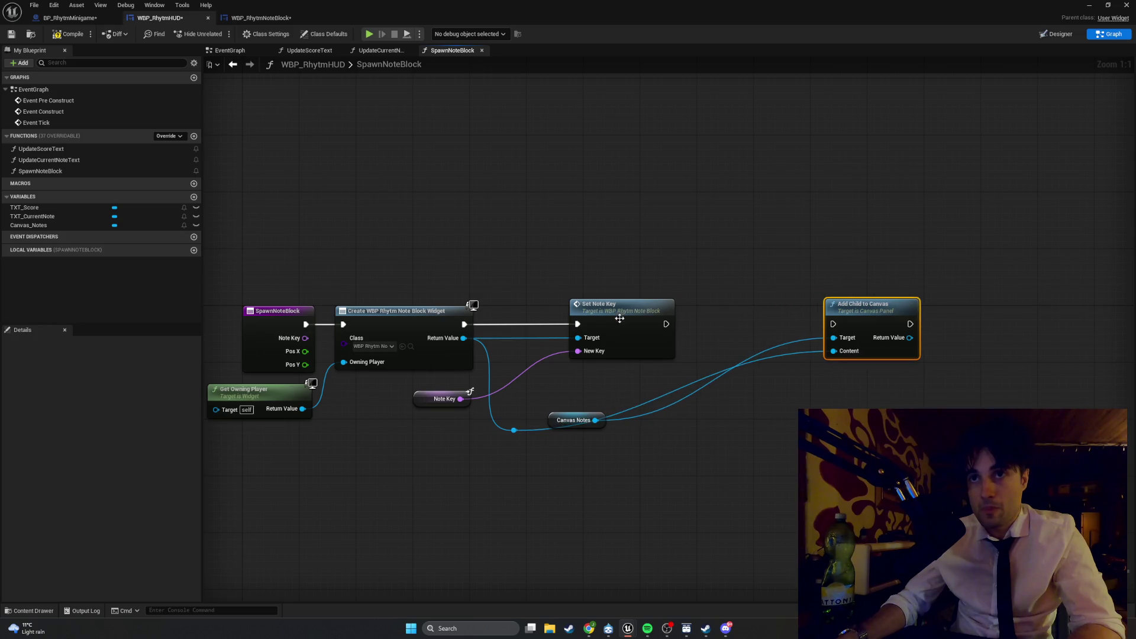
pyautogui.moveTo(613, 318); pyautogui.dragTo(662, 318)
pyautogui.moveTo(433, 392); pyautogui.dragTo(519, 349)
pyautogui.moveTo(648, 312); pyautogui.dragTo(613, 315)
pyautogui.moveTo(508, 428); pyautogui.dragTo(492, 376)
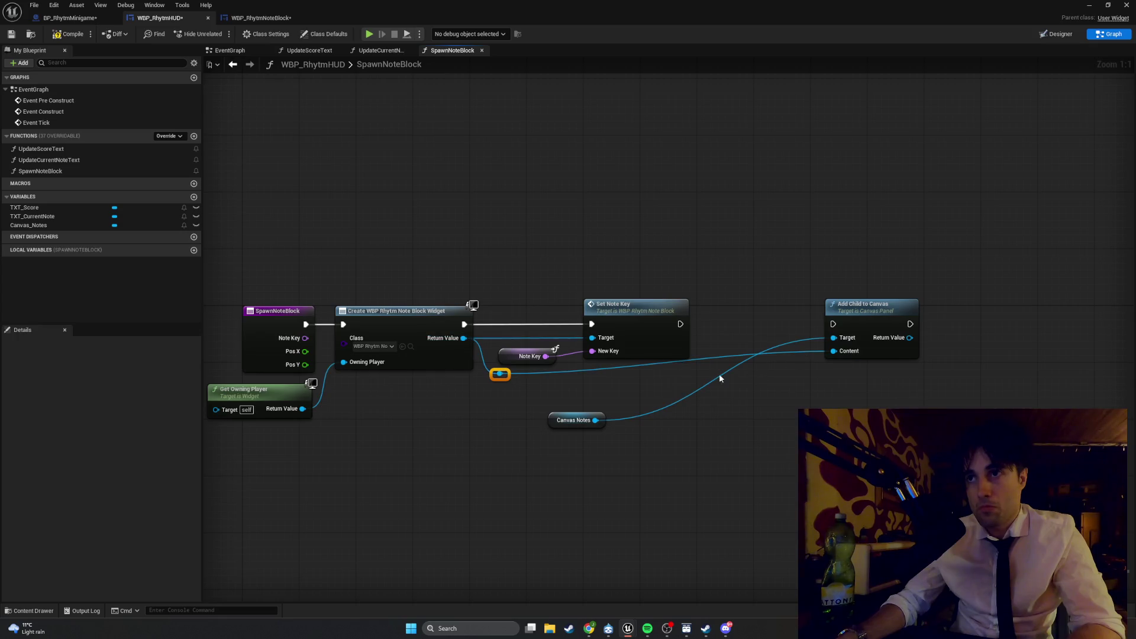
pyautogui.moveTo(549, 425)
pyautogui.mouseDown()
pyautogui.moveTo(659, 328)
pyautogui.moveTo(708, 341)
pyautogui.mouseUp()
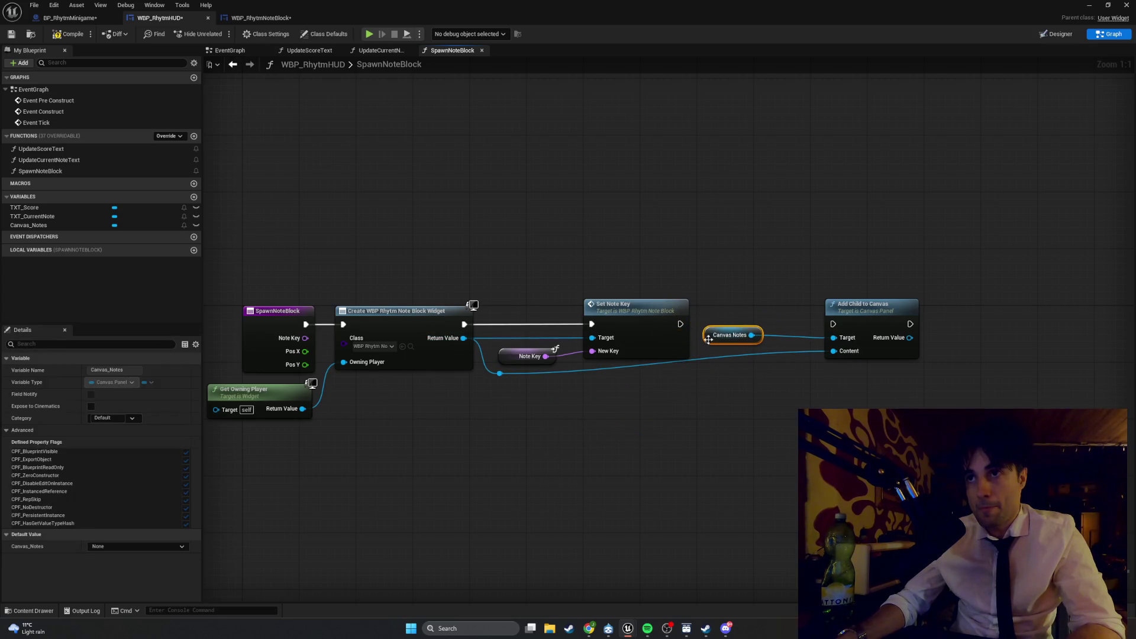
pyautogui.moveTo(855, 310)
pyautogui.mouseDown()
pyautogui.moveTo(805, 331)
pyautogui.moveTo(811, 309)
pyautogui.mouseUp()
# Step: Run Add Child to Canvas after Set Note Key and add a Content-wire reroute knot
pyautogui.doubleClick(719, 373)
pyautogui.moveTo(681, 324); pyautogui.dragTo(809, 313)
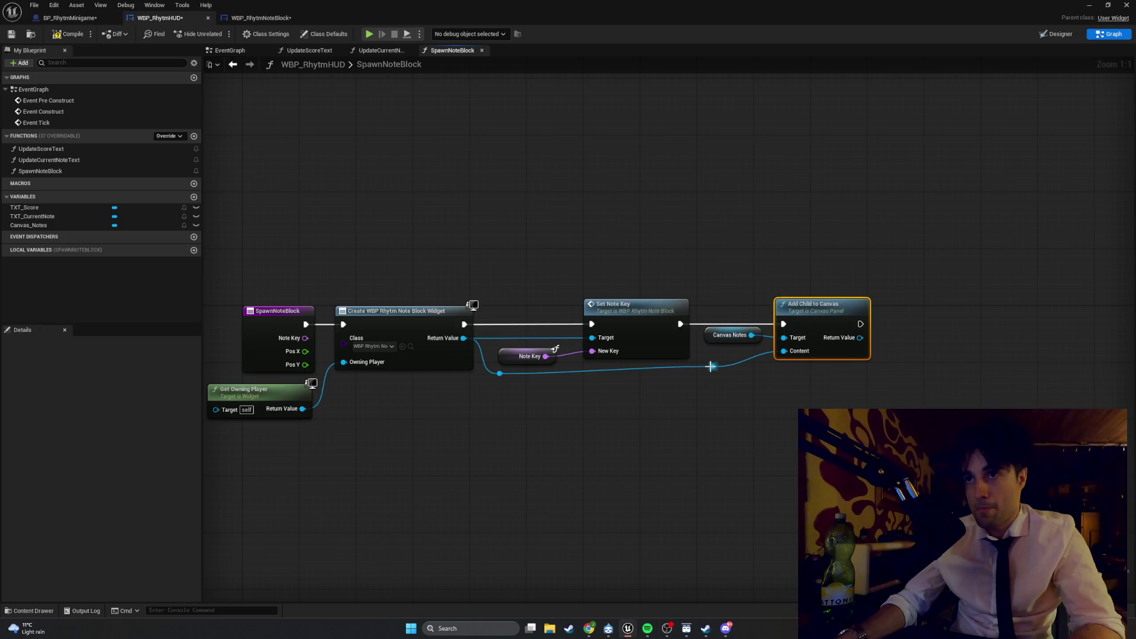
pyautogui.moveTo(716, 372); pyautogui.dragTo(721, 379)
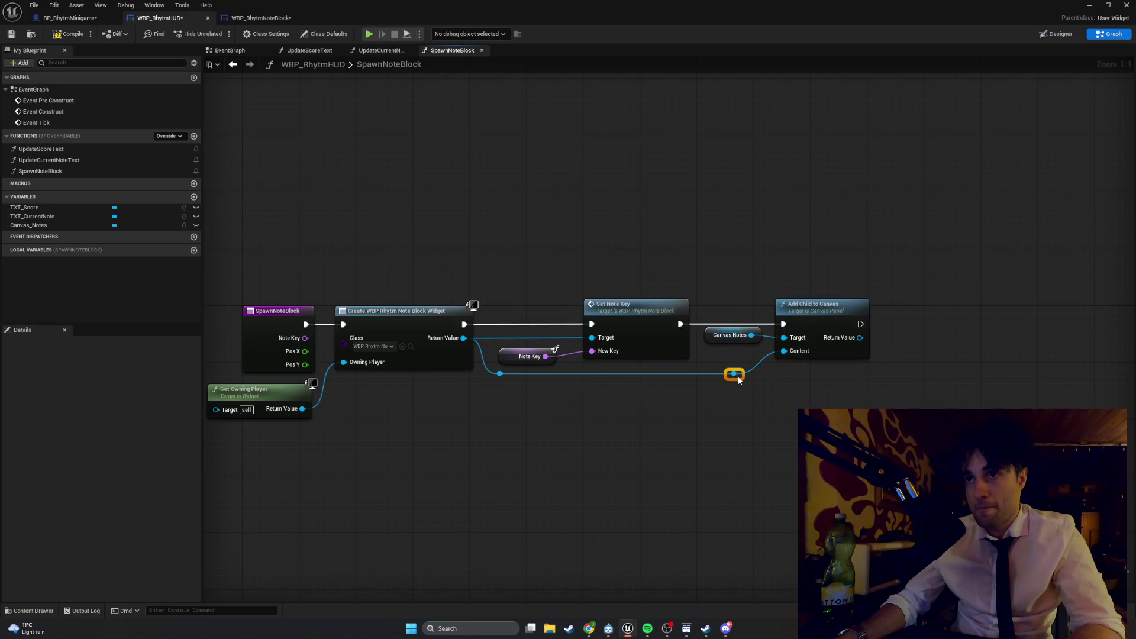
pyautogui.moveTo(730, 334); pyautogui.dragTo(730, 342)
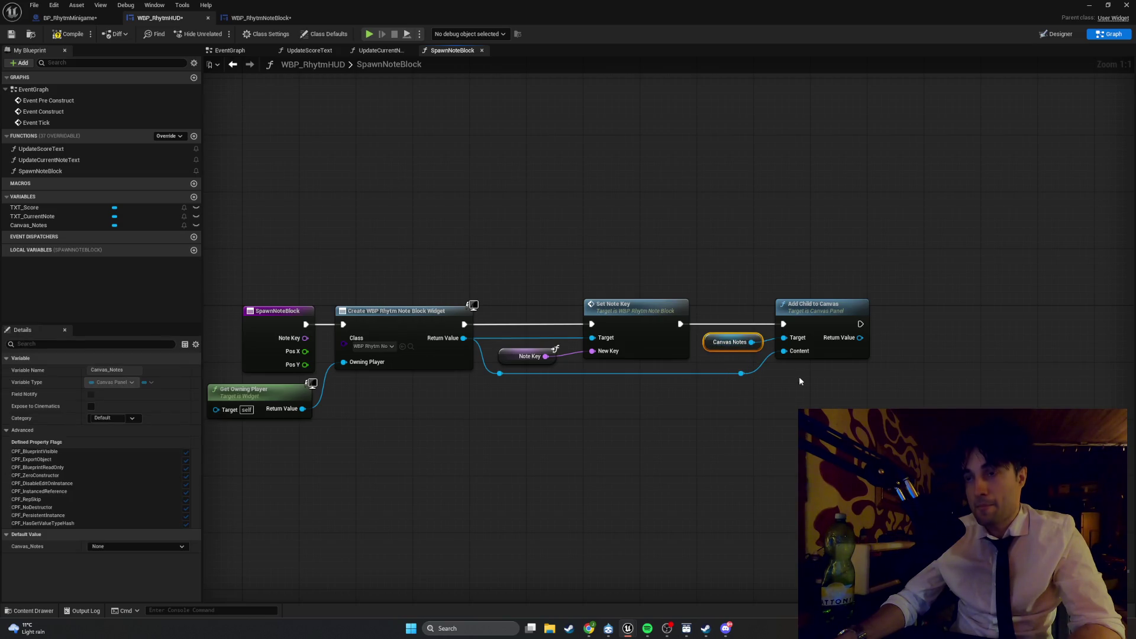
# Step: Shift the Set Note Key / Add Child to Canvas group left, then compile
pyautogui.moveTo(877, 414); pyautogui.dragTo(622, 242)
pyautogui.moveTo(641, 314); pyautogui.dragTo(628, 314)
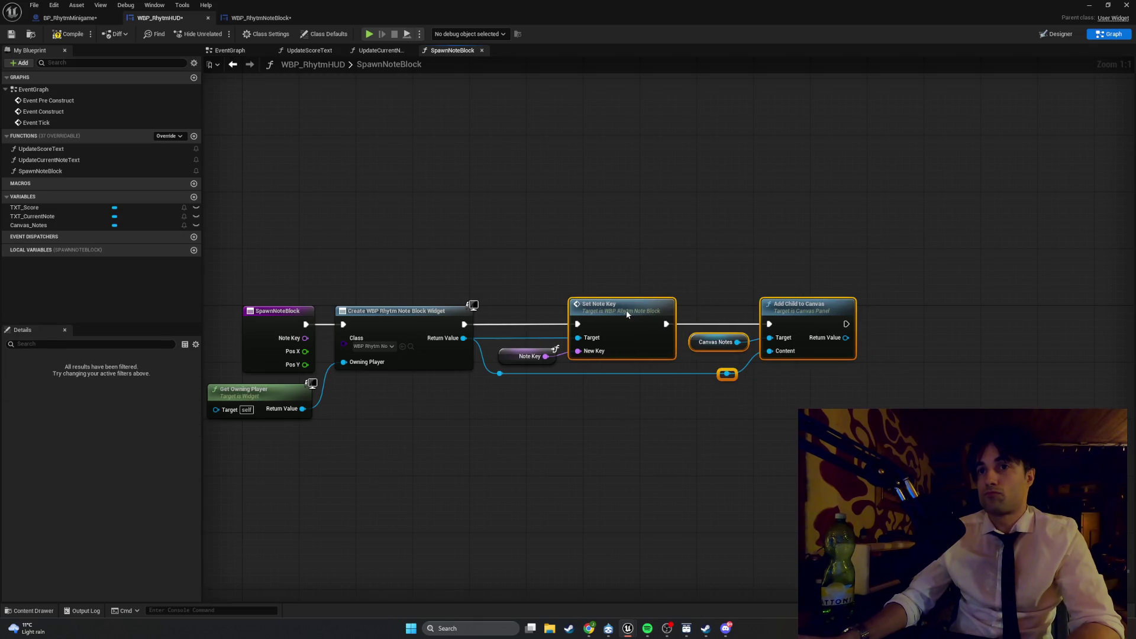
pyautogui.moveTo(869, 398); pyautogui.dragTo(509, 264)
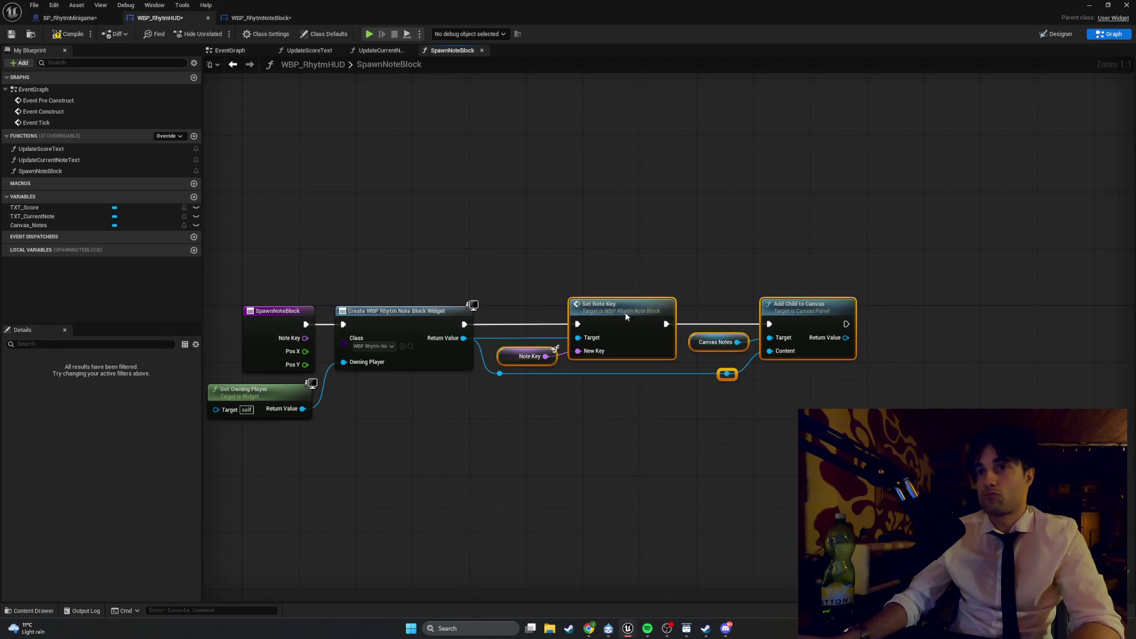
pyautogui.moveTo(627, 314); pyautogui.dragTo(621, 318)
pyautogui.click(669, 232)
pyautogui.moveTo(865, 408); pyautogui.dragTo(681, 320)
pyautogui.moveTo(789, 314); pyautogui.dragTo(782, 314)
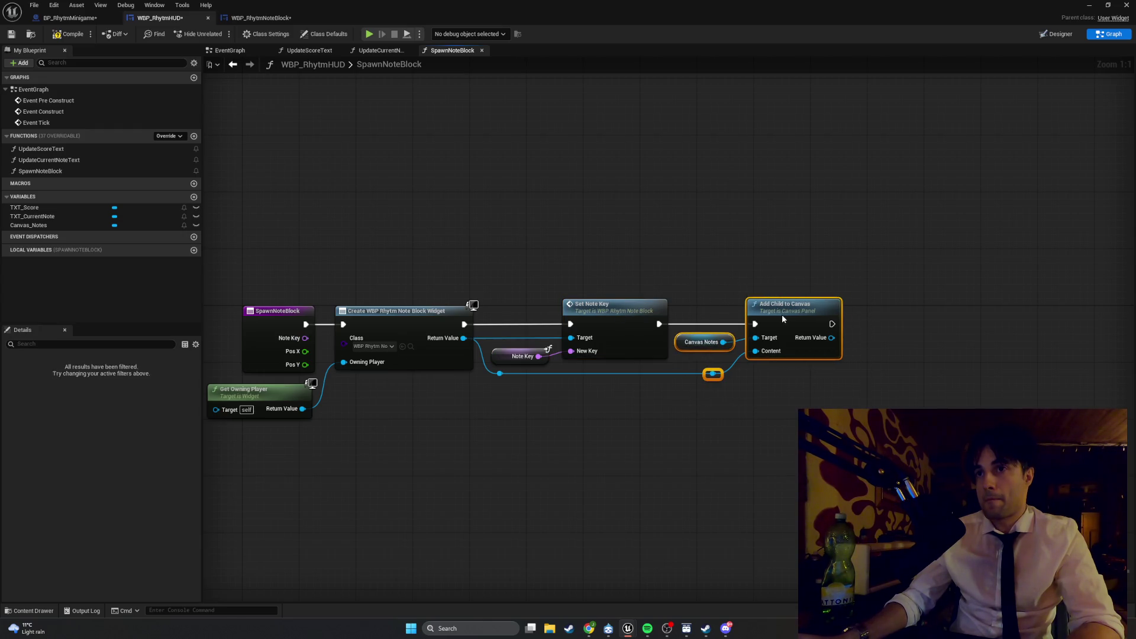
pyautogui.click(730, 216)
pyautogui.click(77, 38)
pyautogui.moveTo(320, 194); pyautogui.dragTo(419, 176)
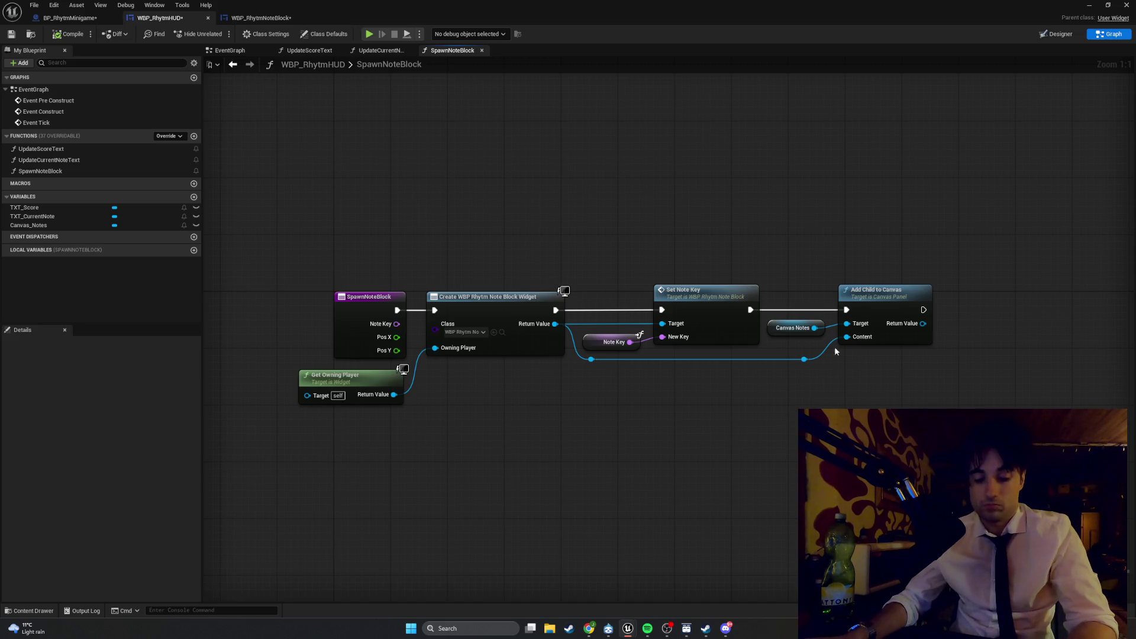
# Step: Capture the node chain as a screenshot
pyautogui.press('super+shift+s')
pyautogui.moveTo(252, 206); pyautogui.dragTo(989, 472)
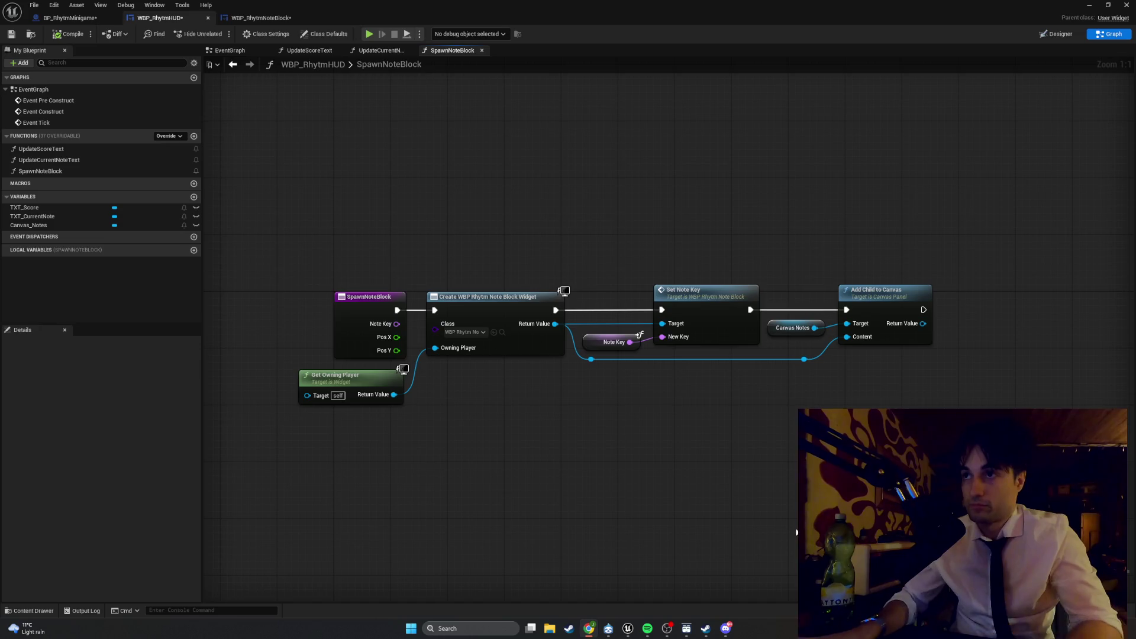
pyautogui.moveTo(1000, 338); pyautogui.dragTo(634, 375)
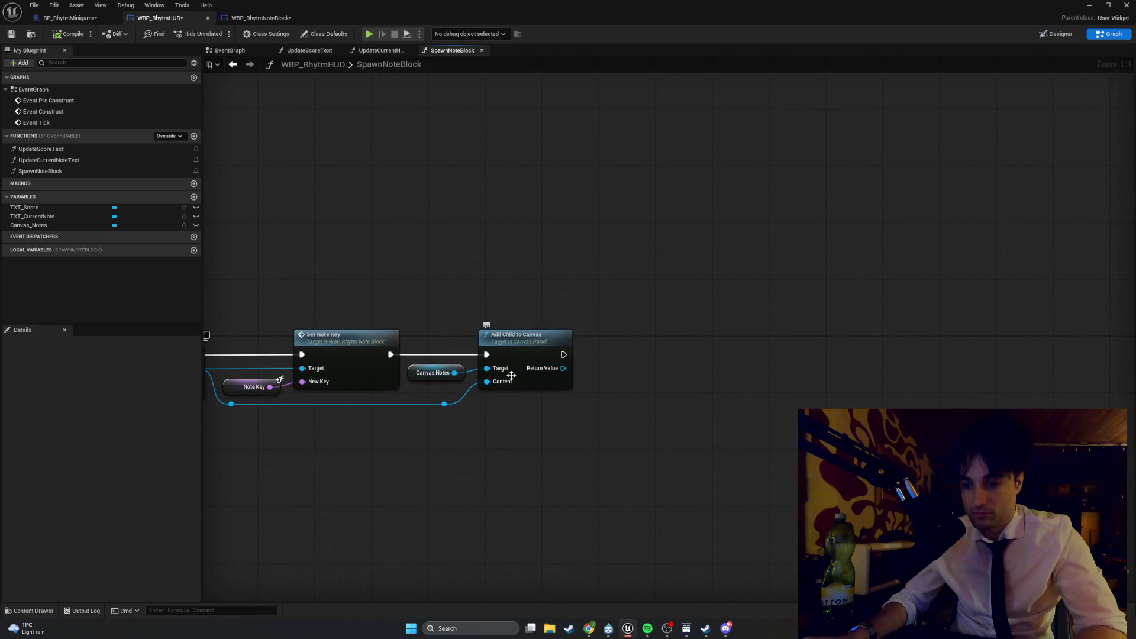
# Step: Add a Set Position node fed by Add Child to Canvas's returned slot
pyautogui.moveTo(563, 368)
pyautogui.mouseDown()
pyautogui.moveTo(747, 371)
pyautogui.moveTo(618, 340)
pyautogui.mouseUp()
pyautogui.write('set pos')
pyautogui.press('Return')
pyautogui.click(762, 378)
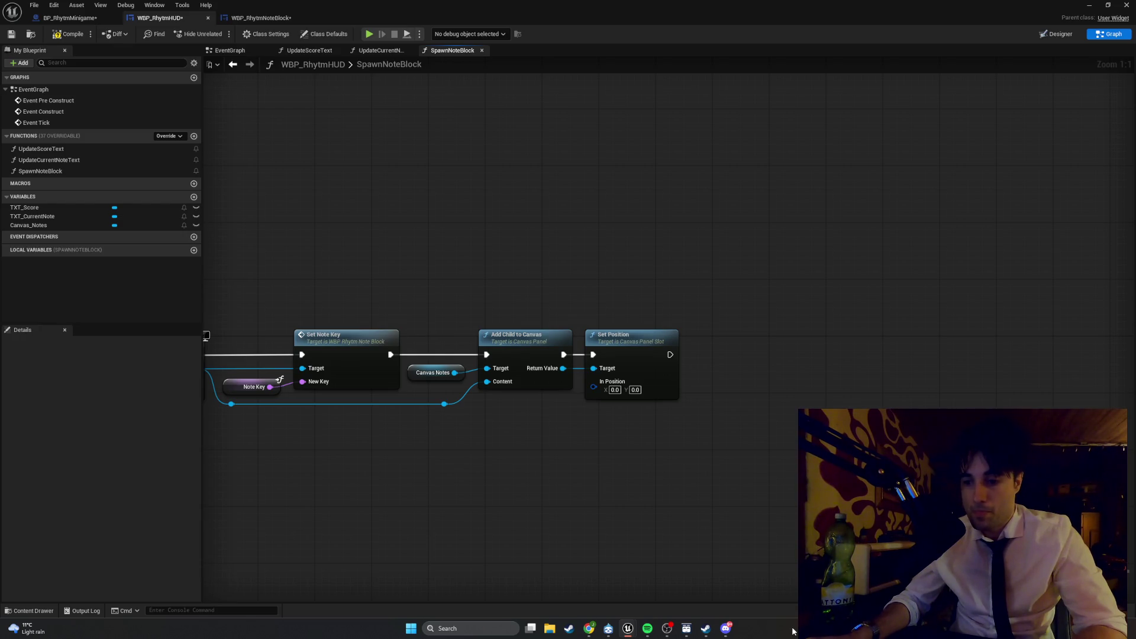
pyautogui.rightClick(646, 478)
# Step: Add a Make Vector 2D node (X and Y 0.0) and position it under Set Position
pyautogui.write('make 2d ve')
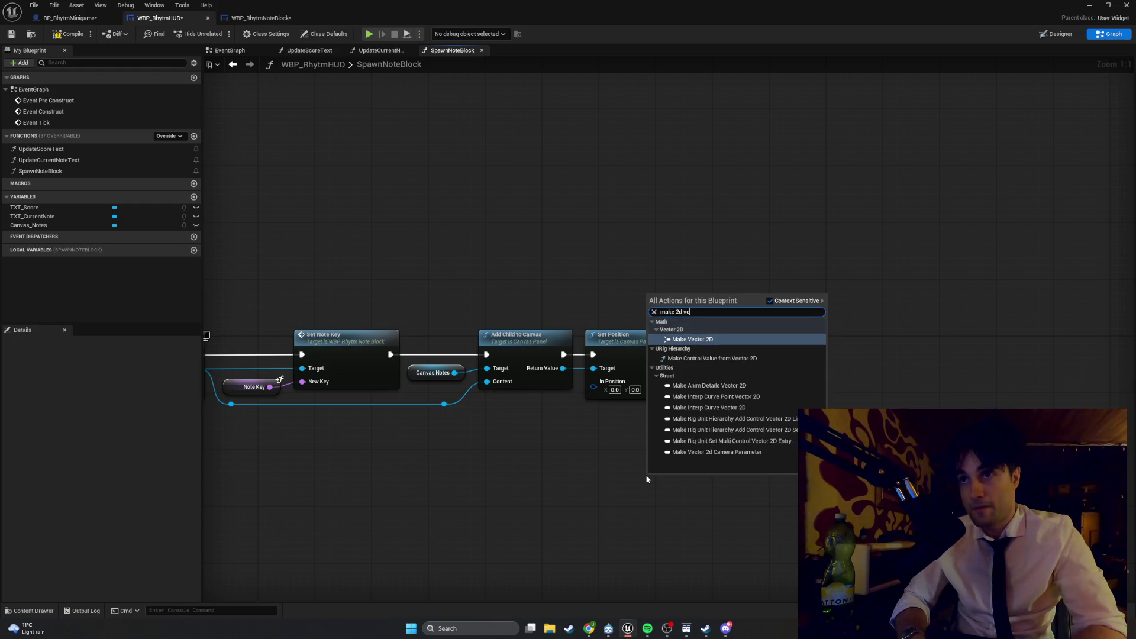
pyautogui.press('Return')
pyautogui.moveTo(692, 480); pyautogui.dragTo(544, 471)
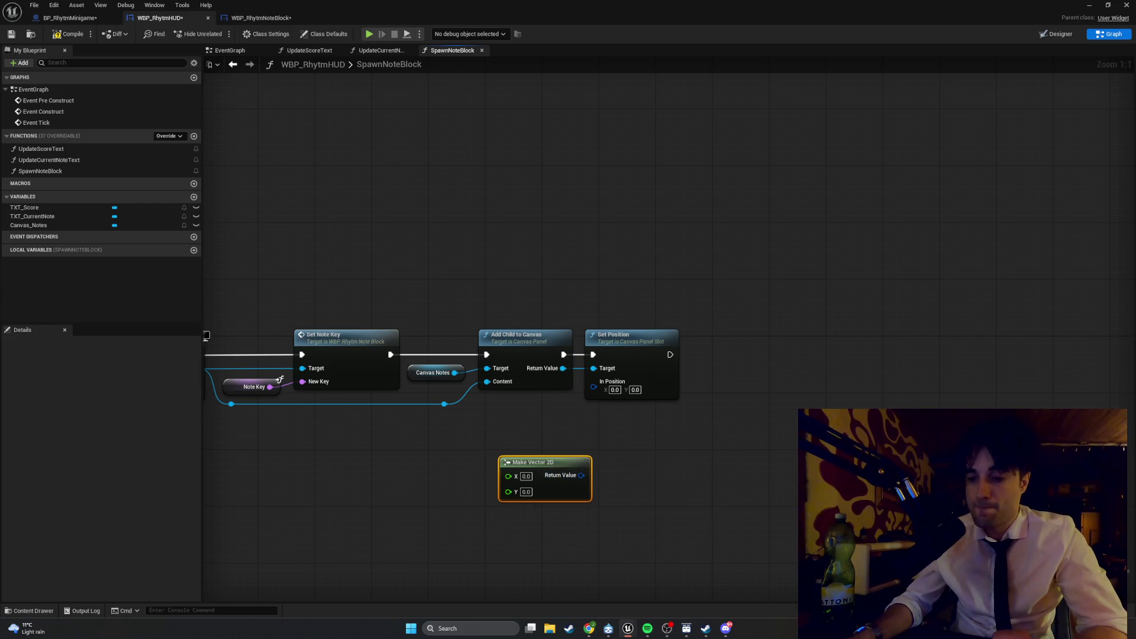
pyautogui.scroll(-1, 691, 532)
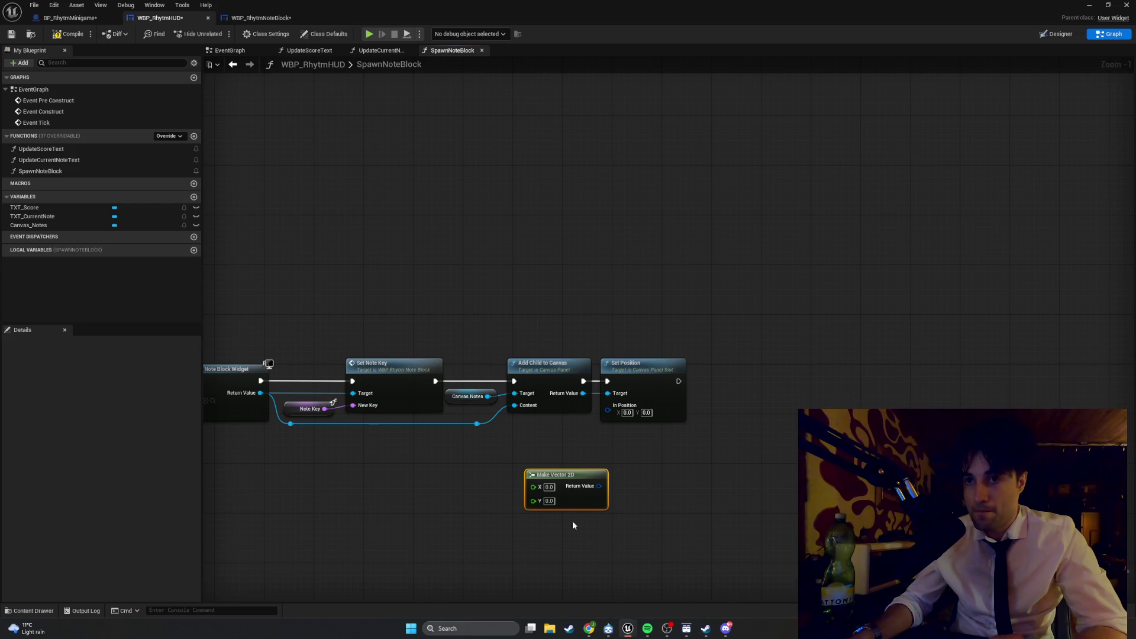
pyautogui.moveTo(573, 478); pyautogui.dragTo(653, 465)
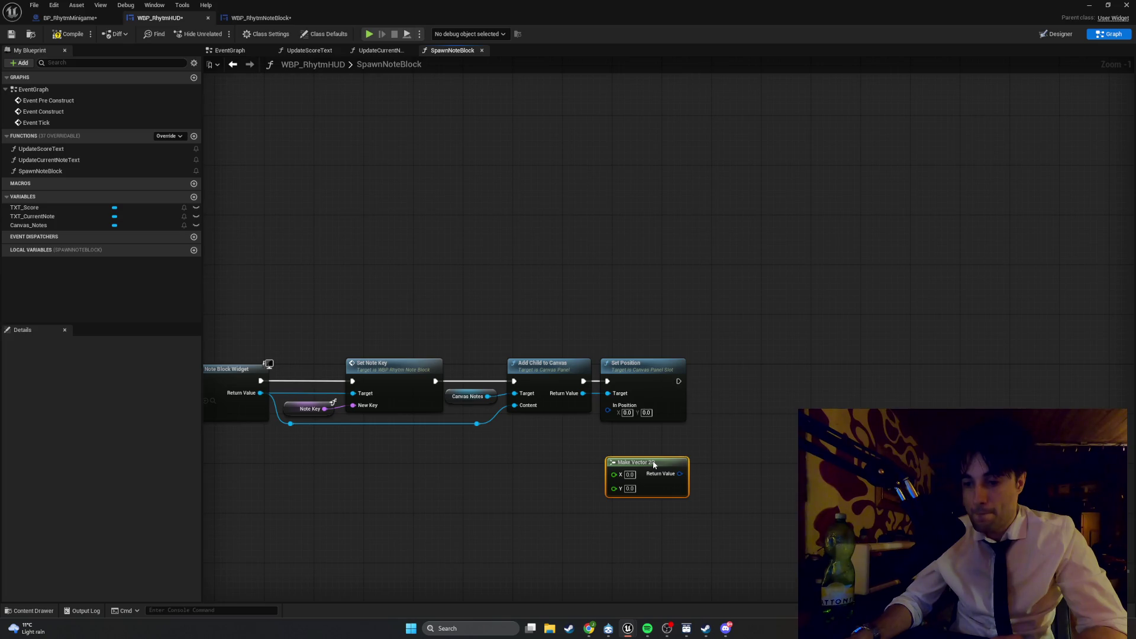
pyautogui.moveTo(653, 465); pyautogui.dragTo(661, 467)
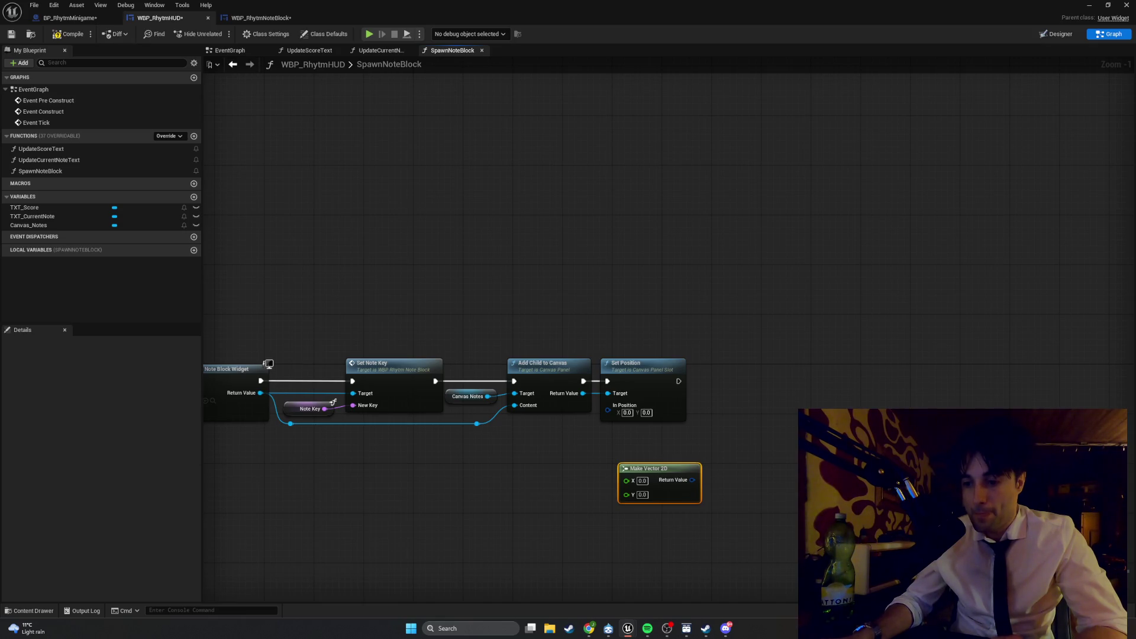
pyautogui.scroll(1, 721, 452)
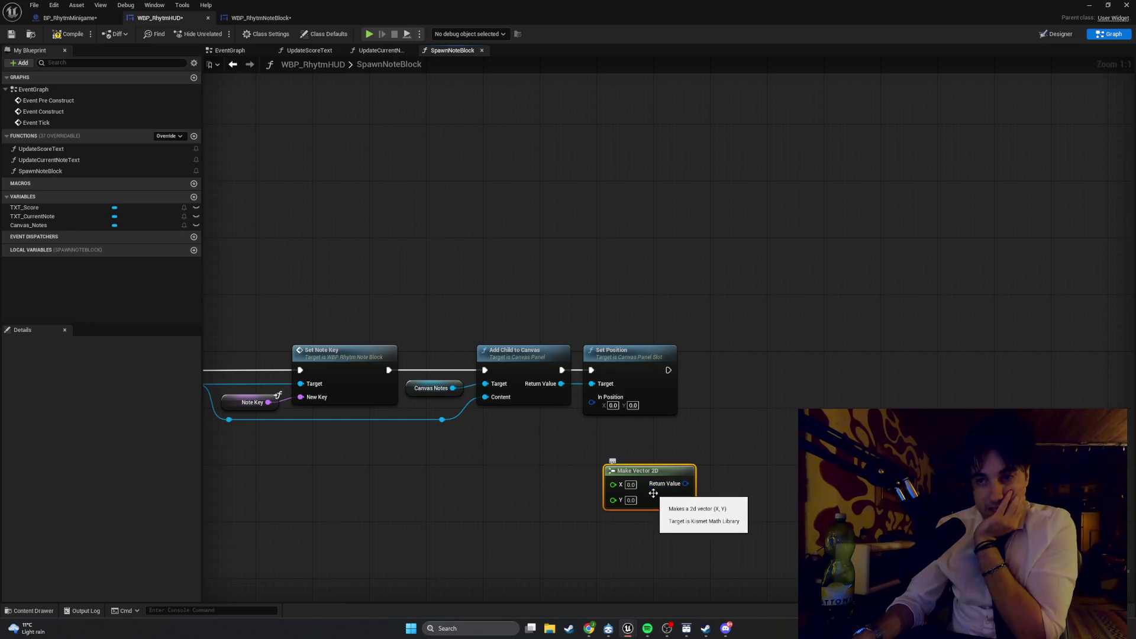
pyautogui.moveTo(653, 492); pyautogui.dragTo(646, 478)
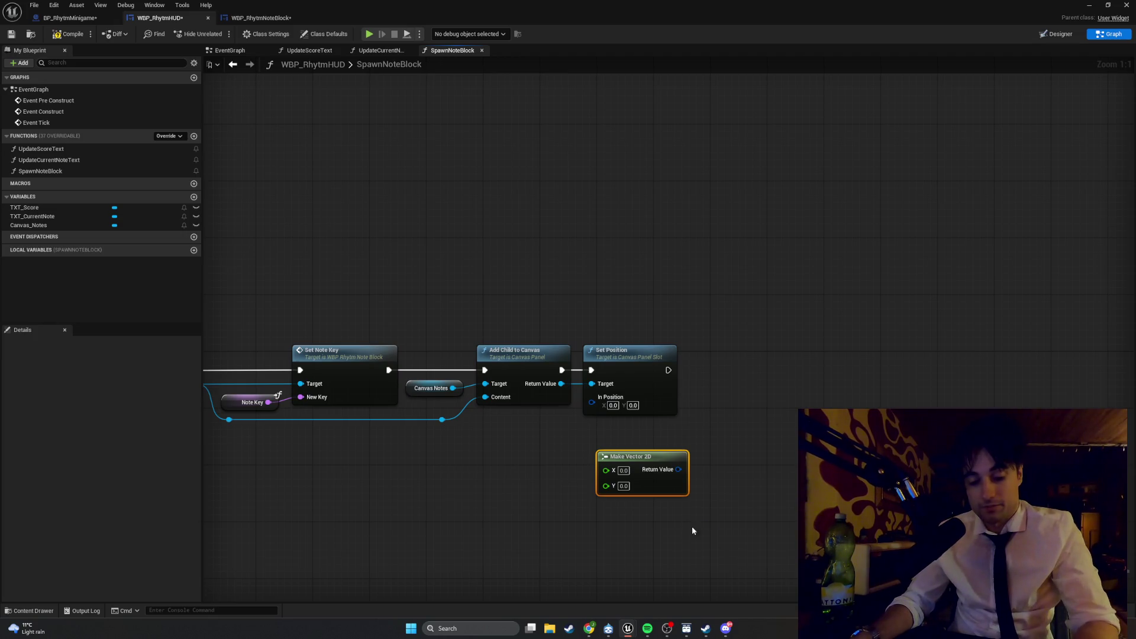
pyautogui.moveTo(756, 536); pyautogui.dragTo(458, 316)
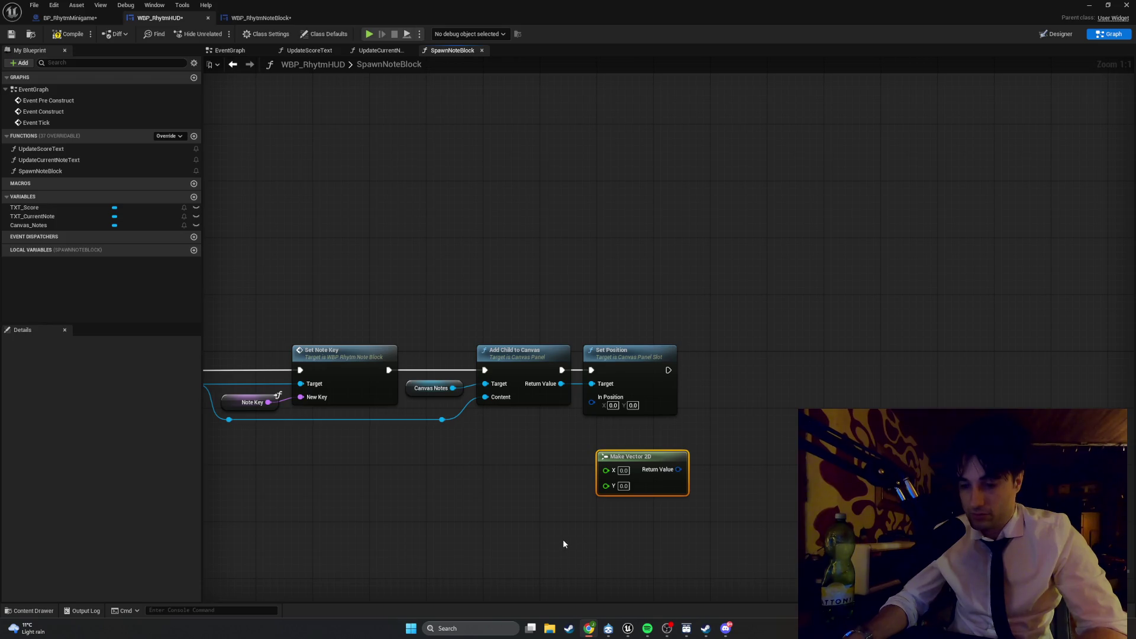
pyautogui.click(574, 448)
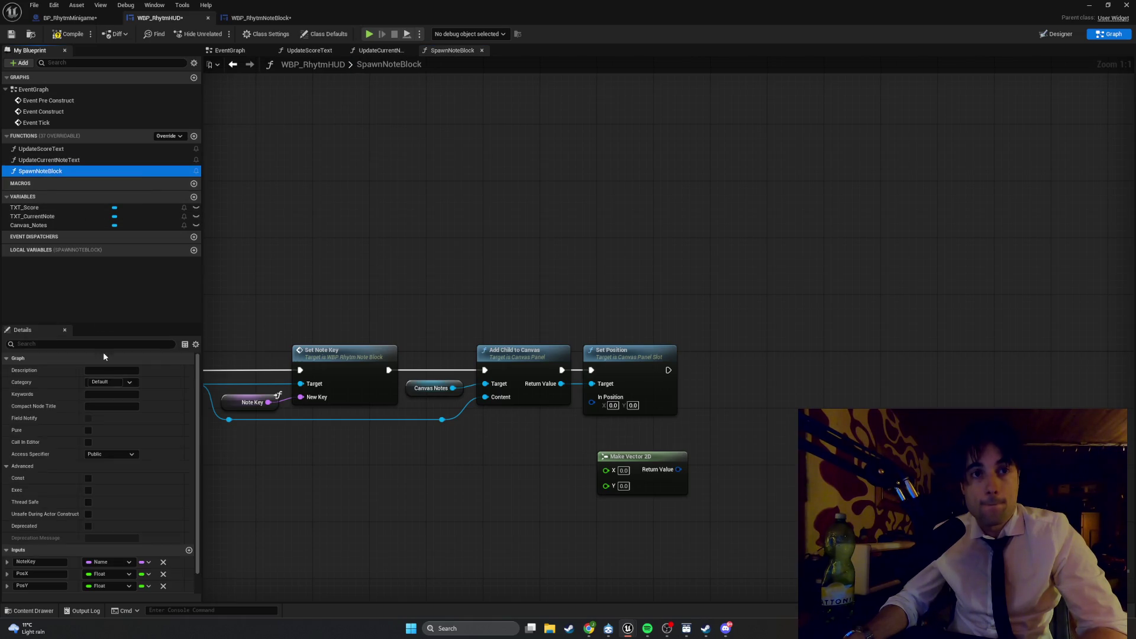
# Step: Add getter nodes for the Pos X and Pos Y function inputs
pyautogui.rightClick(403, 457)
pyautogui.write('posX')
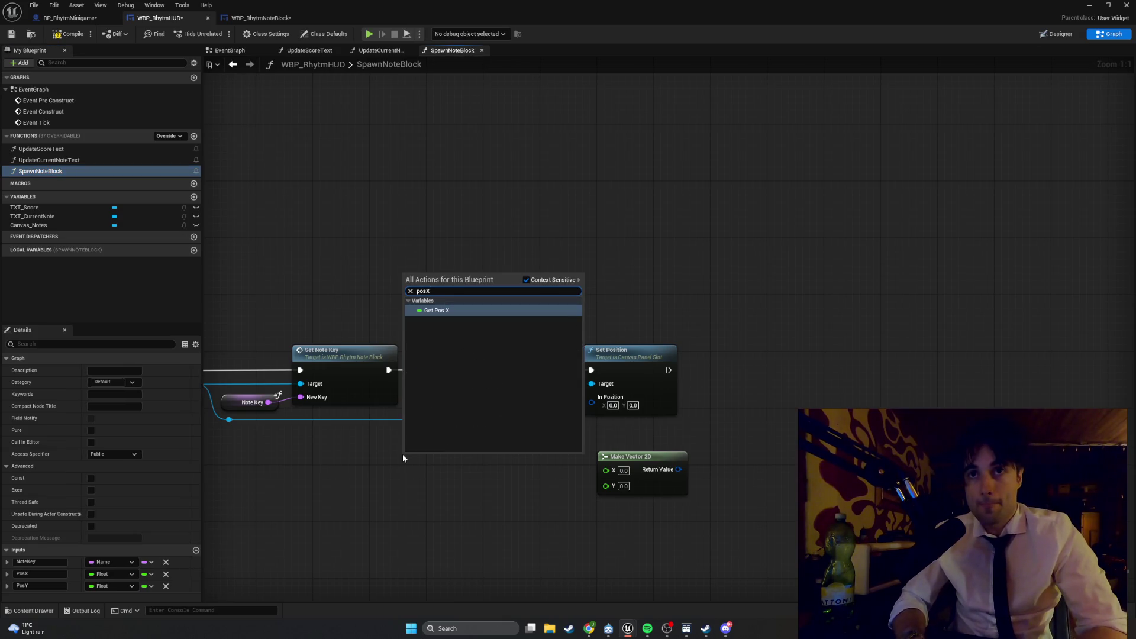
pyautogui.press('Return')
pyautogui.rightClick(408, 492)
pyautogui.write('POSY')
pyautogui.press('Return')
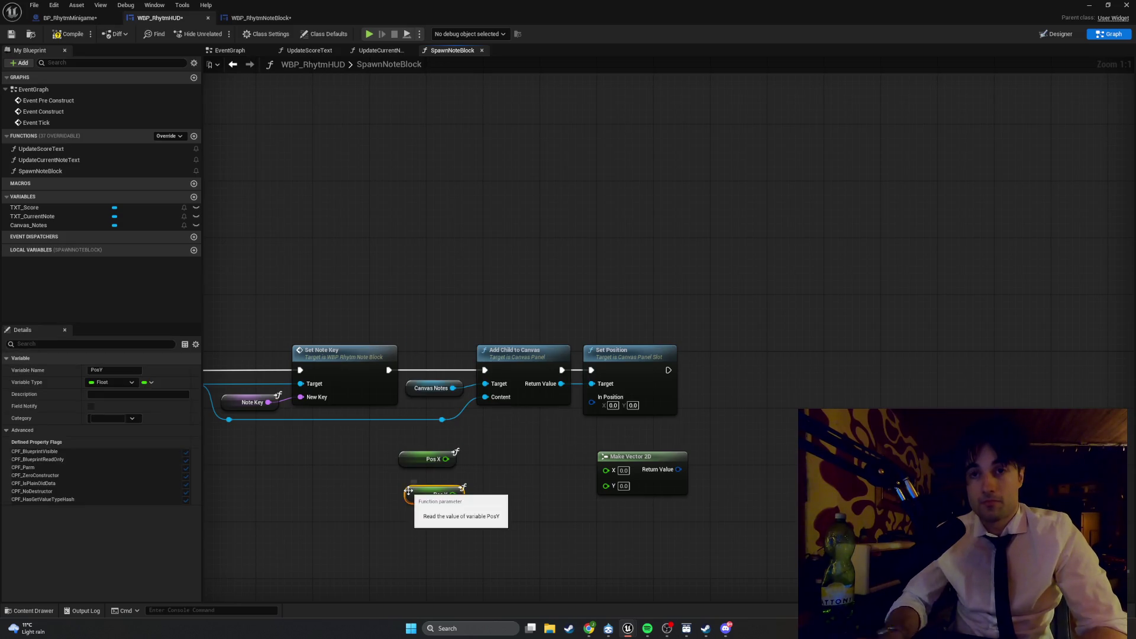
# Step: Wire Pos X and Pos Y into Make Vector 2D's X and Y, and its result into In Position
pyautogui.moveTo(446, 459); pyautogui.dragTo(605, 469)
pyautogui.moveTo(409, 465); pyautogui.dragTo(522, 472)
pyautogui.moveTo(418, 492)
pyautogui.mouseDown()
pyautogui.moveTo(613, 491)
pyautogui.moveTo(620, 463)
pyautogui.mouseUp()
pyautogui.moveTo(679, 508); pyautogui.dragTo(515, 451)
pyautogui.moveTo(621, 457)
pyautogui.mouseDown()
pyautogui.moveTo(536, 450)
pyautogui.moveTo(592, 398)
pyautogui.mouseUp()
pyautogui.moveTo(585, 509)
pyautogui.mouseDown()
pyautogui.moveTo(474, 459)
pyautogui.moveTo(531, 435)
pyautogui.mouseUp()
pyautogui.click(633, 558)
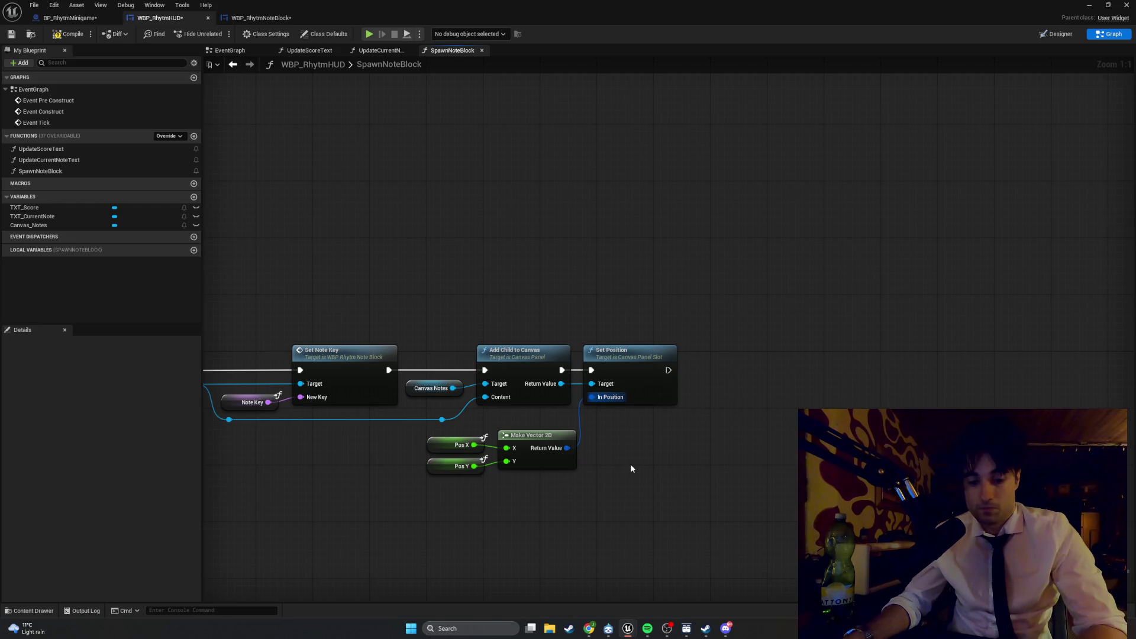
# Step: Screenshot the graph and check SpawnNoteBlock's NoteKey, PosX and PosY inputs
pyautogui.press('super+shift+s')
pyautogui.press('Escape')
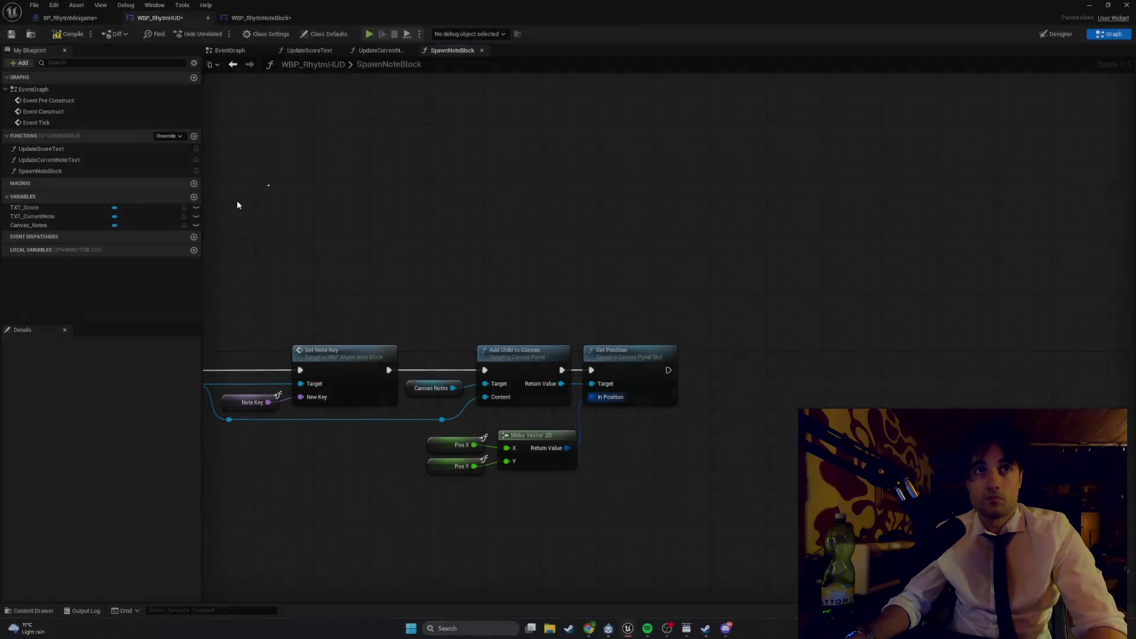
pyautogui.click(83, 171)
pyautogui.click(79, 163)
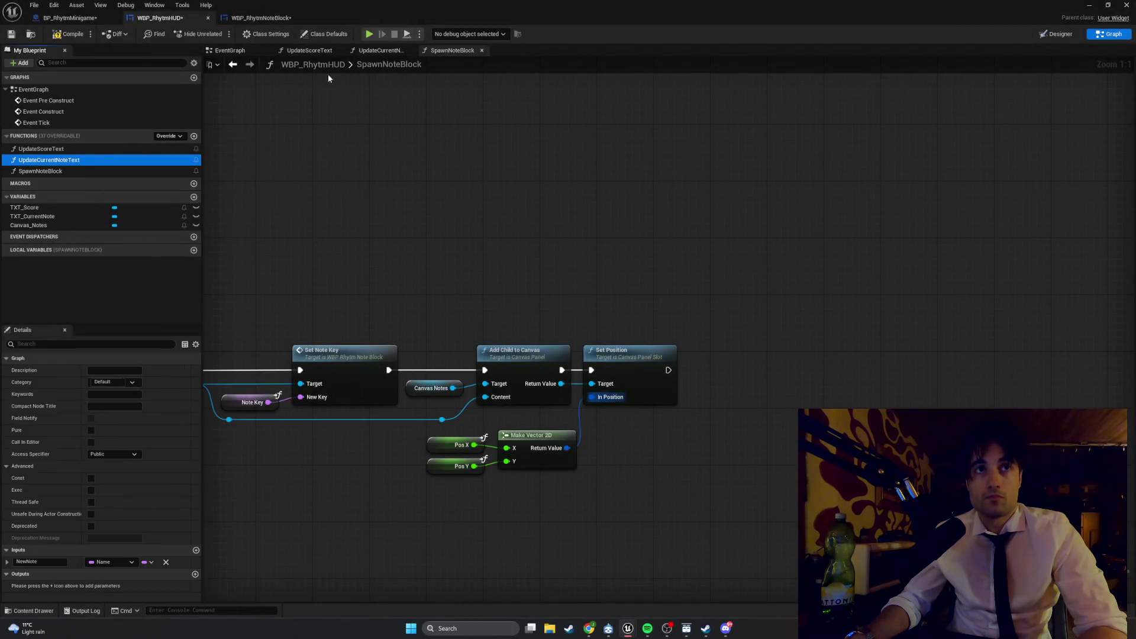
pyautogui.click(75, 170)
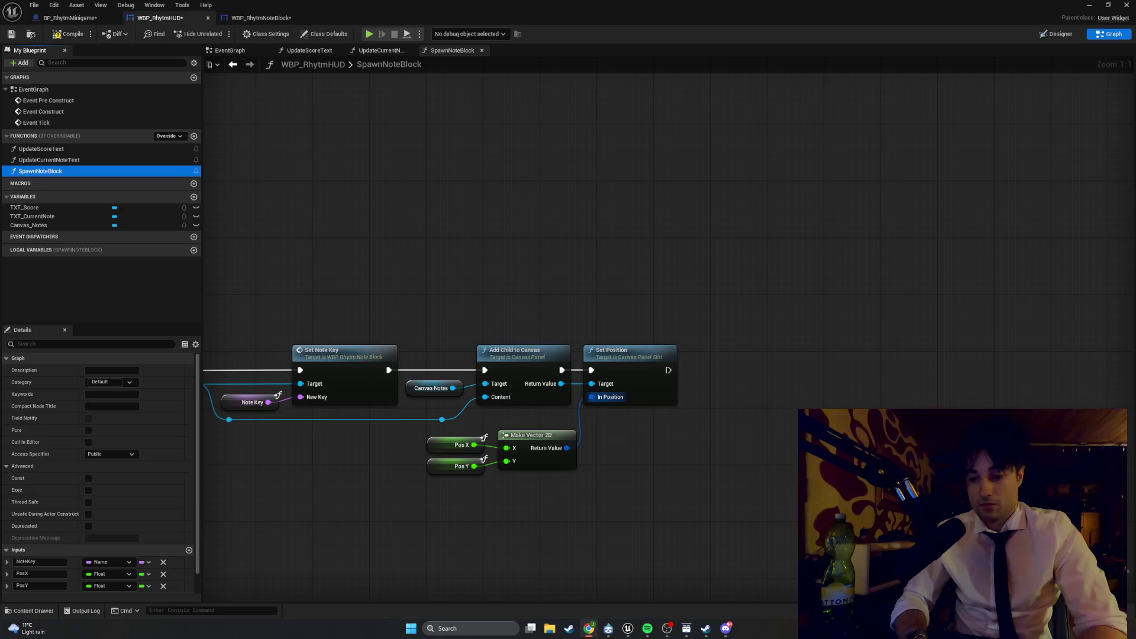
# Step: Frame the whole SpawnNoteBlock node chain and capture it as a screenshot
pyautogui.moveTo(622, 413)
pyautogui.mouseDown()
pyautogui.moveTo(970, 358)
pyautogui.moveTo(955, 366)
pyautogui.mouseUp()
pyautogui.press('super+shift+s')
pyautogui.moveTo(1066, 461)
pyautogui.mouseDown()
pyautogui.moveTo(279, 267)
pyautogui.moveTo(224, 266)
pyautogui.mouseUp()
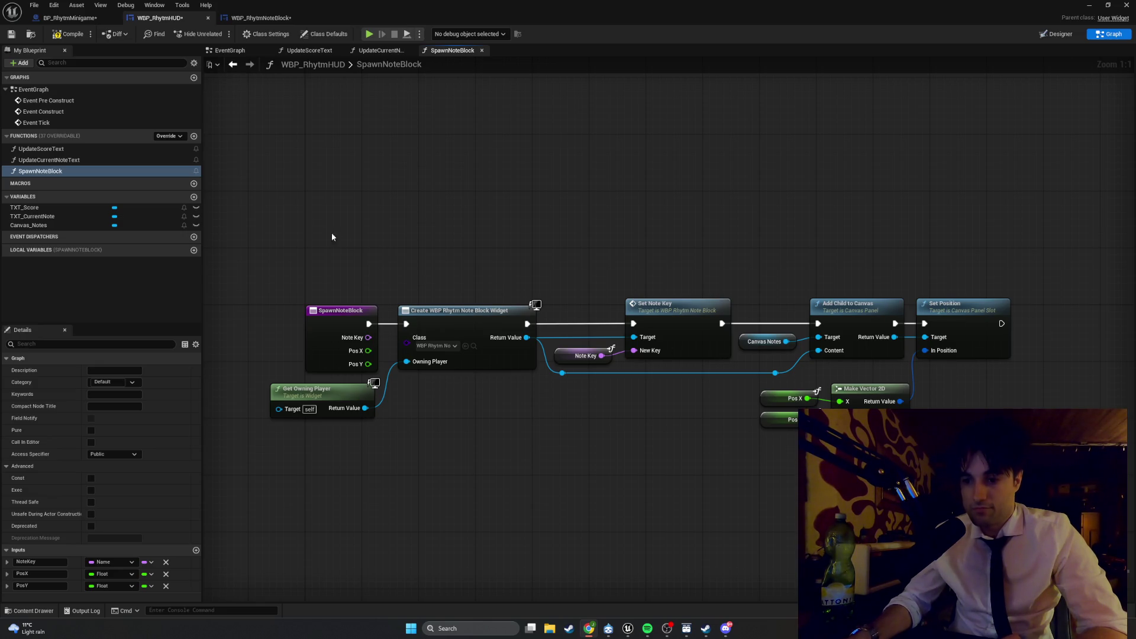
# Step: In BP_RhytmMinigame, look over UpdateCurrentNoteByTime, then show the EventGraph's StartSong sequence
pyautogui.click(66, 18)
pyautogui.moveTo(376, 132); pyautogui.dragTo(293, 161)
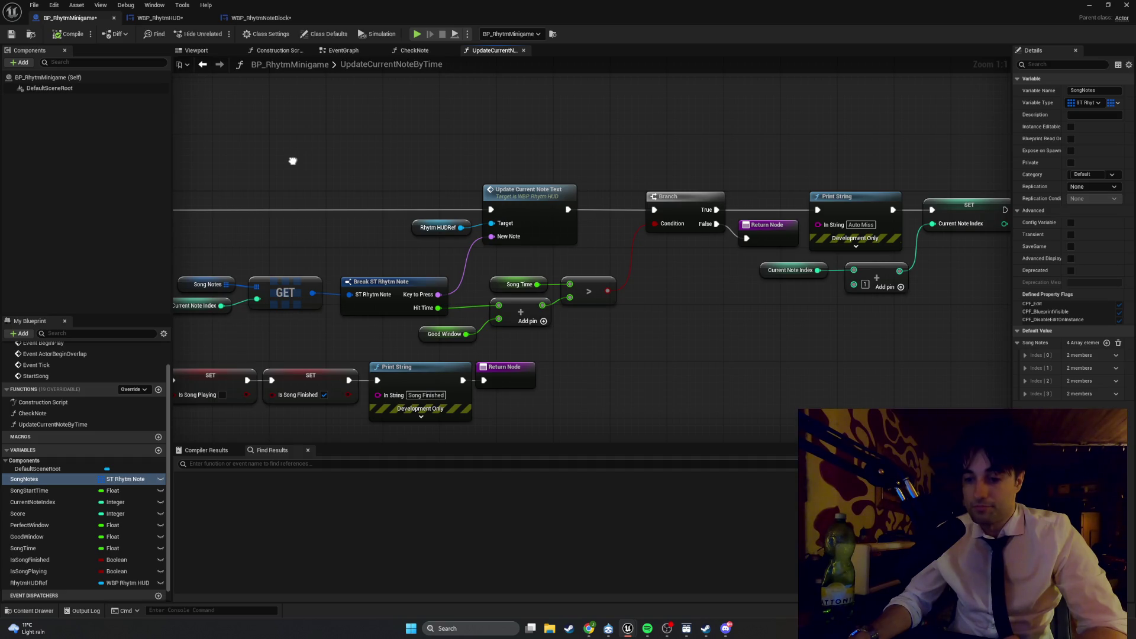
pyautogui.moveTo(292, 161)
pyautogui.mouseDown()
pyautogui.moveTo(247, 172)
pyautogui.moveTo(327, 187)
pyautogui.mouseUp()
pyautogui.scroll(-1, 314, 250)
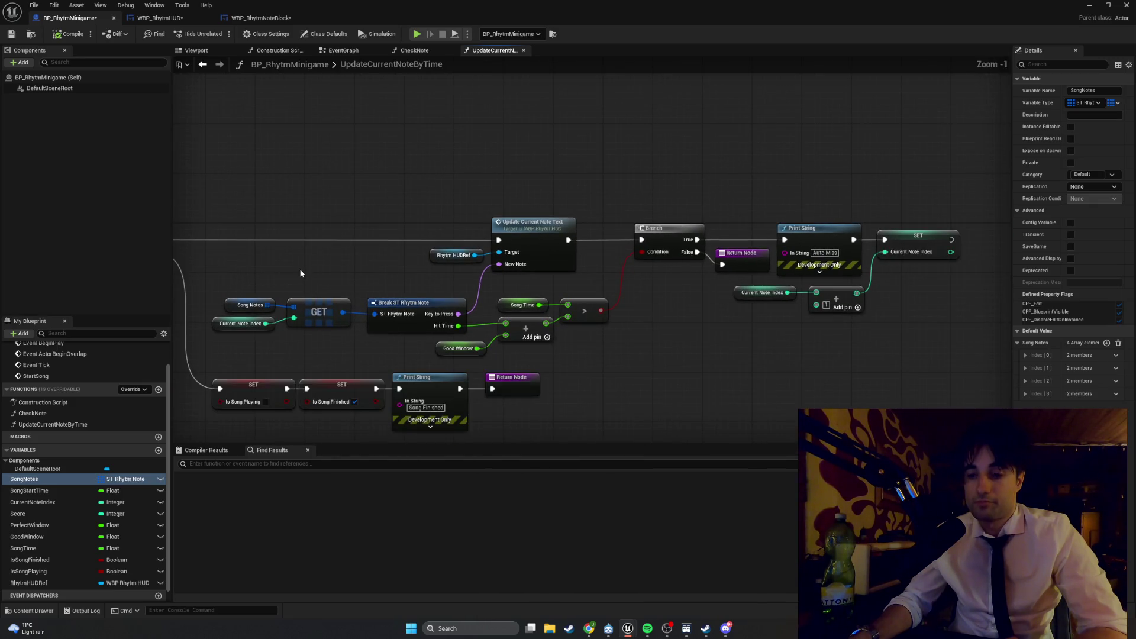
pyautogui.moveTo(296, 277)
pyautogui.mouseDown()
pyautogui.moveTo(578, 255)
pyautogui.moveTo(793, 270)
pyautogui.mouseUp()
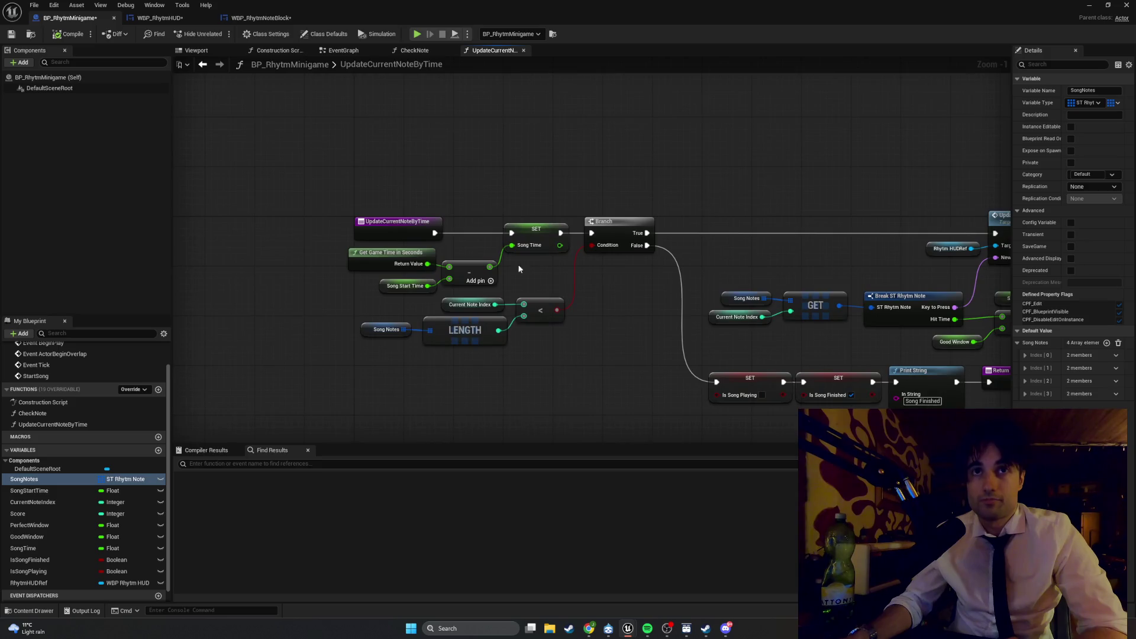
pyautogui.click(343, 52)
pyautogui.moveTo(424, 224)
pyautogui.mouseDown()
pyautogui.moveTo(418, 247)
pyautogui.moveTo(365, 253)
pyautogui.mouseUp()
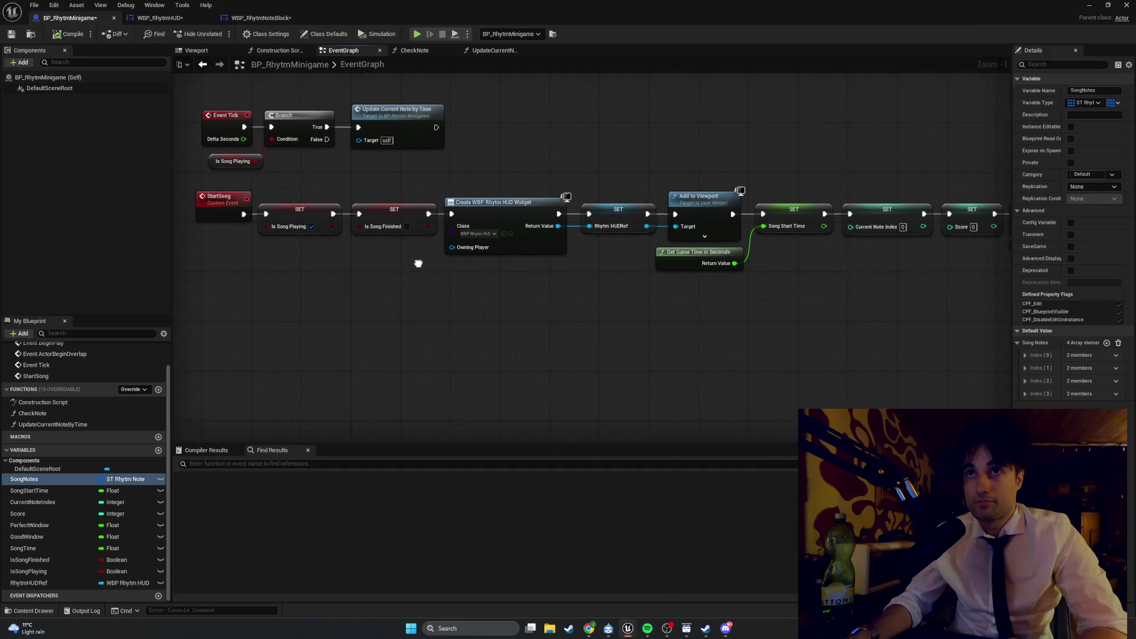